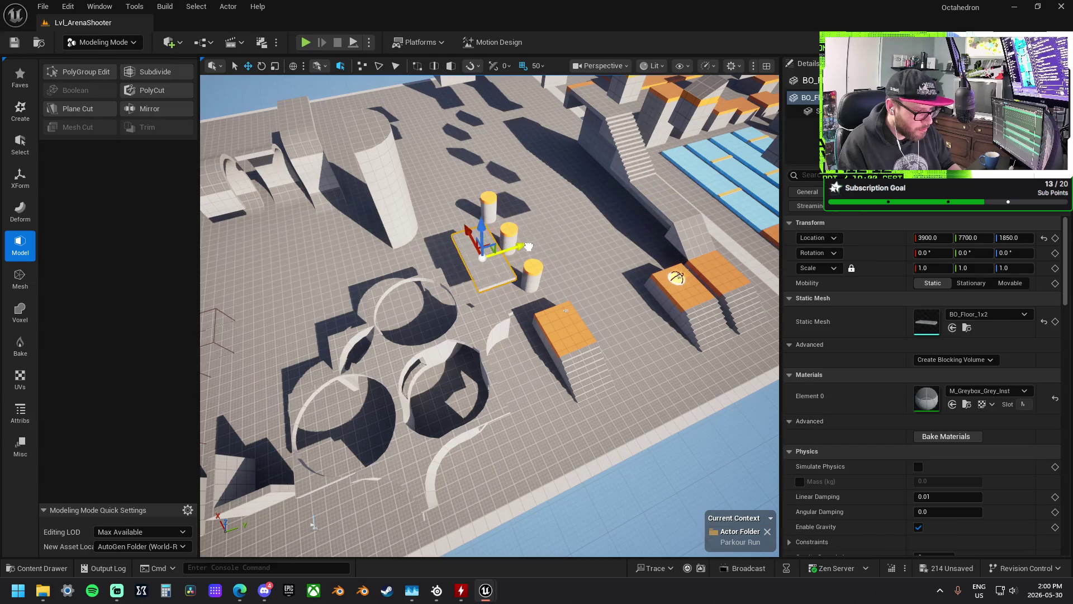
- Remove the curved corner floor piece and move a 1x2 tile up-left toward the holes
{"action": "key", "text": "f"}
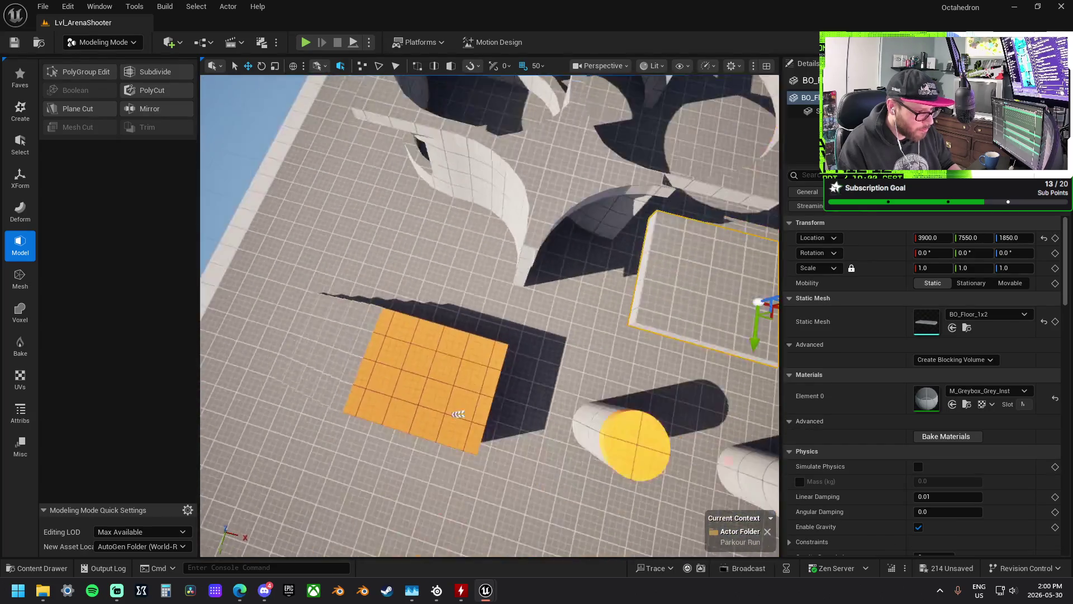
{"action": "left_click", "coordinate": [459, 213]}
{"action": "key", "text": "ctrl+z"}
{"action": "key", "text": "ctrl+z"}
{"action": "left_click_drag", "start_coordinate": [556, 288], "coordinate": [520, 262]}
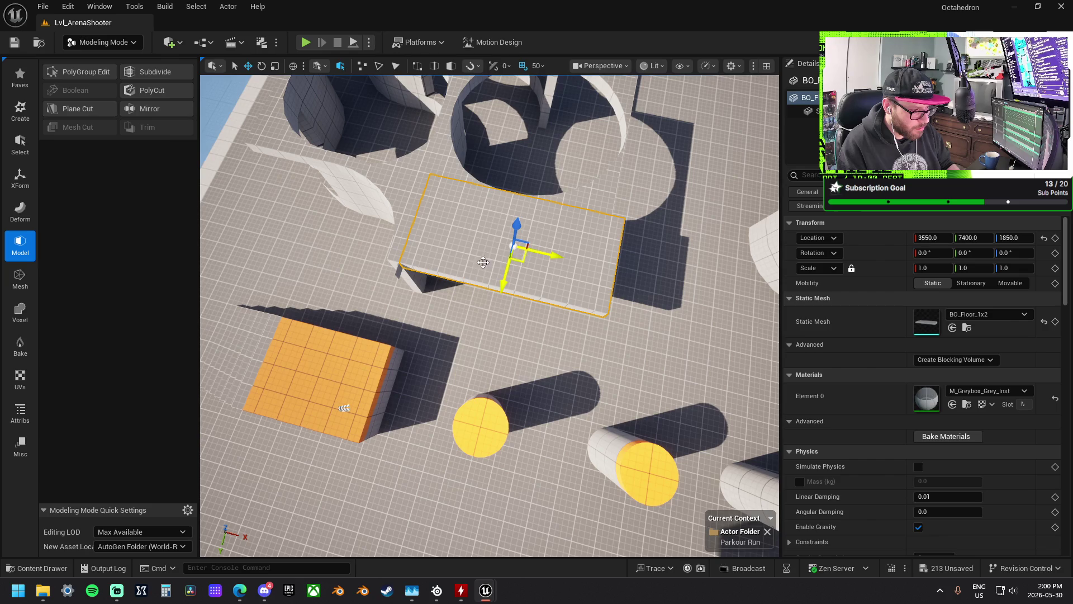
{"action": "left_click", "coordinate": [399, 270]}
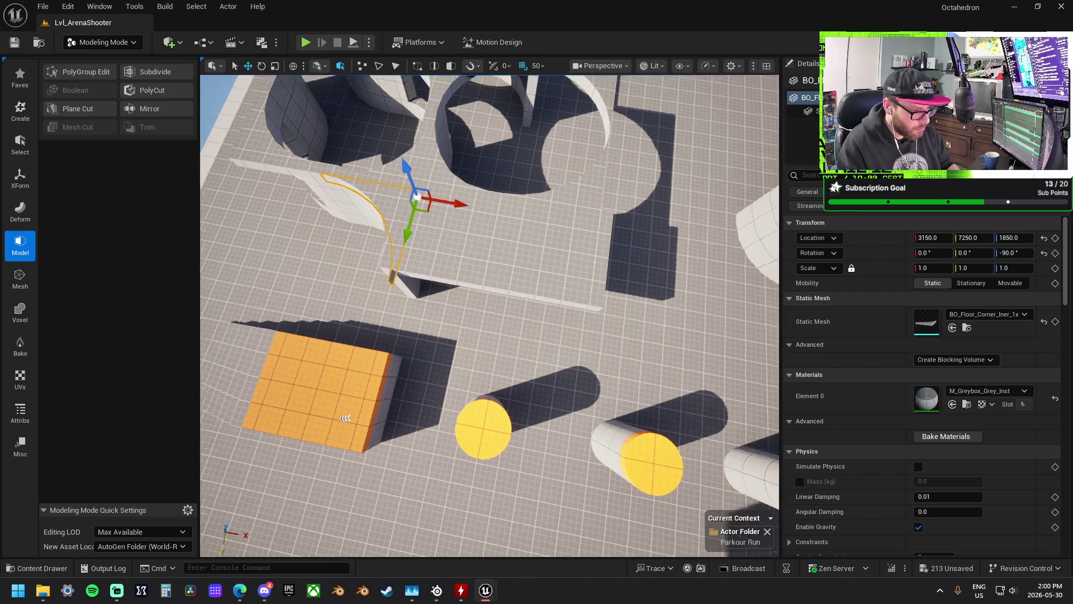
{"action": "left_click_drag", "start_coordinate": [441, 237], "coordinate": [441, 237]}
- Position the BO_Floor_1x2 tile at 3550, 5850 beside the circular floor holes
{"action": "left_click", "coordinate": [498, 279]}
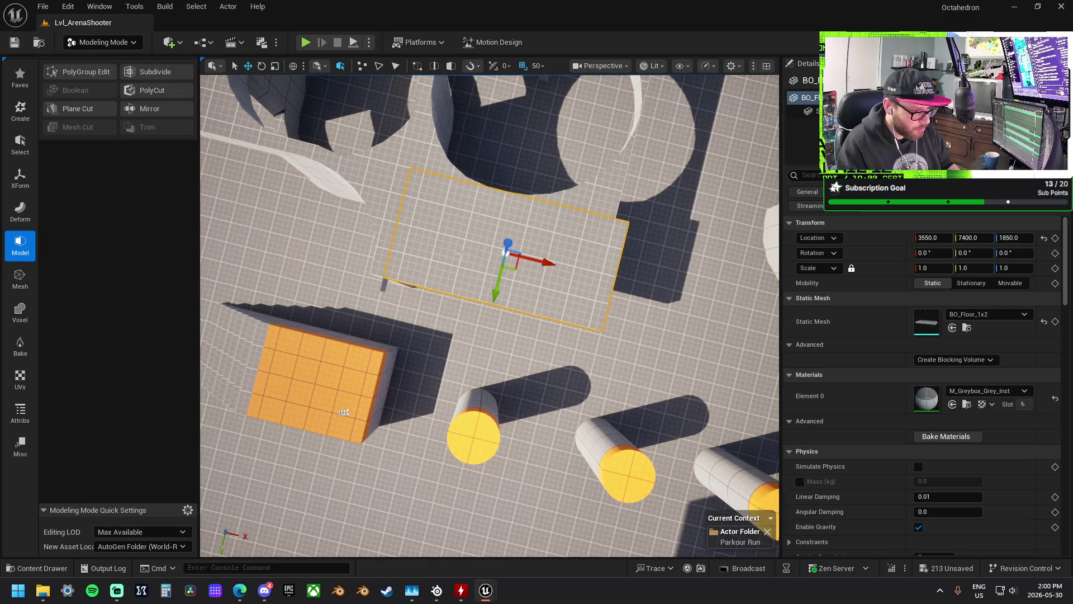
{"action": "left_click_drag", "start_coordinate": [501, 301], "coordinate": [504, 288]}
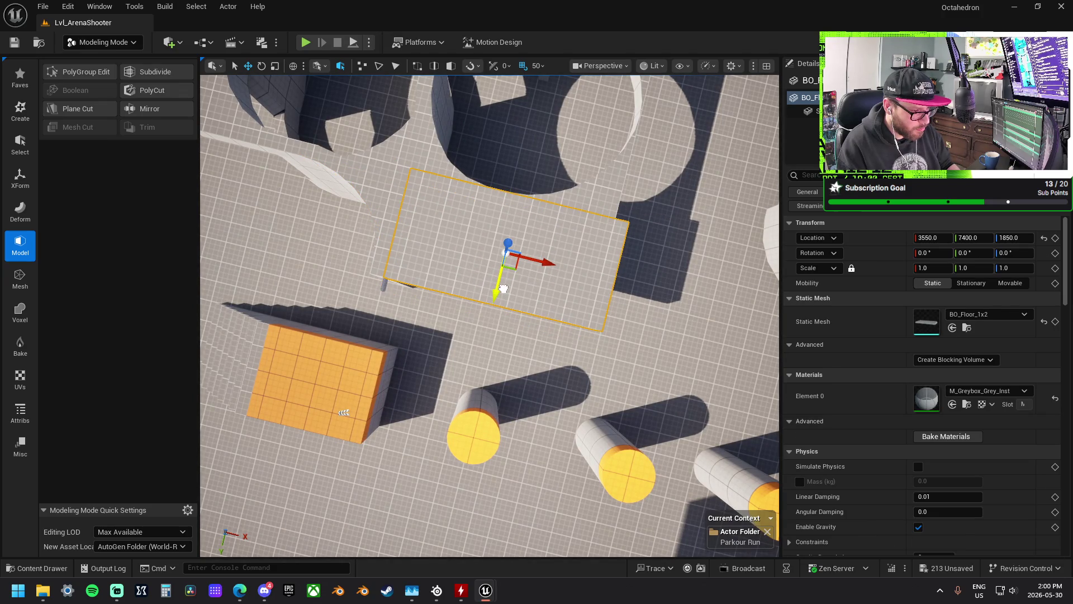
{"action": "mouse_move", "coordinate": [552, 262]}
{"action": "left_mouse_down"}
{"action": "mouse_move", "coordinate": [539, 259]}
{"action": "mouse_move", "coordinate": [615, 263]}
{"action": "left_mouse_up"}
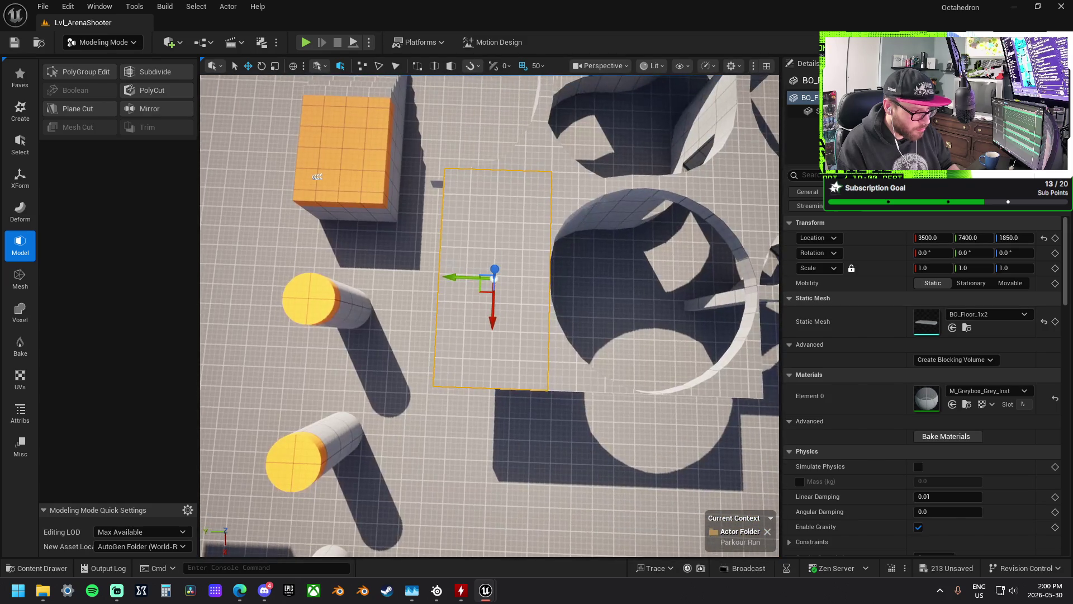
{"action": "left_click_drag", "start_coordinate": [451, 275], "coordinate": [379, 258]}
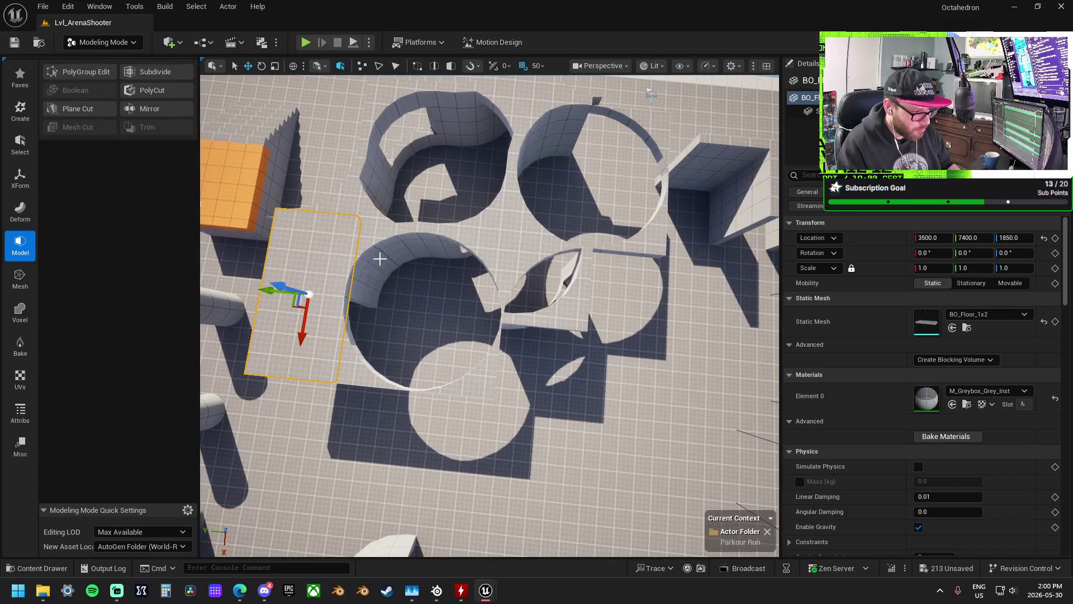
{"action": "mouse_move", "coordinate": [266, 290]}
{"action": "left_mouse_down"}
{"action": "mouse_move", "coordinate": [313, 316]}
{"action": "mouse_move", "coordinate": [600, 319]}
{"action": "mouse_move", "coordinate": [588, 323]}
{"action": "left_mouse_up"}
{"action": "mouse_move", "coordinate": [631, 365]}
{"action": "left_mouse_down"}
{"action": "mouse_move", "coordinate": [604, 391]}
{"action": "mouse_move", "coordinate": [594, 384]}
{"action": "mouse_move", "coordinate": [619, 427]}
{"action": "mouse_move", "coordinate": [693, 346]}
{"action": "left_mouse_up"}
- Rotate the floor tile -90° and shift it diagonally into the gap, then clear the selection
{"action": "key", "text": "e"}
{"action": "left_click", "coordinate": [574, 363]}
{"action": "left_click", "coordinate": [621, 347]}
{"action": "key", "text": "ctrl+z"}
{"action": "key", "text": "w"}
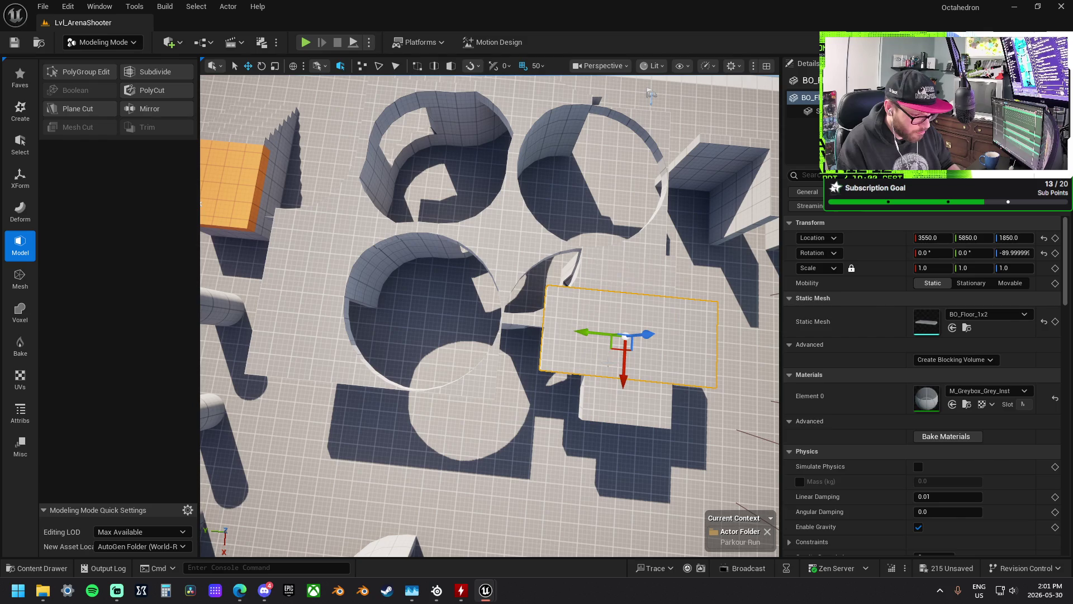
{"action": "mouse_move", "coordinate": [625, 337]}
{"action": "left_mouse_down"}
{"action": "mouse_move", "coordinate": [580, 391]}
{"action": "mouse_move", "coordinate": [503, 397]}
{"action": "mouse_move", "coordinate": [337, 303]}
{"action": "mouse_move", "coordinate": [648, 372]}
{"action": "mouse_move", "coordinate": [636, 330]}
{"action": "left_mouse_up"}
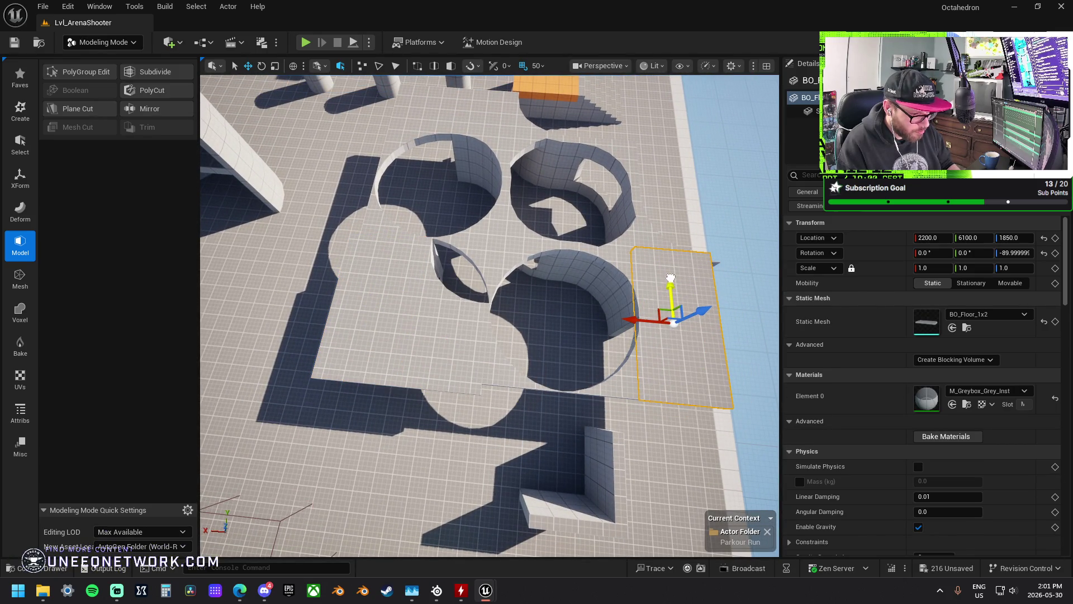
{"action": "left_click_drag", "start_coordinate": [489, 316], "coordinate": [430, 306]}
{"action": "mouse_move", "coordinate": [537, 313]}
{"action": "left_mouse_down"}
{"action": "mouse_move", "coordinate": [534, 288]}
{"action": "mouse_move", "coordinate": [503, 284]}
{"action": "mouse_move", "coordinate": [496, 253]}
{"action": "left_mouse_up"}
{"action": "left_click", "coordinate": [535, 288]}
{"action": "key", "text": "Escape"}
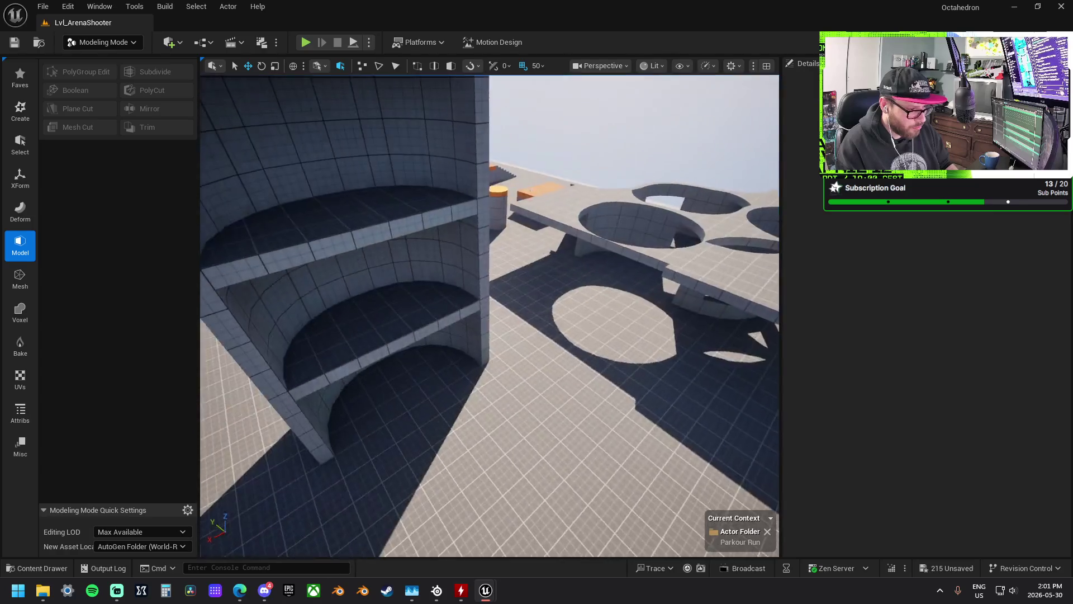
- Rotate the BO_Wall_1x1 to 0° and place it at 3150, 7600 beside the curved walls
{"action": "left_click_drag", "start_coordinate": [495, 252], "coordinate": [494, 250]}
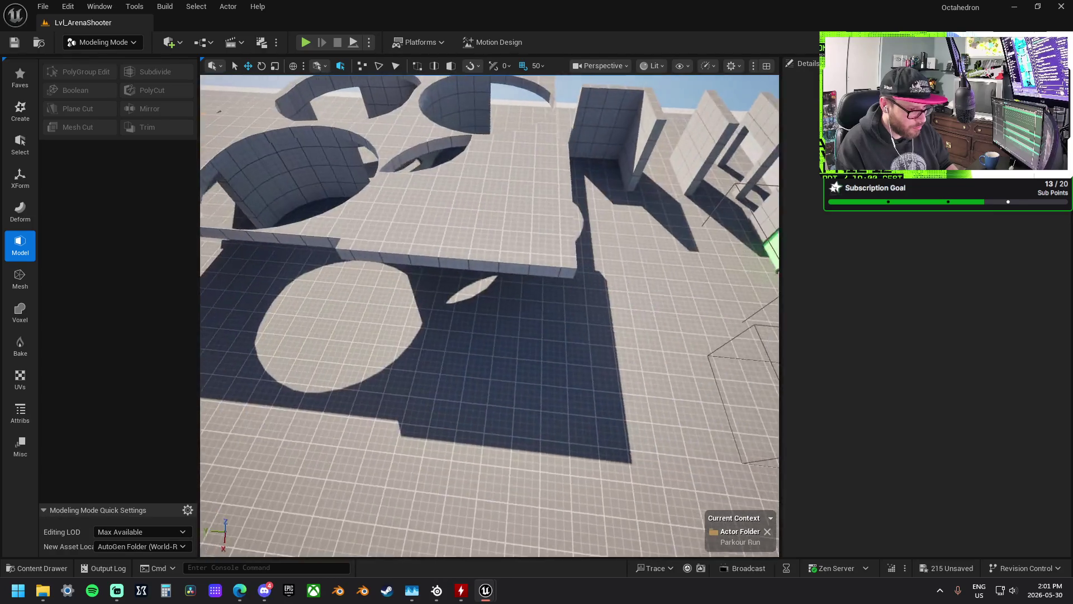
{"action": "left_click", "coordinate": [624, 189]}
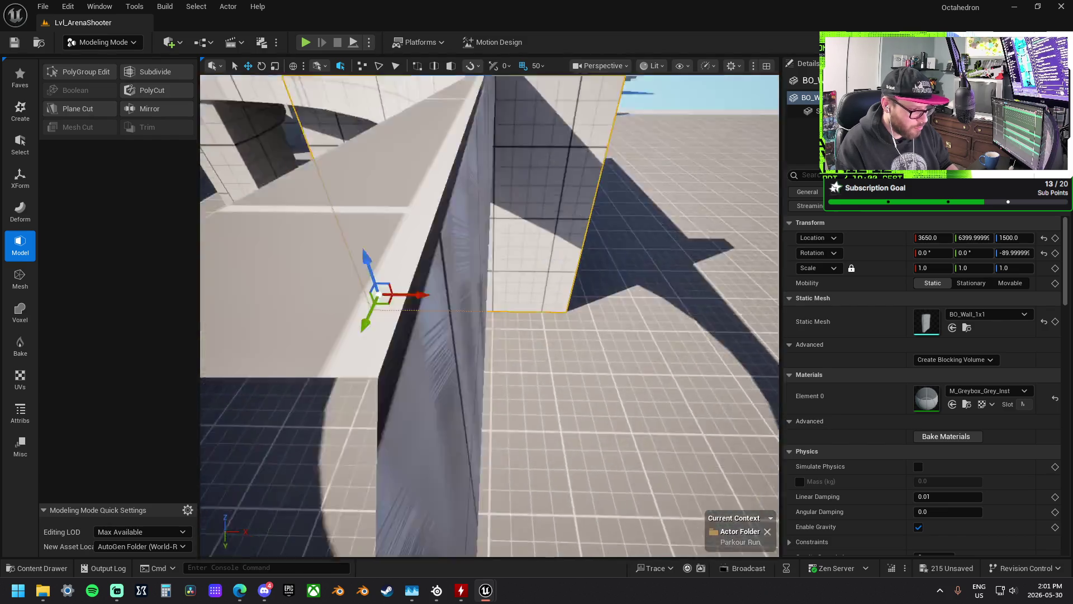
{"action": "left_click_drag", "start_coordinate": [494, 250], "coordinate": [495, 250]}
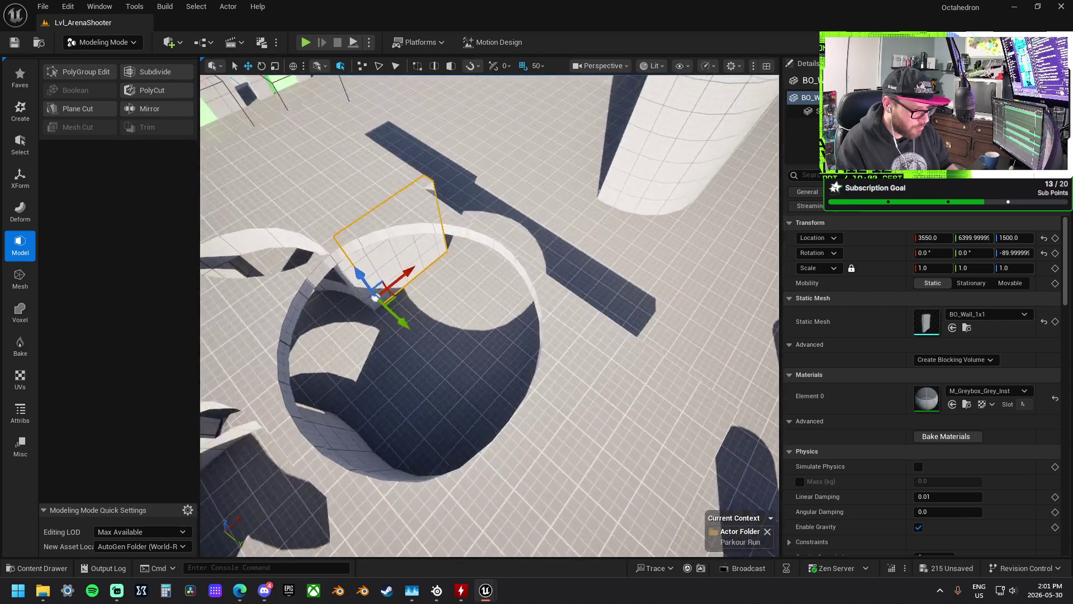
{"action": "left_click_drag", "start_coordinate": [494, 251], "coordinate": [494, 250]}
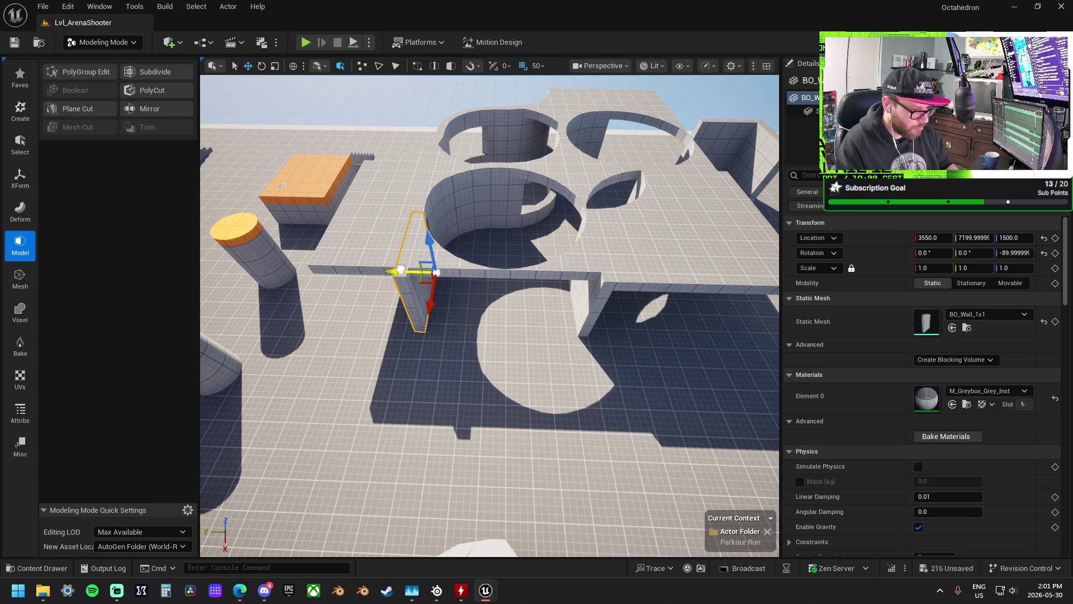
{"action": "left_click_drag", "start_coordinate": [459, 282], "coordinate": [459, 282]}
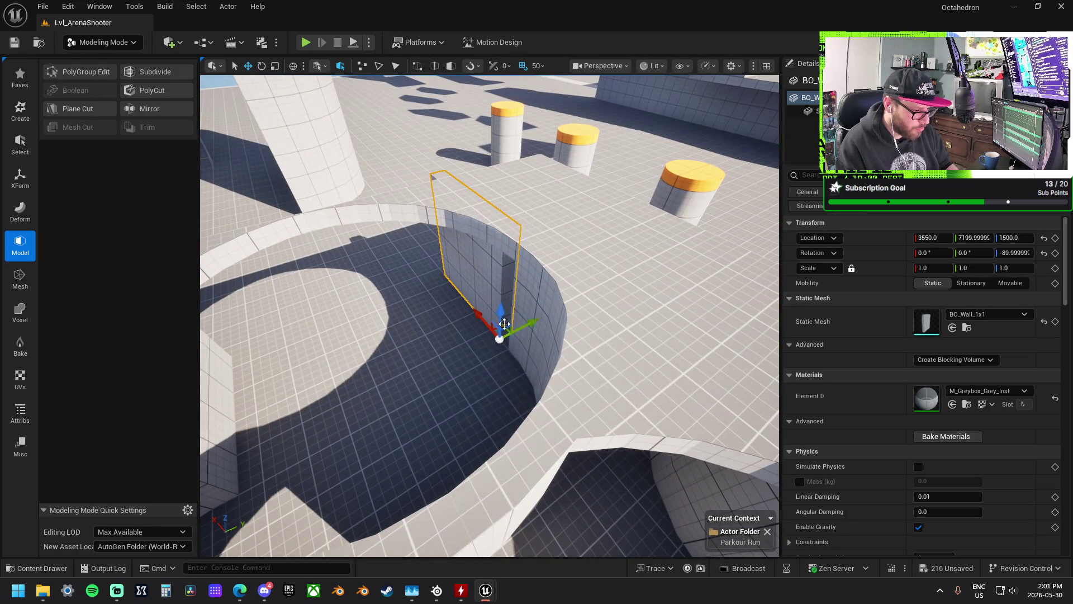
{"action": "left_click_drag", "start_coordinate": [492, 323], "coordinate": [492, 323]}
{"action": "left_click_drag", "start_coordinate": [595, 350], "coordinate": [571, 358]}
{"action": "key", "text": "e"}
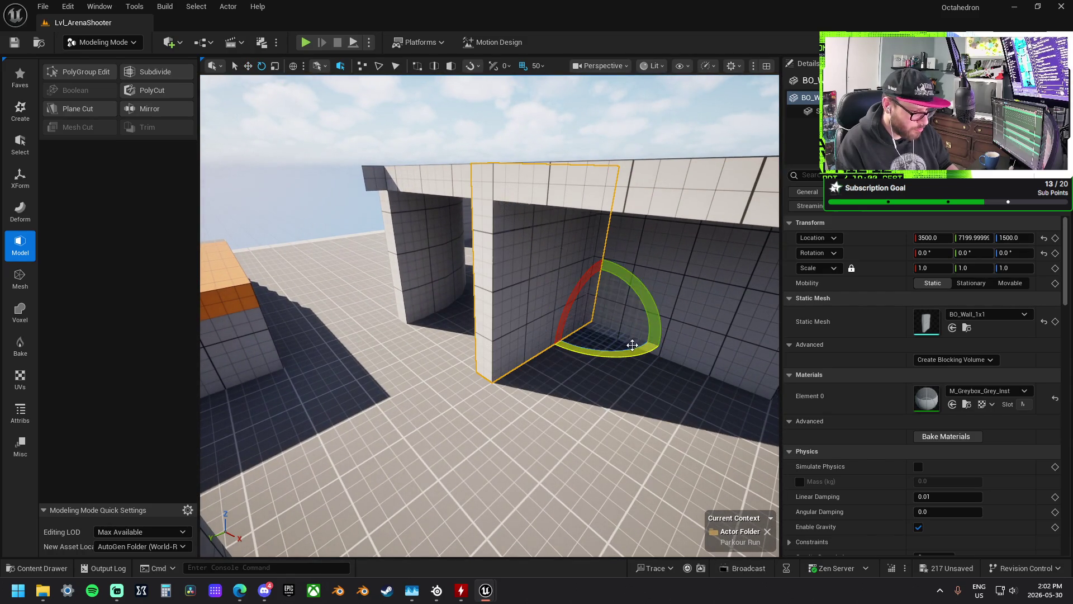
{"action": "key", "text": "w"}
{"action": "key", "text": "f"}
{"action": "left_click_drag", "start_coordinate": [488, 342], "coordinate": [394, 334]}
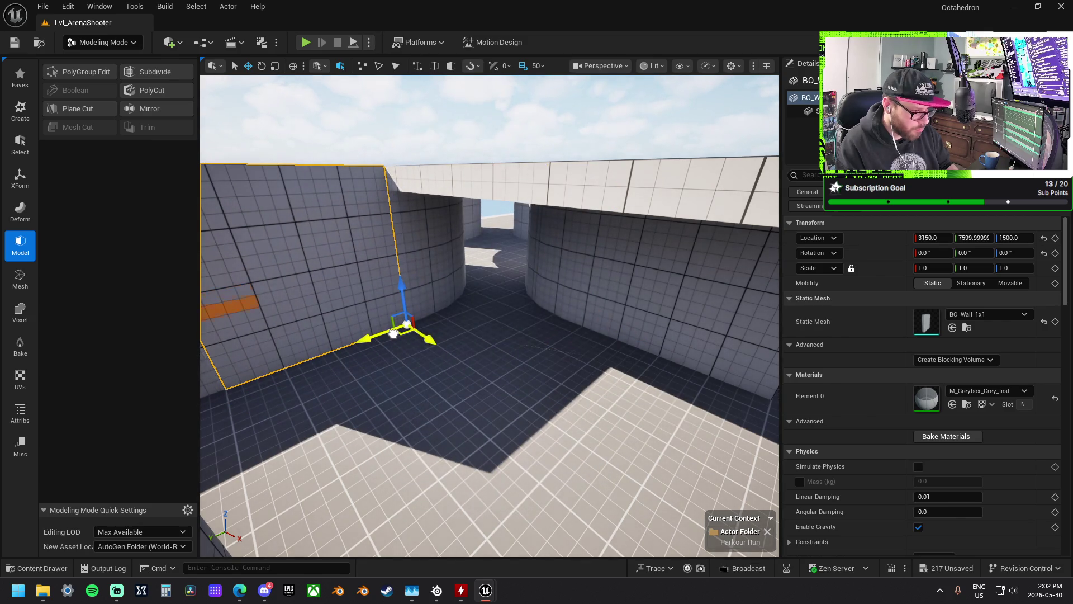
{"action": "scroll", "coordinate": [394, 334], "scroll_direction": "down", "scroll_amount": 5}
- Select the orange platform, stairs, upper platform, adjoining curved wall and middle ring walls
{"action": "left_click", "coordinate": [326, 282]}
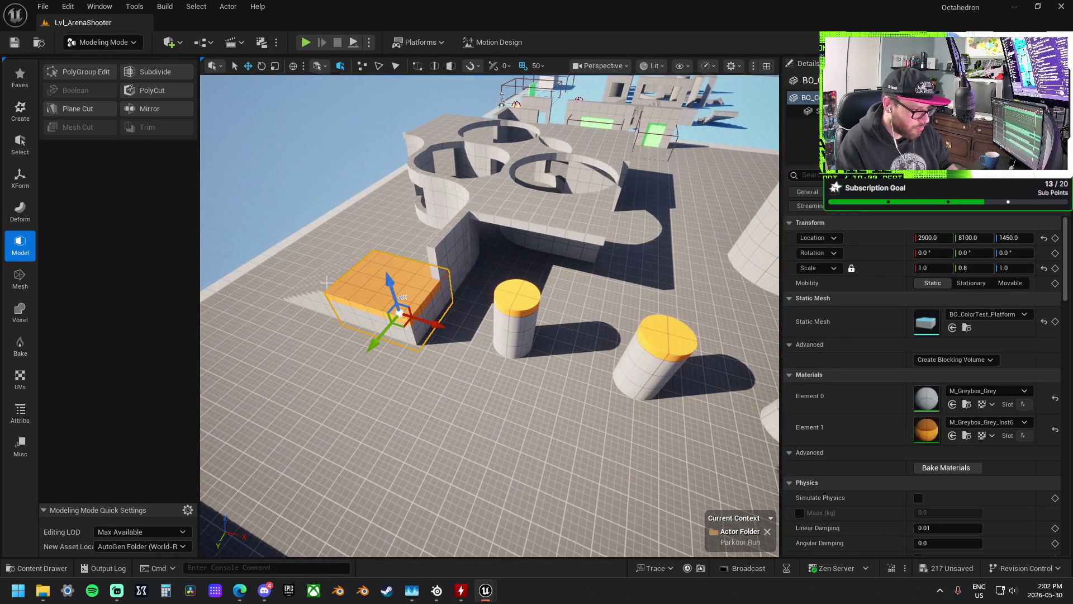
{"action": "left_click", "coordinate": [326, 283], "text": "ctrl"}
{"action": "key", "text": "f"}
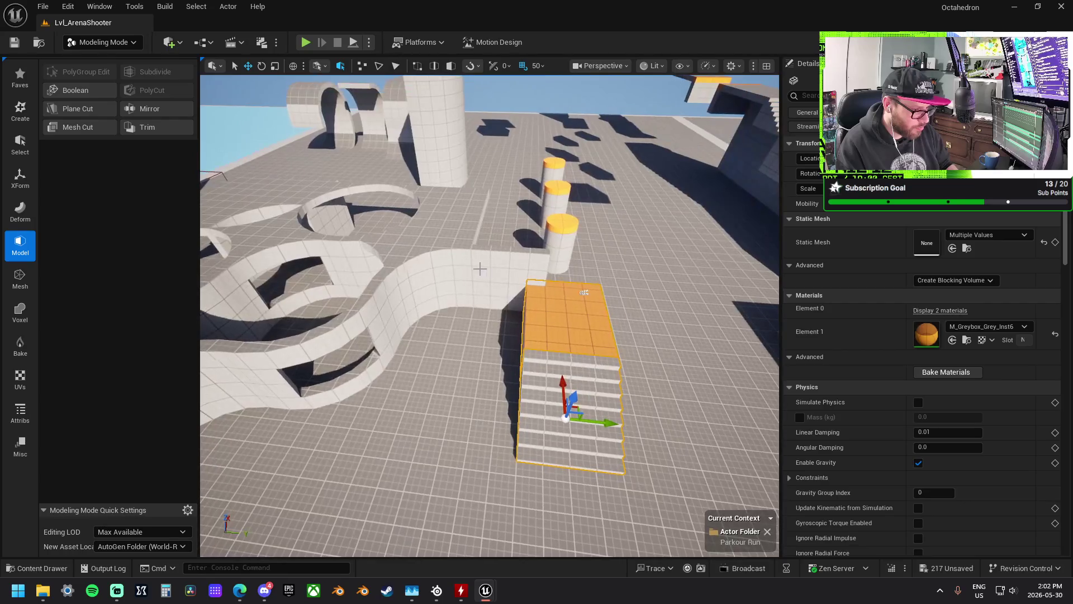
{"action": "left_click", "coordinate": [480, 269]}
{"action": "left_click", "coordinate": [458, 208]}
{"action": "left_click", "coordinate": [416, 259], "text": "ctrl"}
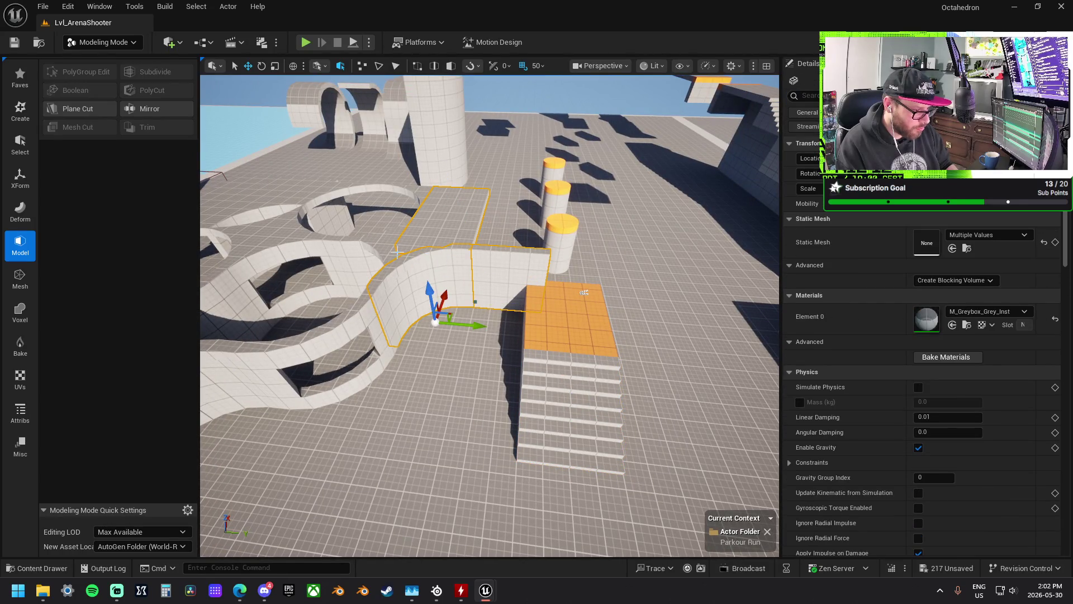
{"action": "left_click_drag", "start_coordinate": [397, 254], "coordinate": [436, 215]}
{"action": "left_click", "coordinate": [437, 215], "text": "ctrl"}
{"action": "left_click", "coordinate": [414, 193], "text": "ctrl"}
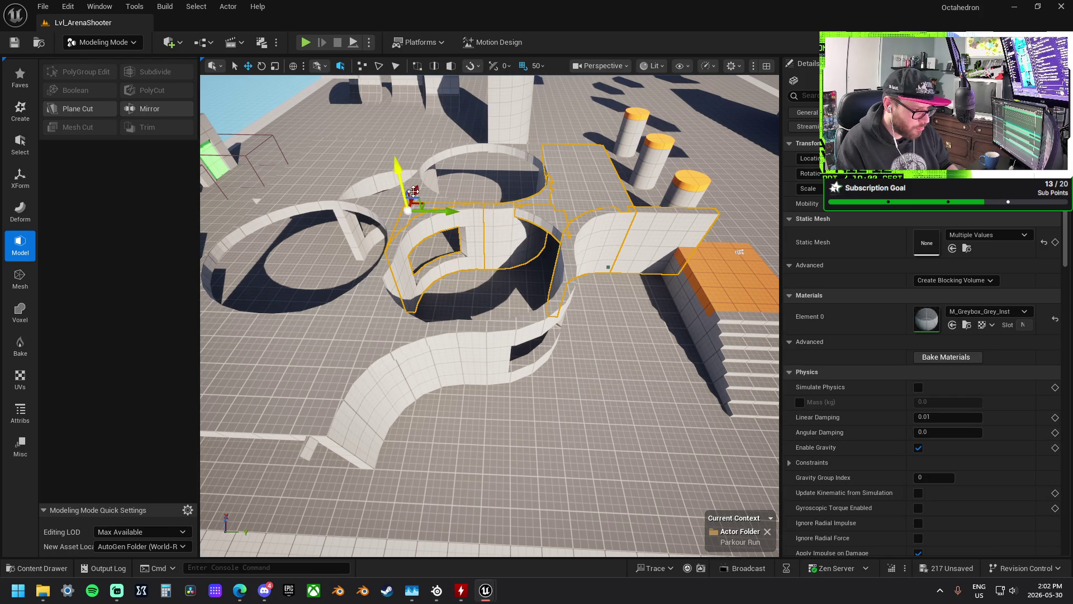
- Add the left curved walls, upper-left platform, ring wall, window wall, S-curve wall and hexagonal floor
{"action": "left_click", "coordinate": [414, 191], "text": "ctrl"}
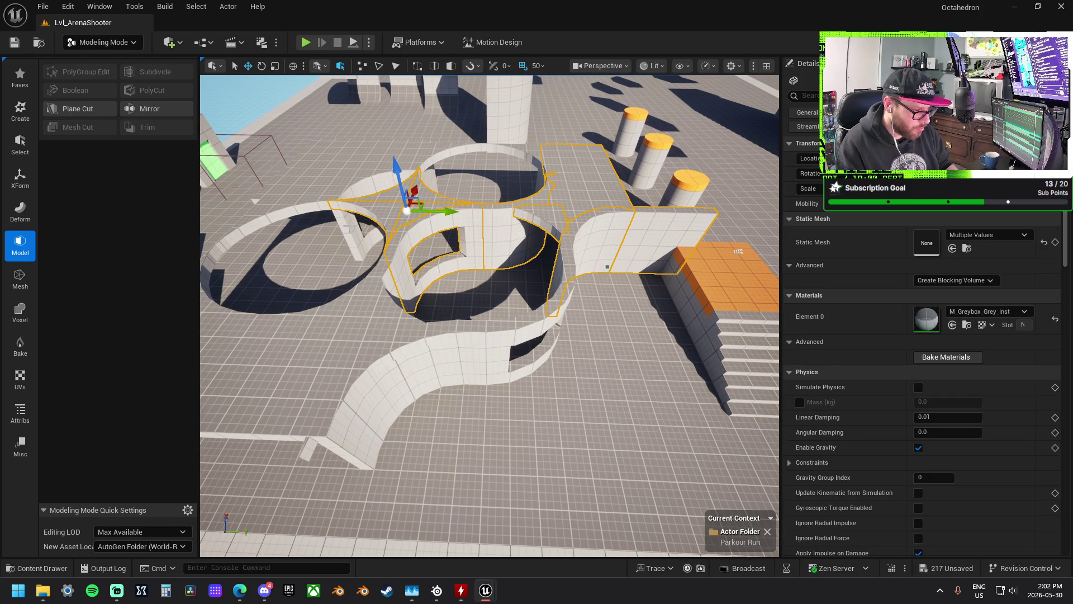
{"action": "left_click", "coordinate": [291, 212], "text": "ctrl"}
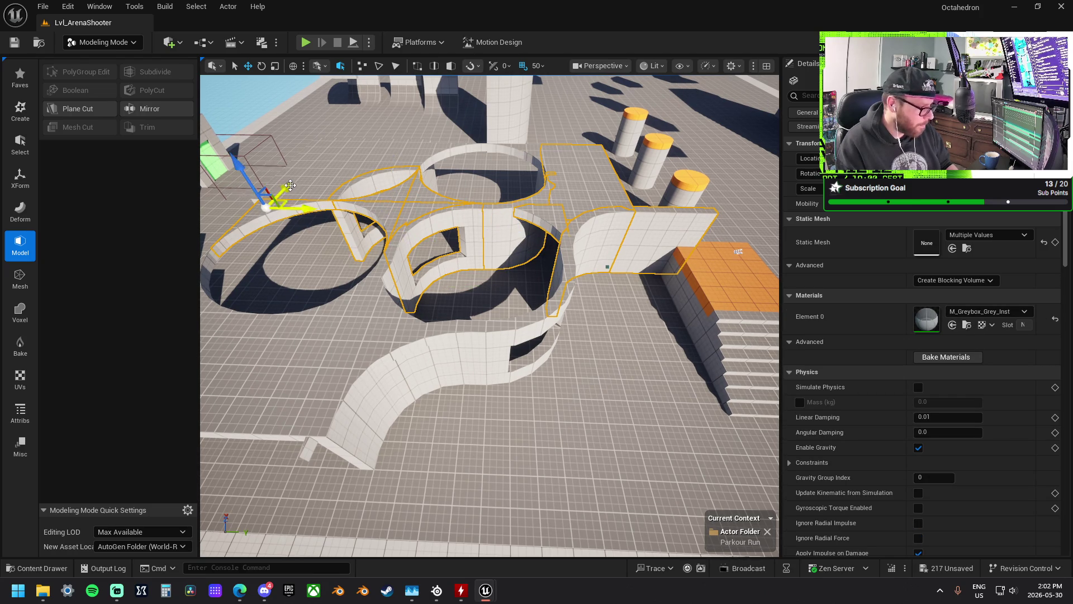
{"action": "left_click", "coordinate": [438, 158], "text": "ctrl"}
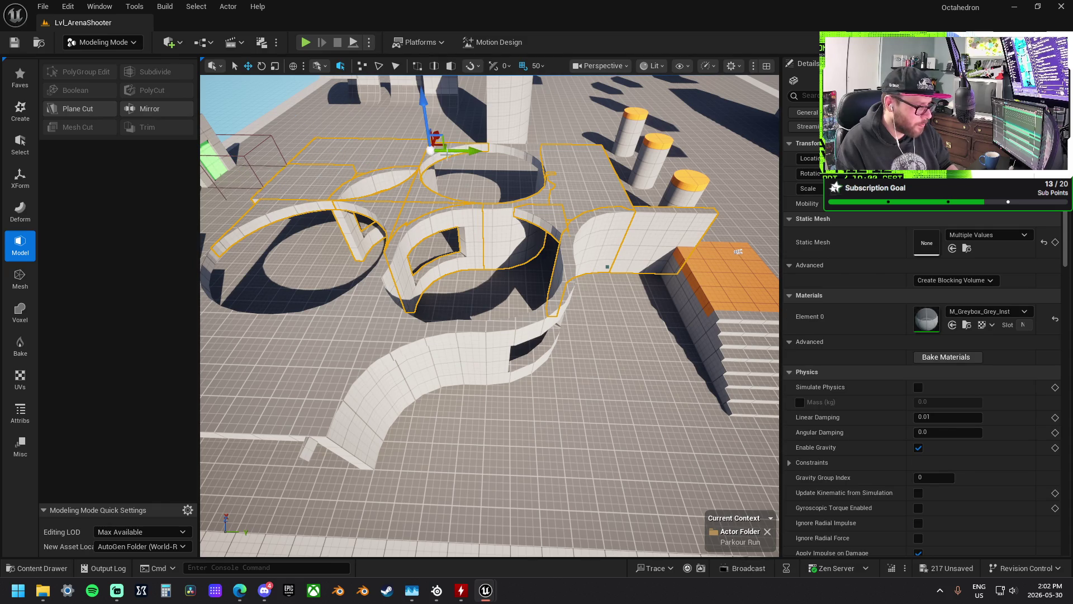
{"action": "left_click", "coordinate": [545, 209], "text": "ctrl"}
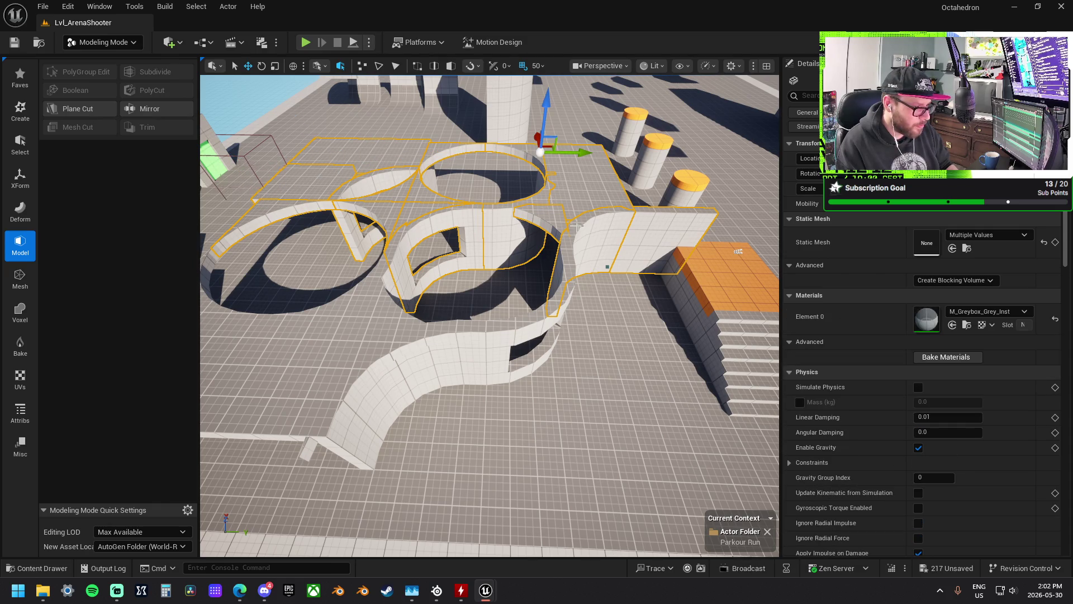
{"action": "left_click", "coordinate": [551, 316], "text": "ctrl"}
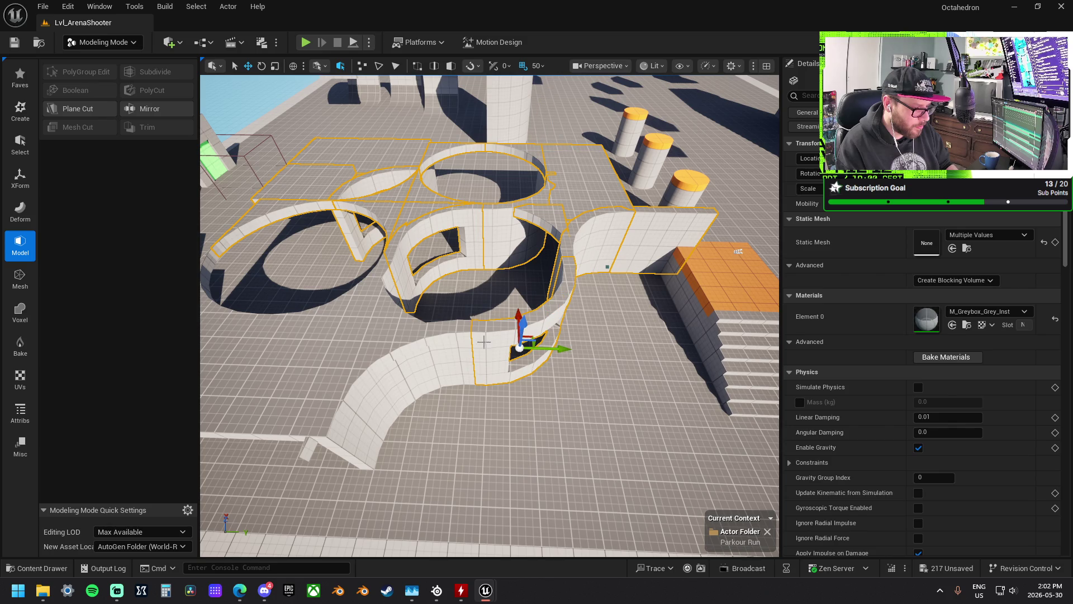
{"action": "left_click", "coordinate": [413, 373], "text": "ctrl"}
{"action": "left_click", "coordinate": [342, 316], "text": "ctrl"}
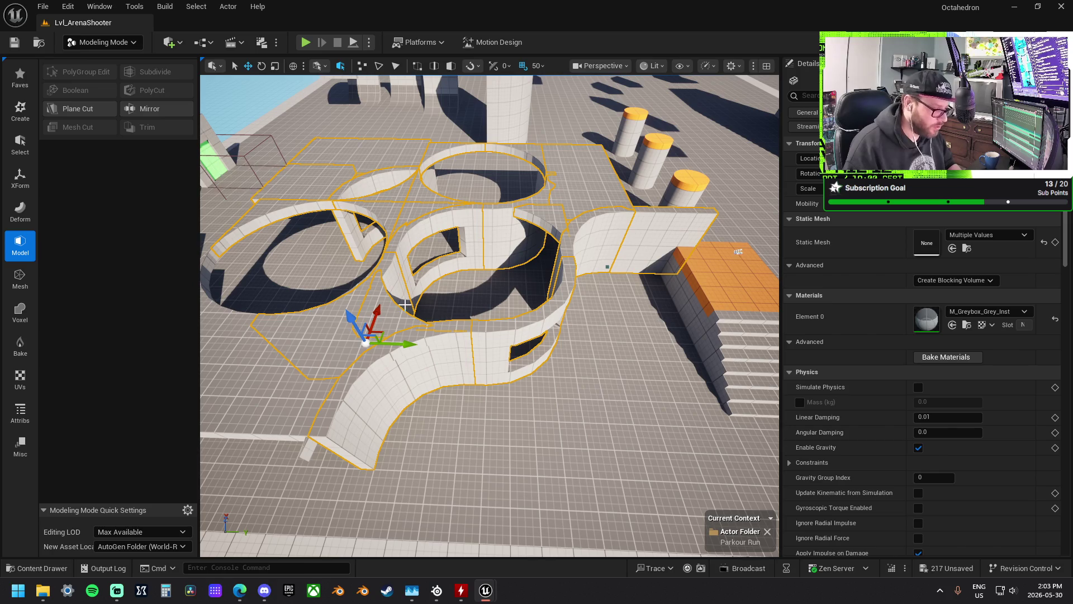
- Select the floor platform and ring piece, try moving them over the blue area, then undo
{"action": "left_click_drag", "start_coordinate": [474, 303], "coordinate": [505, 288]}
{"action": "left_click", "coordinate": [505, 288], "text": "ctrl"}
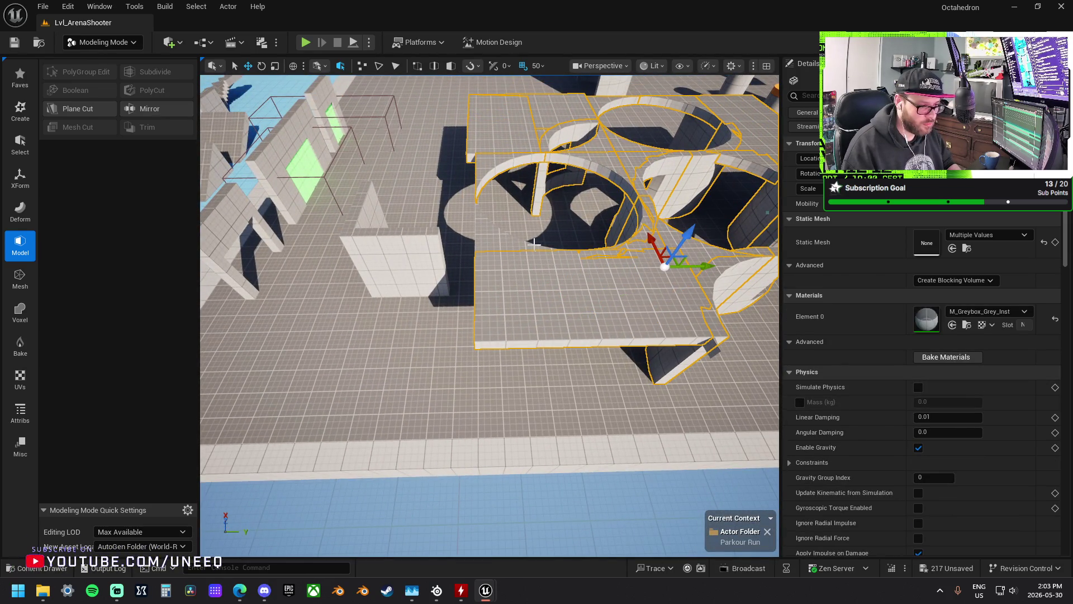
{"action": "left_click", "coordinate": [499, 237], "text": "ctrl"}
{"action": "left_click_drag", "start_coordinate": [575, 183], "coordinate": [537, 197]}
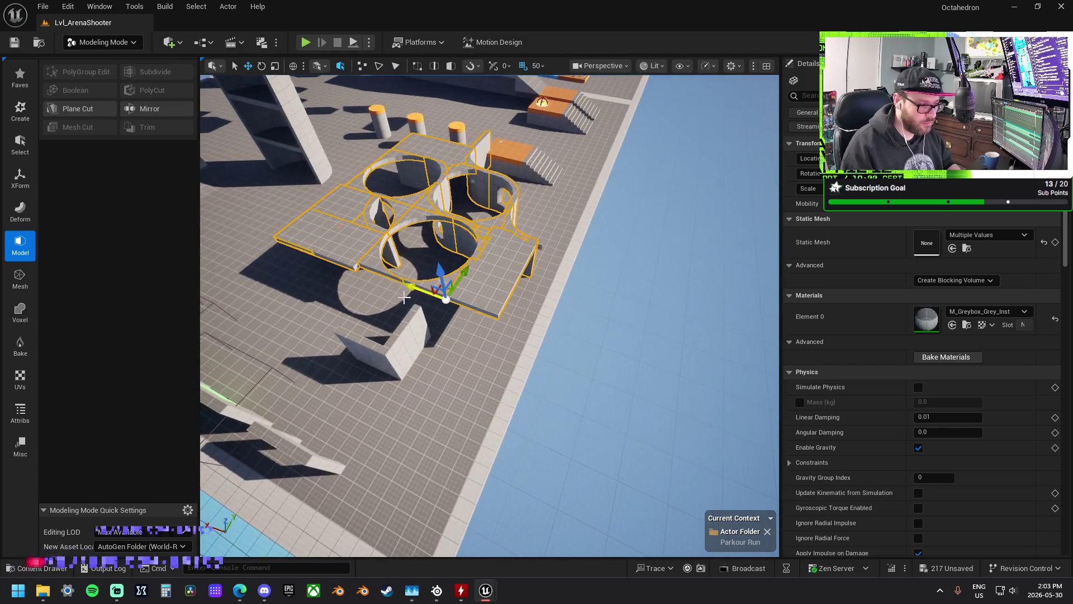
{"action": "left_click_drag", "start_coordinate": [419, 302], "coordinate": [671, 349]}
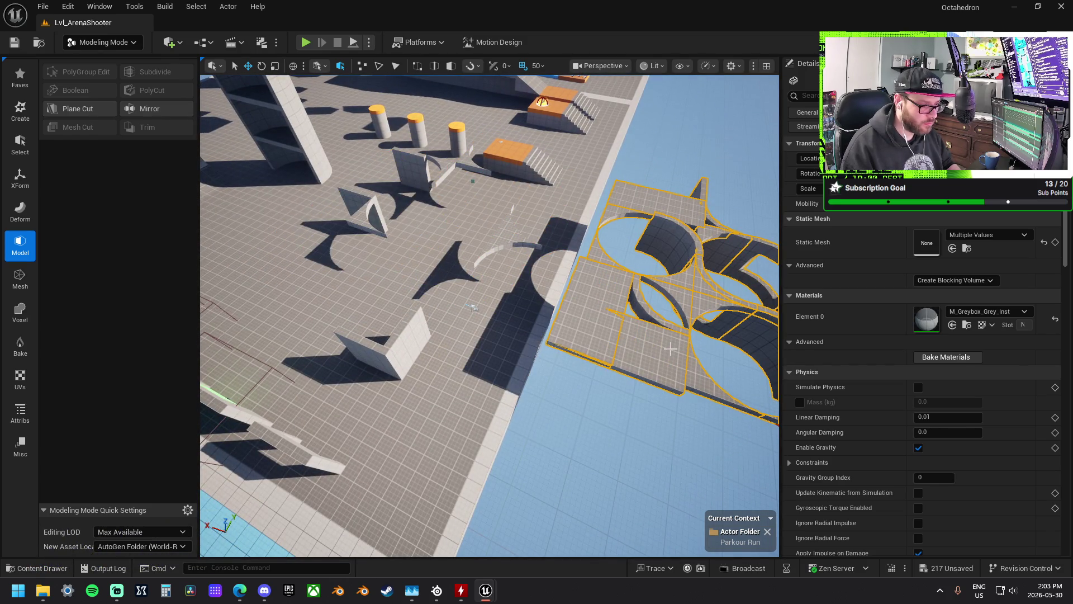
{"action": "key", "text": "ctrl+z"}
{"action": "key", "text": "f"}
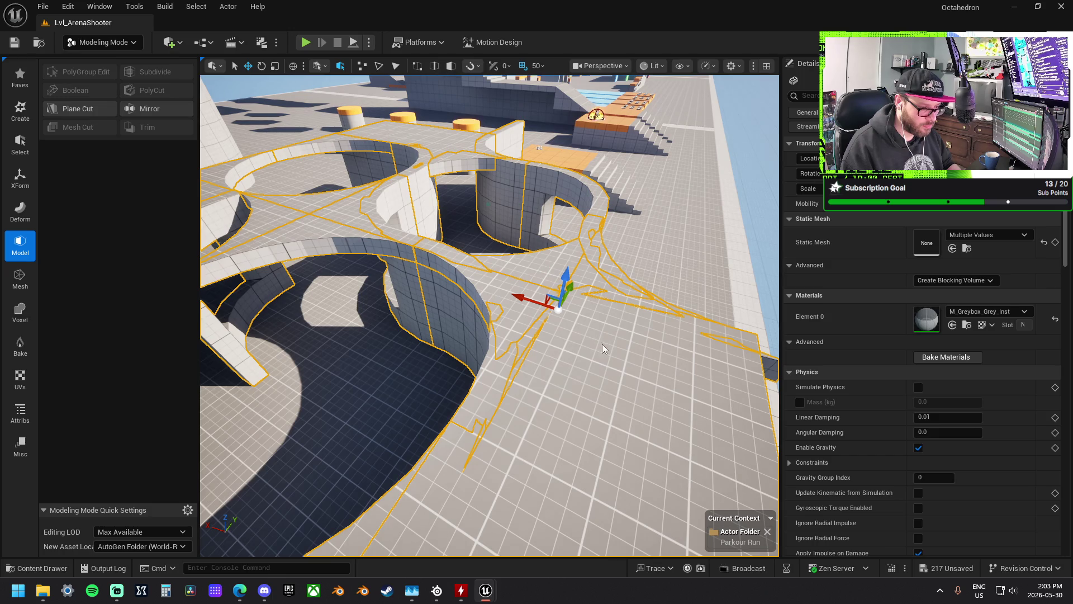
{"action": "key", "text": "f"}
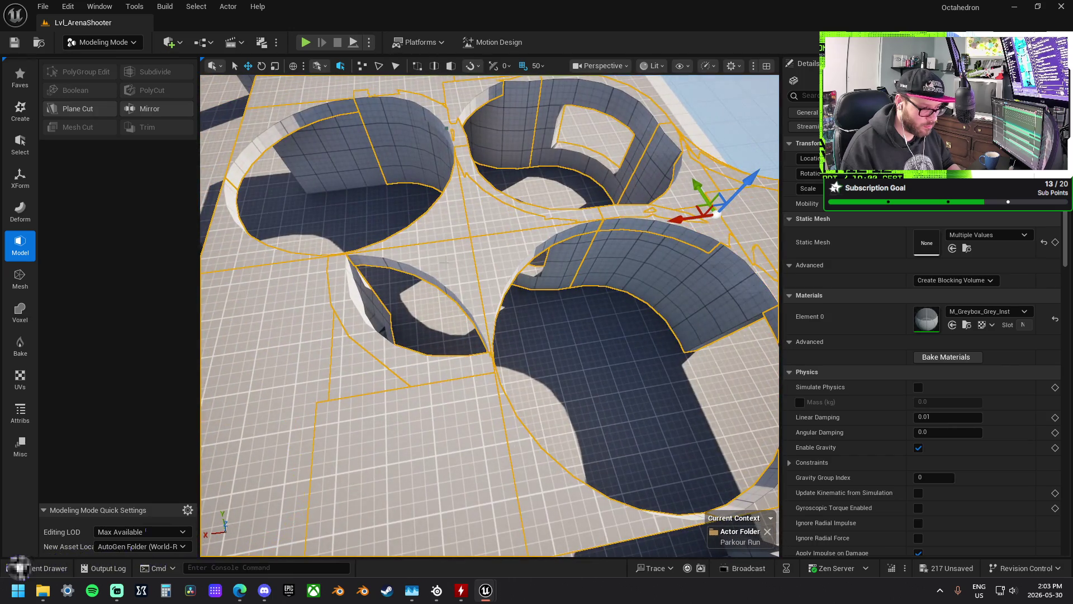
- Add the lower-left and top floor pieces, move the group right, then undo the move
{"action": "left_click", "coordinate": [359, 372]}
{"action": "left_click", "coordinate": [436, 96]}
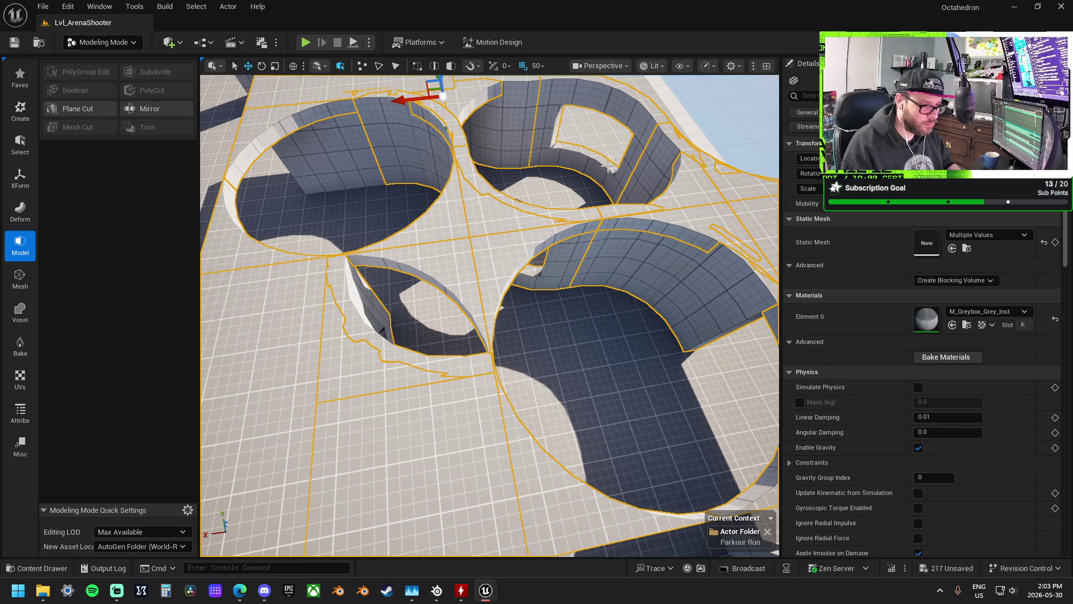
{"action": "left_click_drag", "start_coordinate": [285, 158], "coordinate": [393, 199]}
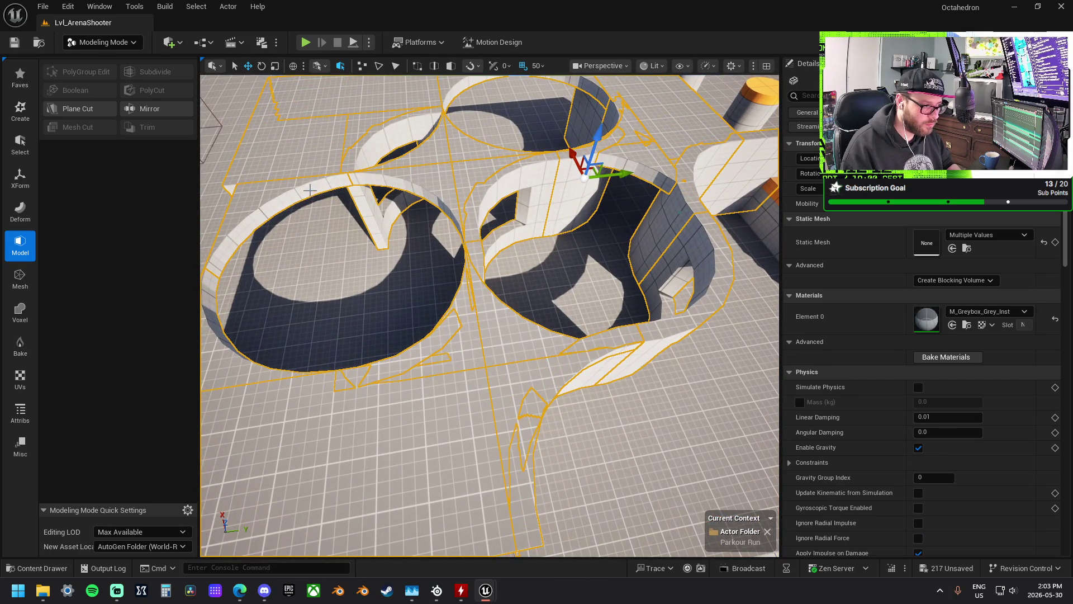
{"action": "key", "text": "f"}
{"action": "scroll", "coordinate": [496, 385], "scroll_direction": "down", "scroll_amount": 5}
{"action": "mouse_move", "coordinate": [377, 237]}
{"action": "left_mouse_down"}
{"action": "mouse_move", "coordinate": [557, 241]}
{"action": "mouse_move", "coordinate": [575, 255]}
{"action": "left_mouse_up"}
{"action": "scroll", "coordinate": [521, 339], "scroll_direction": "up", "scroll_amount": 5}
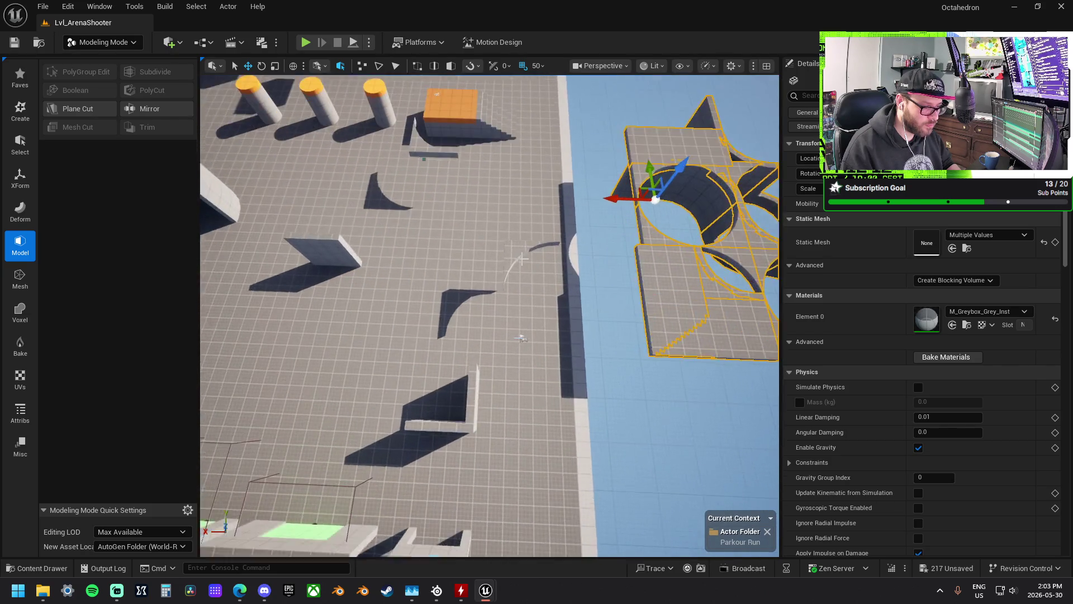
{"action": "key", "text": "ctrl+z"}
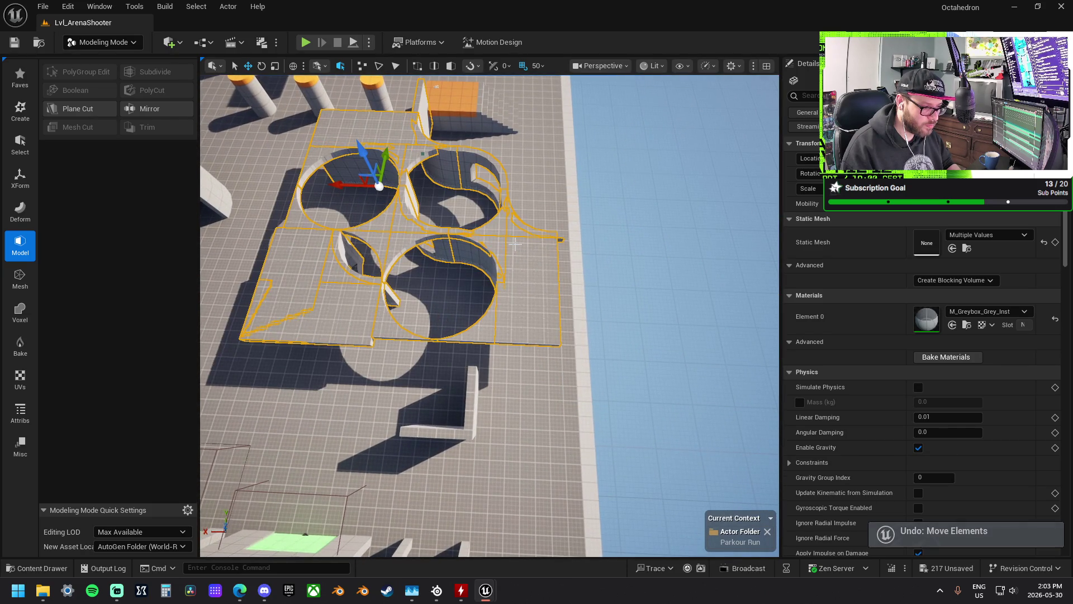
{"action": "scroll", "coordinate": [534, 291], "scroll_direction": "up", "scroll_amount": 5}
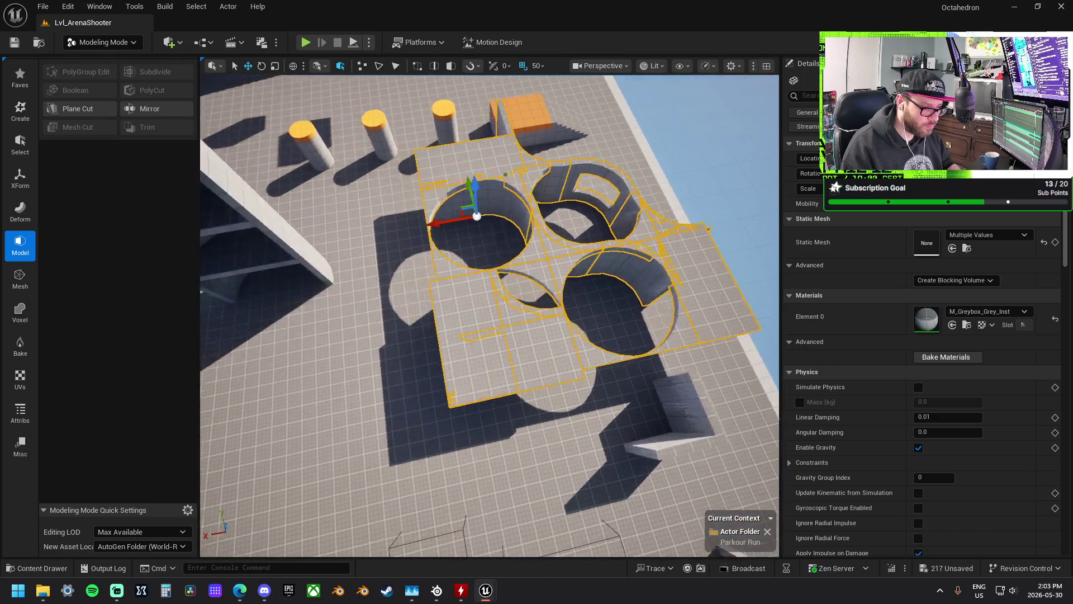
- Try sliding the group and the BO_Wall_1x1 to new spots, undoing both moves
{"action": "left_click", "coordinate": [516, 287], "text": "ctrl"}
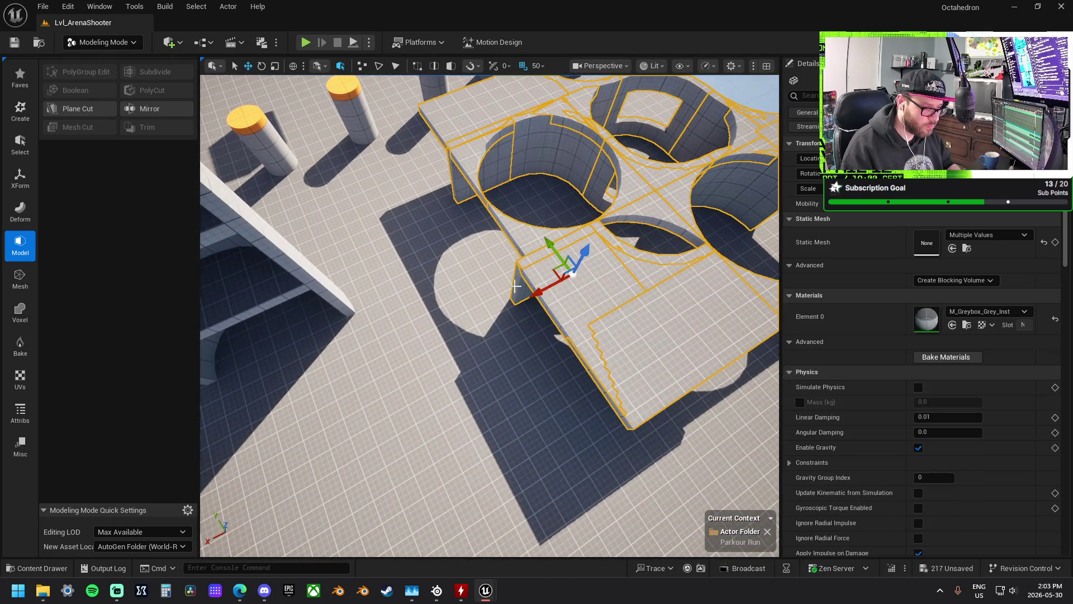
{"action": "left_click_drag", "start_coordinate": [537, 286], "coordinate": [660, 205]}
{"action": "scroll", "coordinate": [660, 205], "scroll_direction": "down", "scroll_amount": 5}
{"action": "key", "text": "d"}
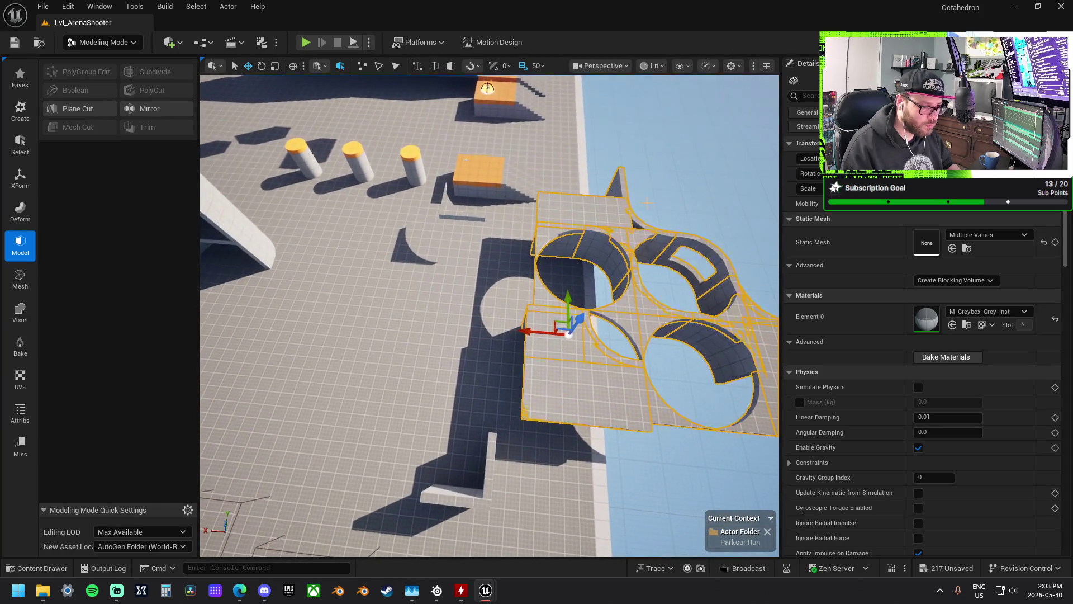
{"action": "key", "text": "ctrl+z"}
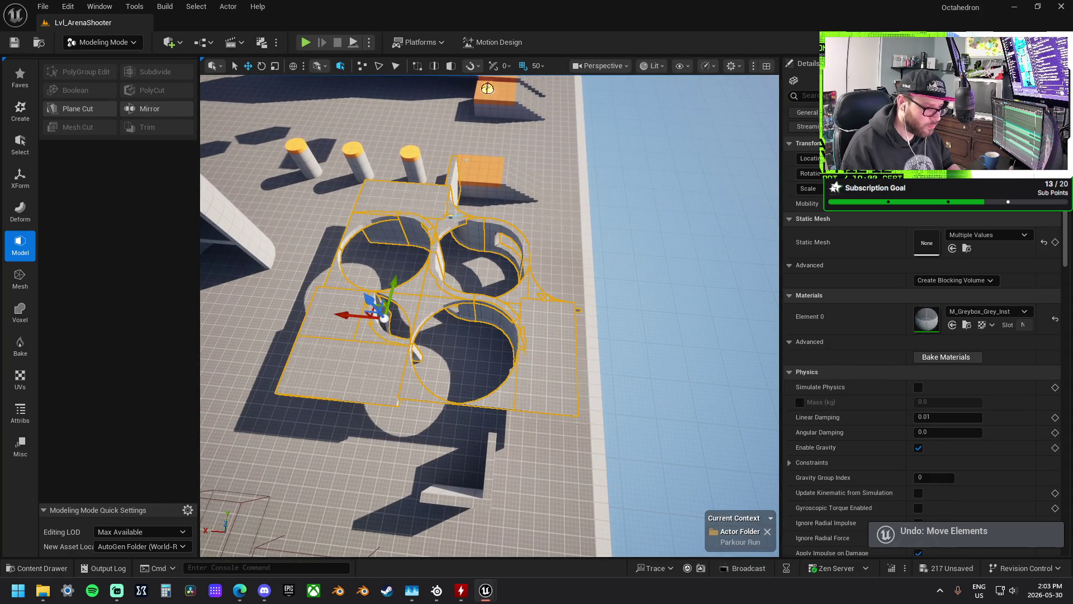
{"action": "left_click", "coordinate": [454, 217]}
{"action": "left_click_drag", "start_coordinate": [415, 216], "coordinate": [561, 223]}
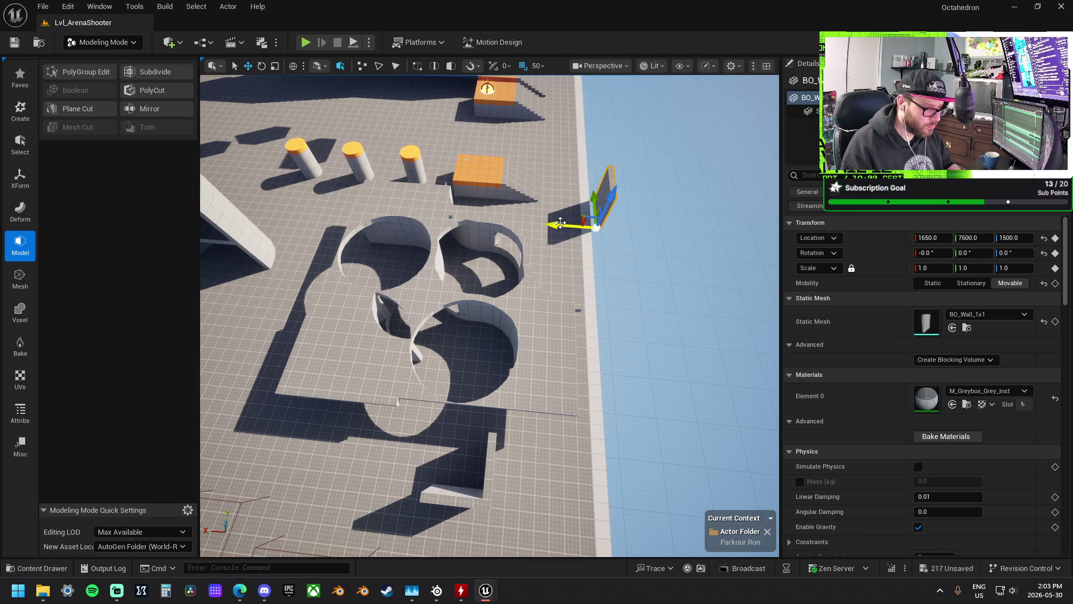
{"action": "key", "text": "ctrl+z"}
{"action": "key", "text": "ctrl+z"}
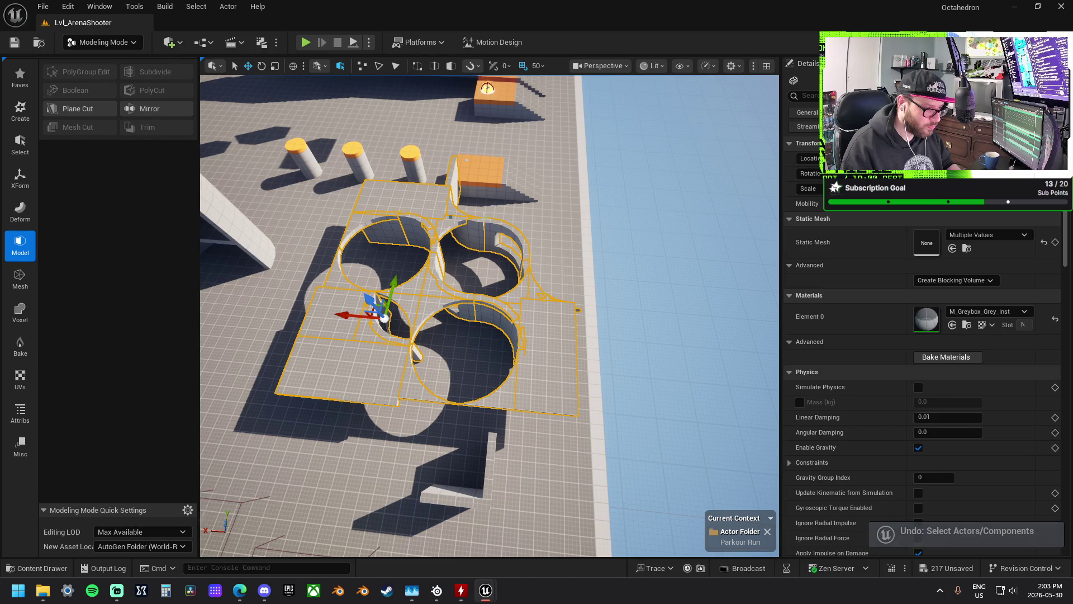
- Move the holed floor group along X out over the blue area, then select the lone BO_Floor_1x2
{"action": "mouse_move", "coordinate": [410, 217]}
{"action": "left_mouse_down"}
{"action": "mouse_move", "coordinate": [534, 235]}
{"action": "mouse_move", "coordinate": [682, 231]}
{"action": "mouse_move", "coordinate": [648, 204]}
{"action": "mouse_move", "coordinate": [572, 191]}
{"action": "mouse_move", "coordinate": [678, 317]}
{"action": "mouse_move", "coordinate": [432, 372]}
{"action": "left_mouse_up"}
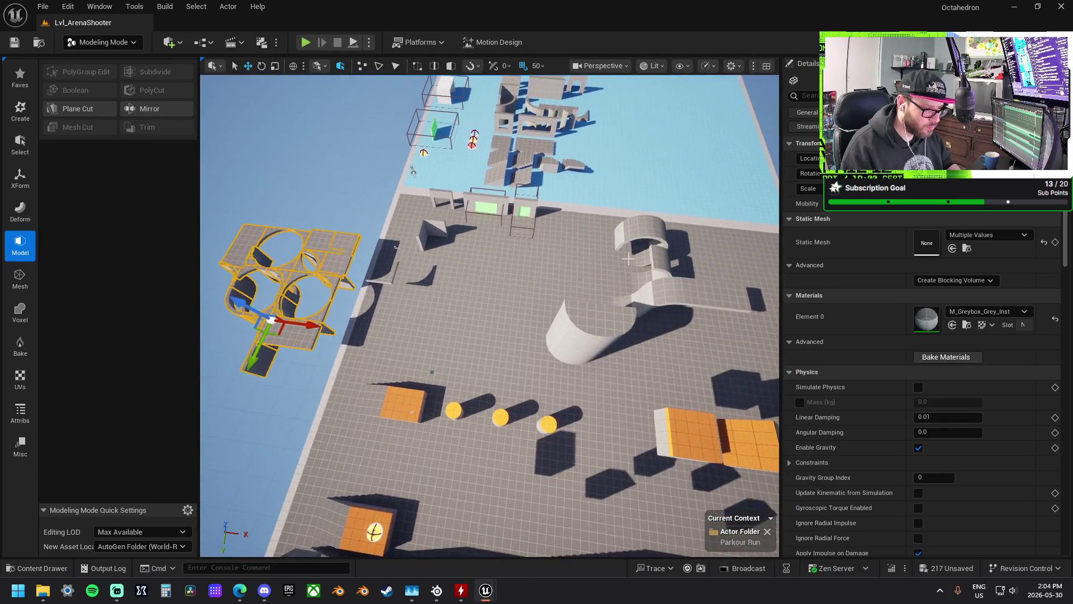
{"action": "mouse_move", "coordinate": [276, 335]}
{"action": "left_mouse_down"}
{"action": "mouse_move", "coordinate": [627, 235]}
{"action": "mouse_move", "coordinate": [748, 168]}
{"action": "mouse_move", "coordinate": [439, 306]}
{"action": "mouse_move", "coordinate": [386, 286]}
{"action": "mouse_move", "coordinate": [386, 352]}
{"action": "mouse_move", "coordinate": [514, 335]}
{"action": "left_mouse_up"}
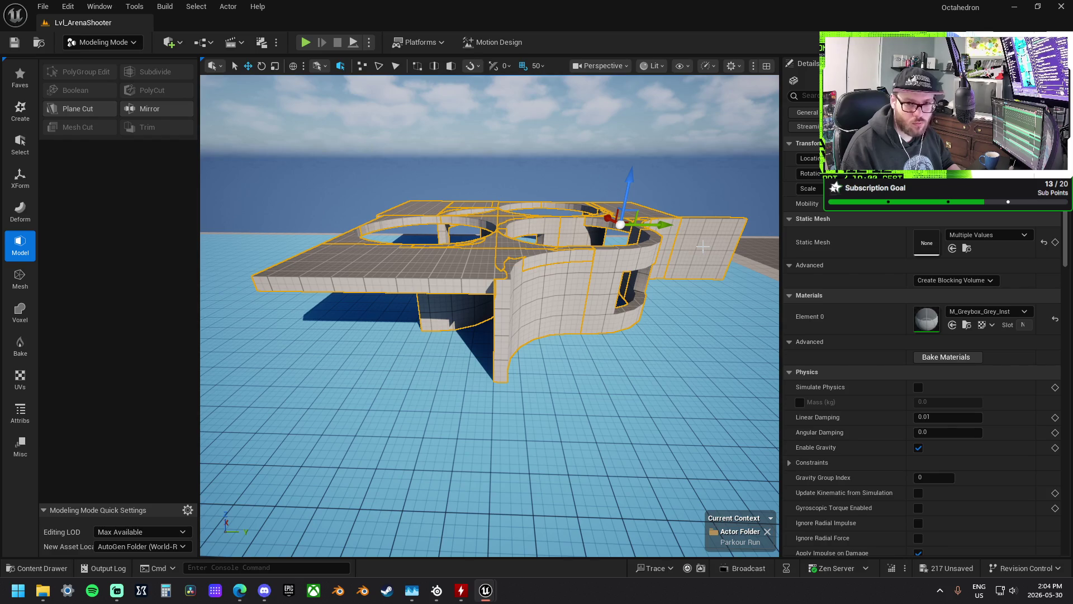
{"action": "mouse_move", "coordinate": [490, 313]}
{"action": "left_mouse_down"}
{"action": "mouse_move", "coordinate": [490, 282]}
{"action": "mouse_move", "coordinate": [425, 285]}
{"action": "mouse_move", "coordinate": [447, 262]}
{"action": "left_mouse_up"}
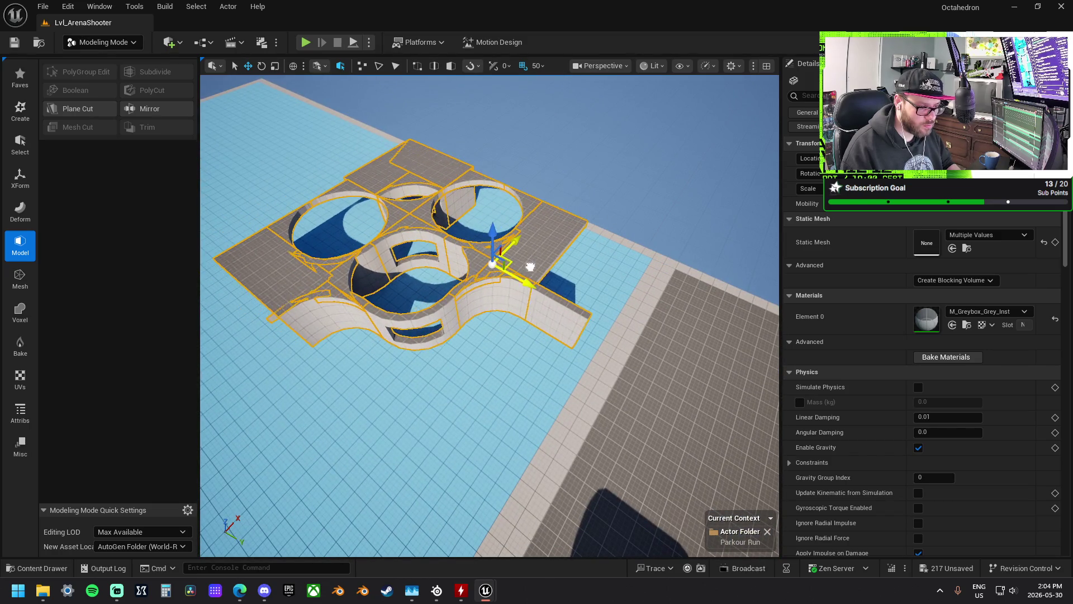
{"action": "mouse_move", "coordinate": [569, 261]}
{"action": "left_mouse_down"}
{"action": "mouse_move", "coordinate": [526, 285]}
{"action": "mouse_move", "coordinate": [657, 225]}
{"action": "left_mouse_up"}
{"action": "left_click", "coordinate": [657, 225]}
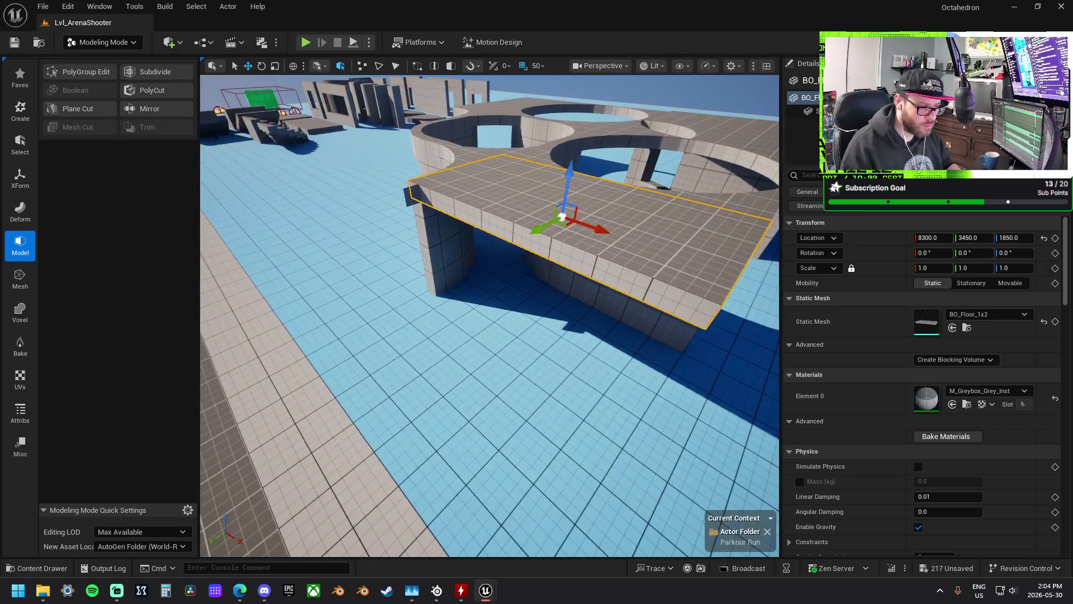
- Move the BO_Wall_1x1 under the platform to 7950, 3650, 1500 at 0°, closing the curved wall's end
{"action": "left_click", "coordinate": [639, 318]}
{"action": "left_click_drag", "start_coordinate": [639, 317], "coordinate": [639, 317]}
{"action": "left_click_drag", "start_coordinate": [672, 230], "coordinate": [672, 230]}
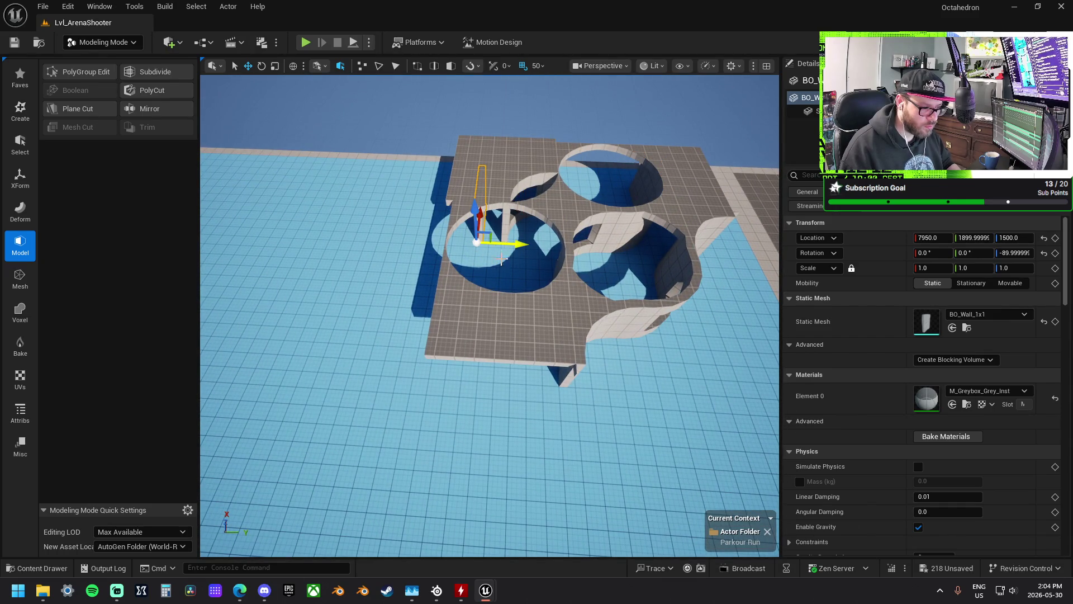
{"action": "left_click_drag", "start_coordinate": [497, 269], "coordinate": [474, 302]}
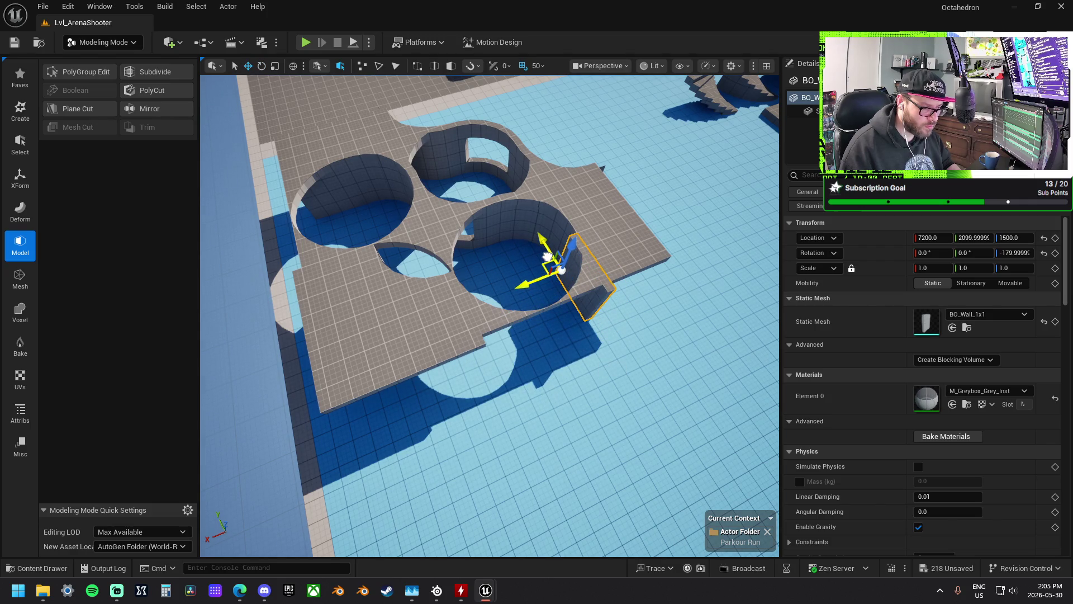
{"action": "left_click_drag", "start_coordinate": [506, 296], "coordinate": [485, 284]}
{"action": "left_click_drag", "start_coordinate": [555, 272], "coordinate": [556, 272]}
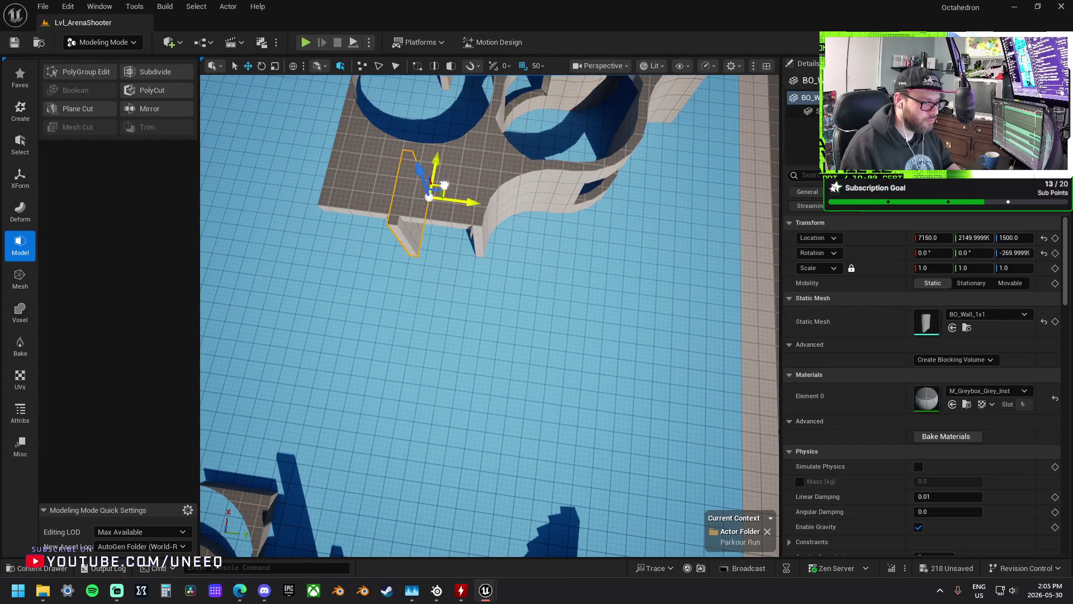
{"action": "left_click_drag", "start_coordinate": [555, 273], "coordinate": [556, 273]}
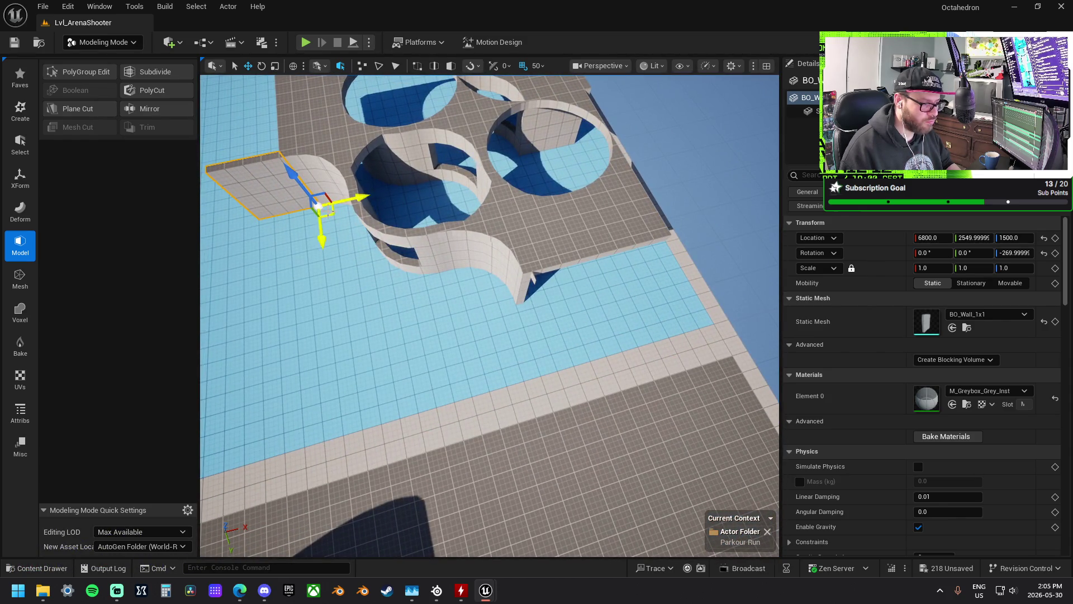
{"action": "left_click_drag", "start_coordinate": [338, 217], "coordinate": [568, 336]}
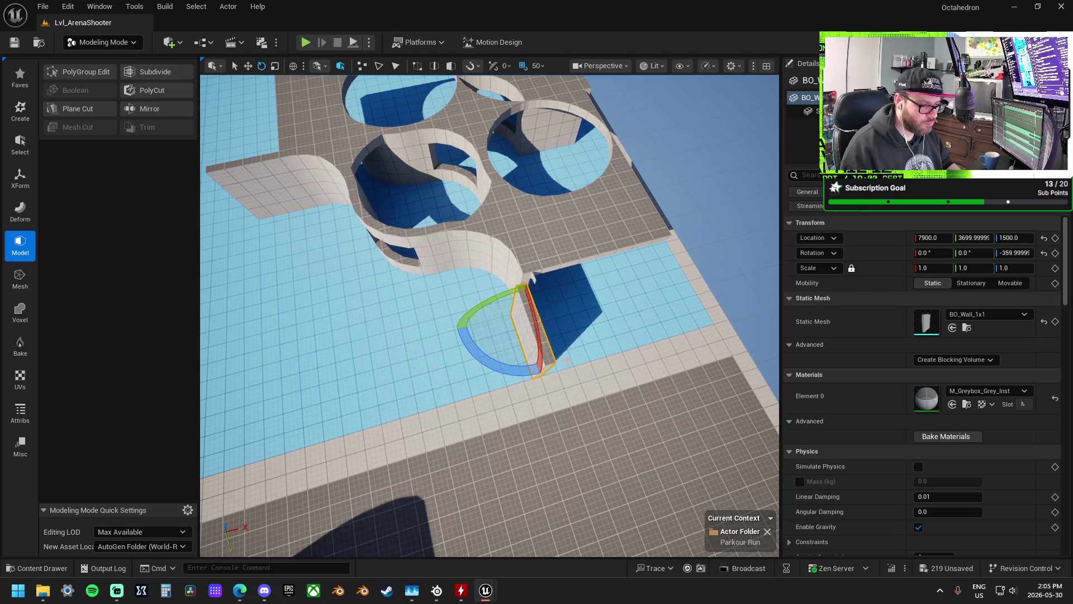
{"action": "left_click_drag", "start_coordinate": [539, 311], "coordinate": [428, 229]}
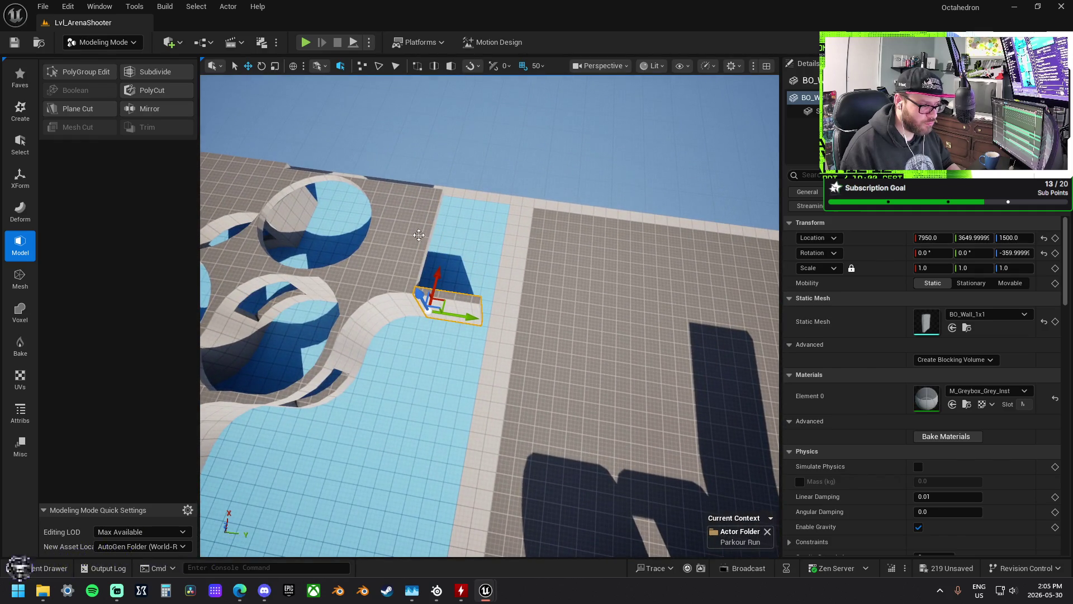
- Slide the BO_Floor_1x2 tile along its X axis on the platform edge
{"action": "left_click", "coordinate": [419, 235]}
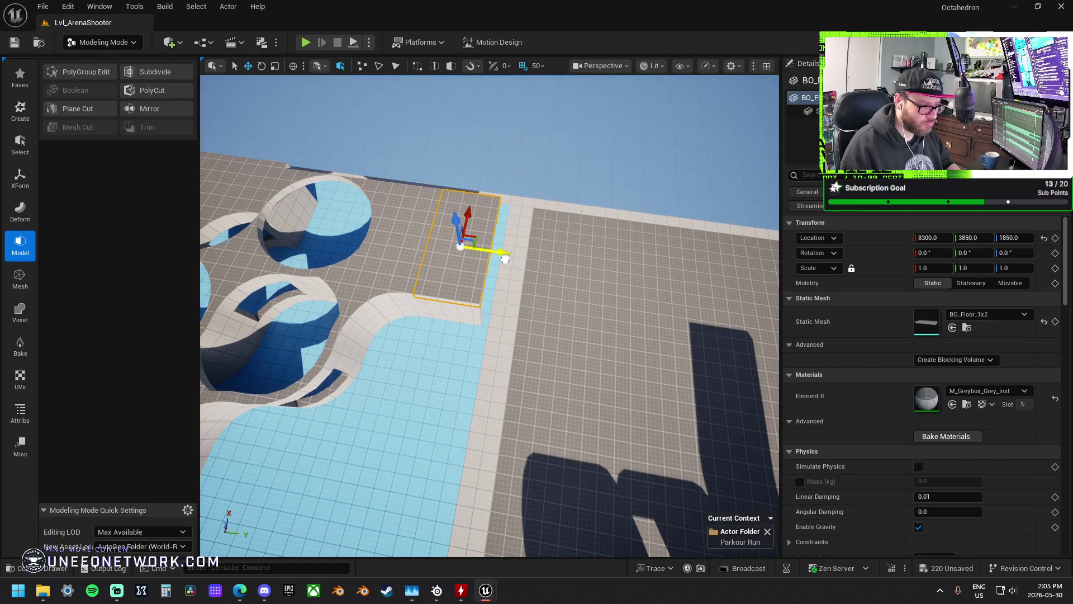
{"action": "left_click_drag", "start_coordinate": [515, 257], "coordinate": [515, 258]}
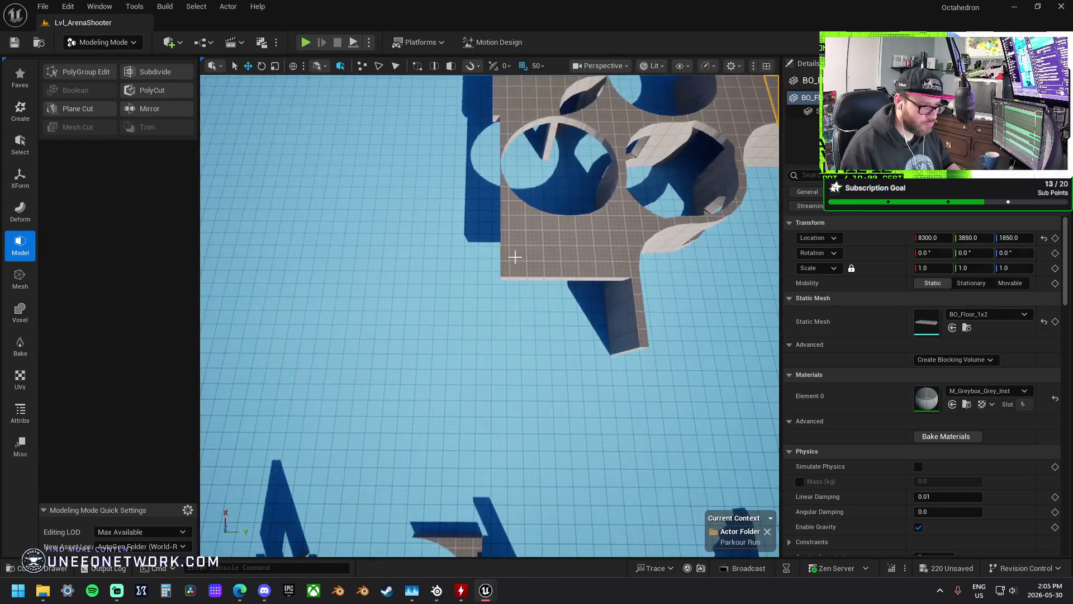
{"action": "mouse_move", "coordinate": [561, 212]}
{"action": "left_mouse_down"}
{"action": "mouse_move", "coordinate": [593, 278]}
{"action": "mouse_move", "coordinate": [551, 273]}
{"action": "left_mouse_up"}
- Rotate the BO_Wall_1x1 90° to -180° and move it to 7950, 2150, 1500 beside a hole
{"action": "mouse_move", "coordinate": [410, 227]}
{"action": "left_mouse_down"}
{"action": "mouse_move", "coordinate": [375, 218]}
{"action": "mouse_move", "coordinate": [568, 283]}
{"action": "mouse_move", "coordinate": [640, 263]}
{"action": "left_mouse_up"}
{"action": "left_click", "coordinate": [354, 212]}
{"action": "key", "text": "e"}
{"action": "left_click_drag", "start_coordinate": [687, 299], "coordinate": [733, 304]}
{"action": "key", "text": "w"}
{"action": "mouse_move", "coordinate": [648, 265]}
{"action": "left_mouse_down"}
{"action": "mouse_move", "coordinate": [571, 246]}
{"action": "mouse_move", "coordinate": [560, 218]}
{"action": "mouse_move", "coordinate": [568, 225]}
{"action": "left_mouse_up"}
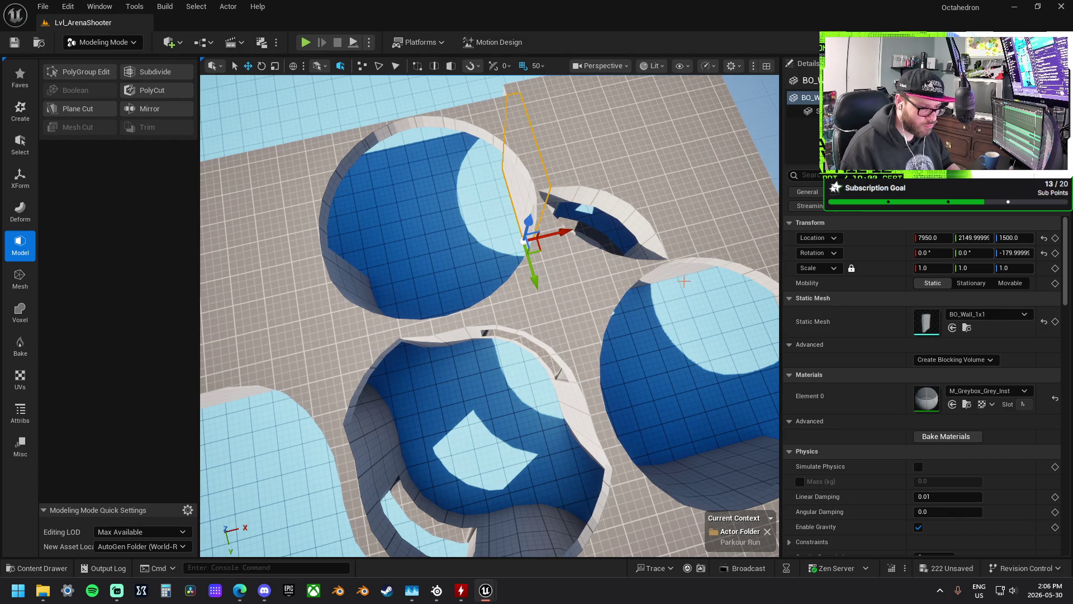
{"action": "left_click_drag", "start_coordinate": [681, 269], "coordinate": [495, 242]}
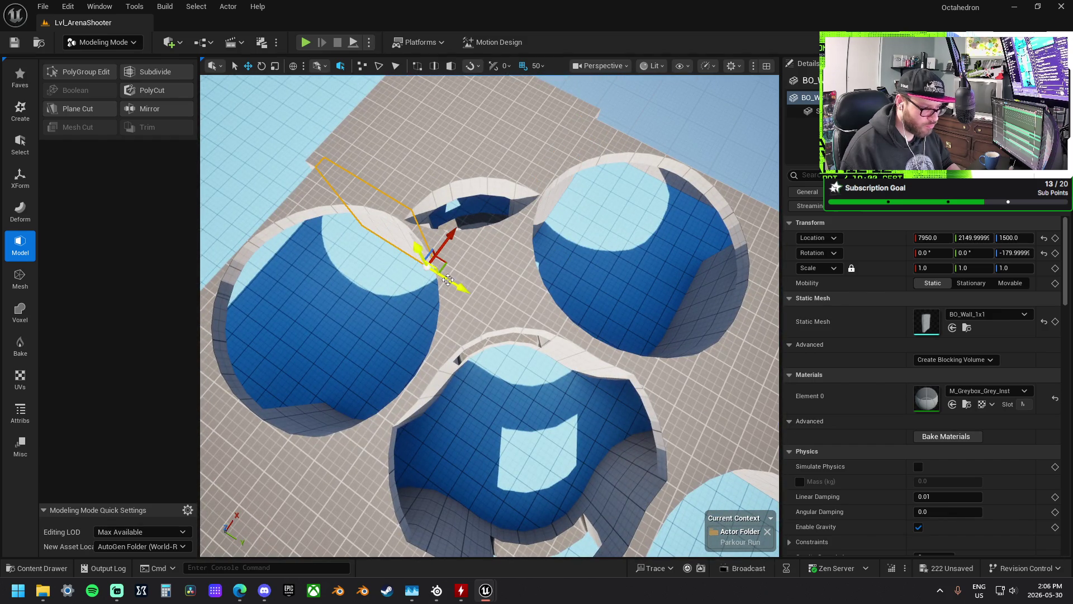
{"action": "left_click_drag", "start_coordinate": [448, 276], "coordinate": [447, 276]}
{"action": "left_click_drag", "start_coordinate": [552, 268], "coordinate": [551, 269]}
{"action": "left_click_drag", "start_coordinate": [490, 316], "coordinate": [508, 345]}
{"action": "left_click", "coordinate": [503, 343]}
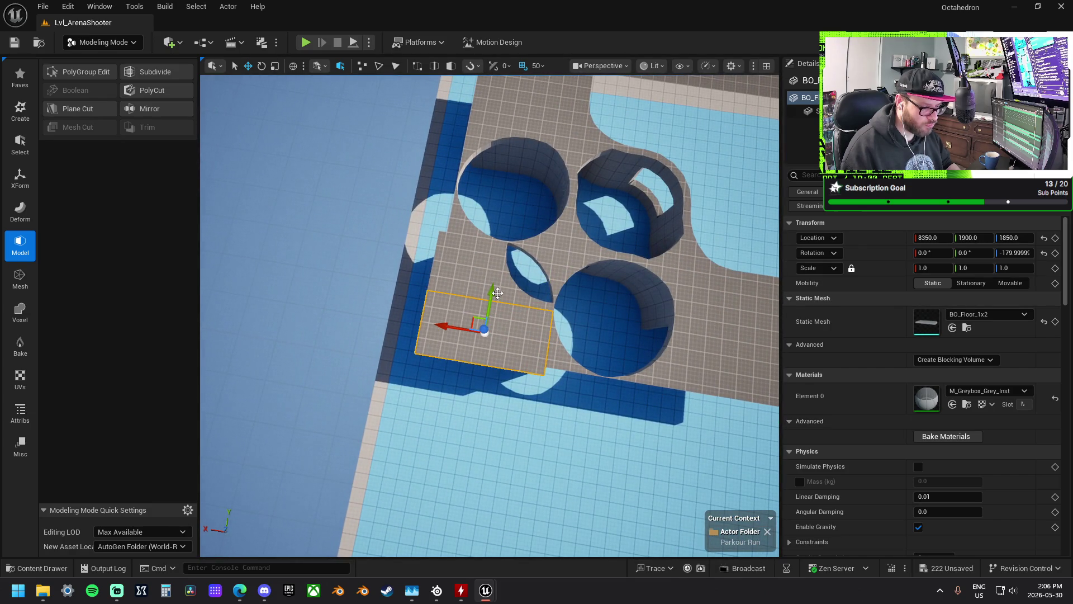
{"action": "left_click_drag", "start_coordinate": [498, 293], "coordinate": [498, 287]}
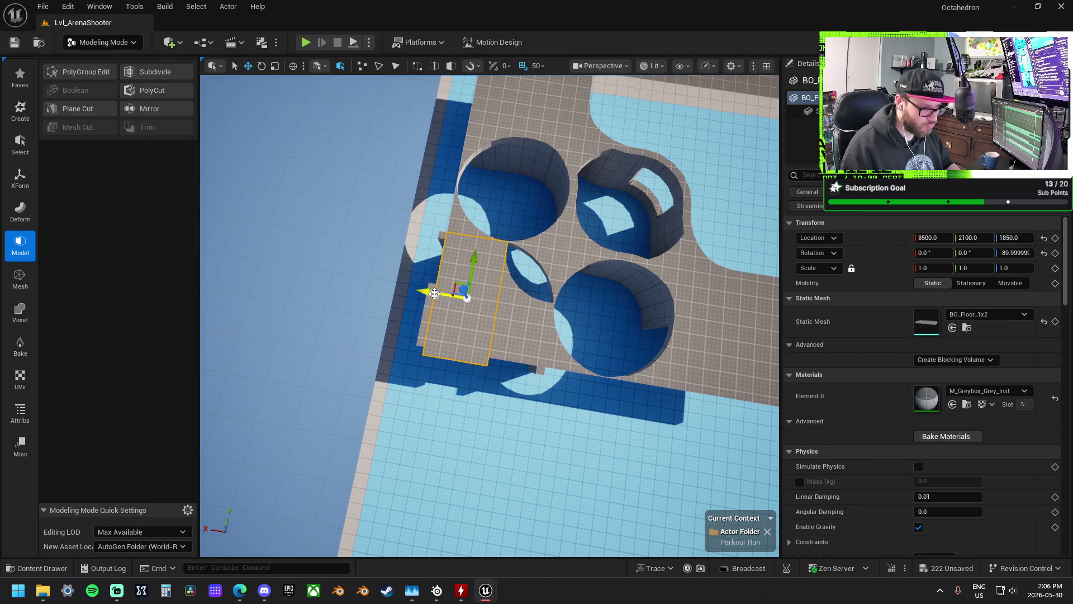
{"action": "key", "text": "ctrl+z"}
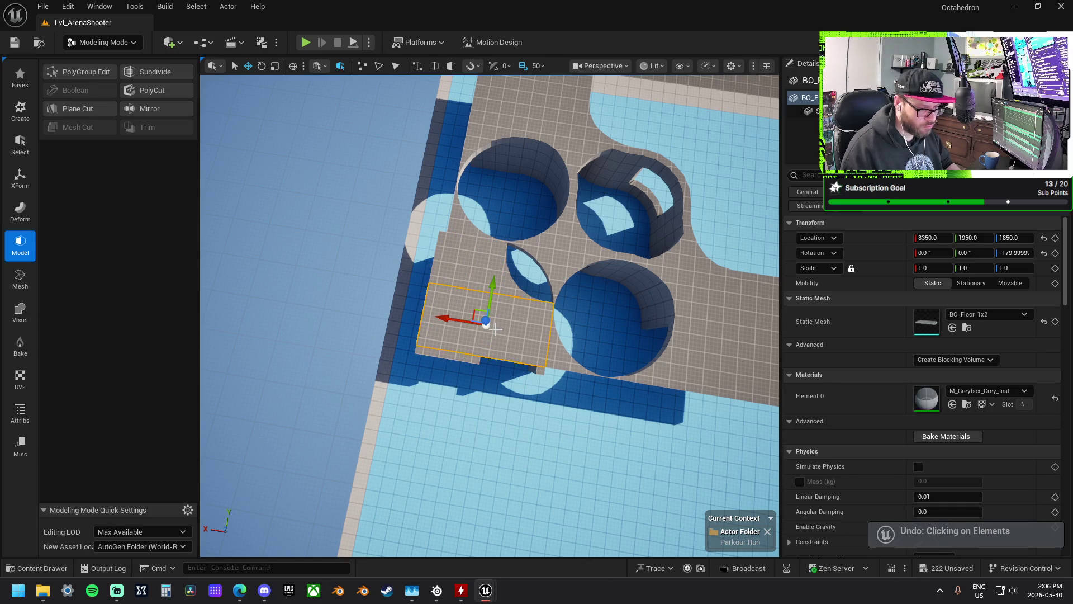
{"action": "key", "text": "ctrl+z"}
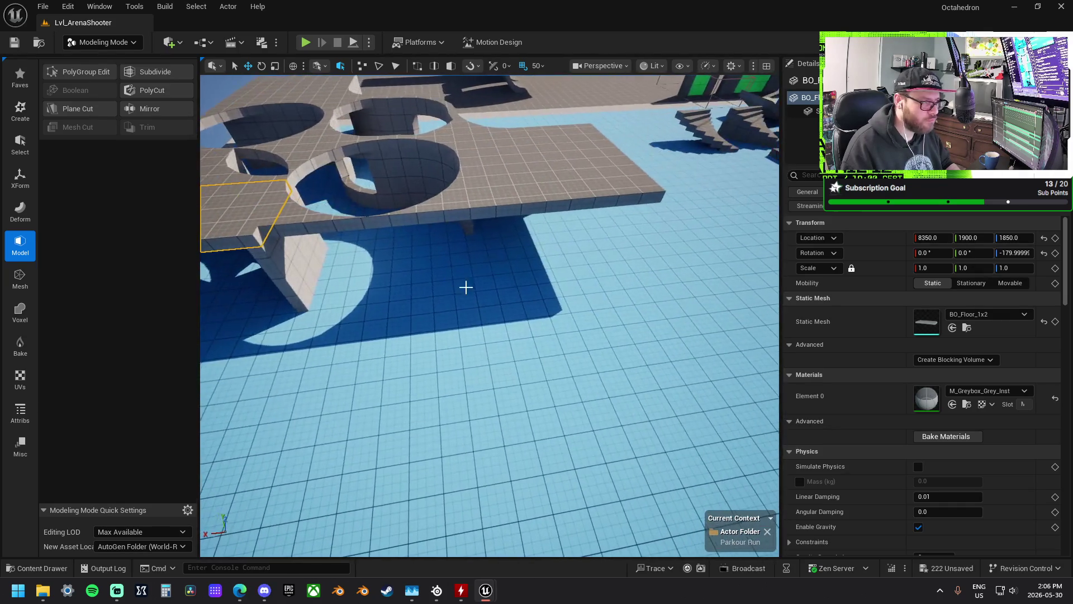
{"action": "left_click", "coordinate": [309, 46]}
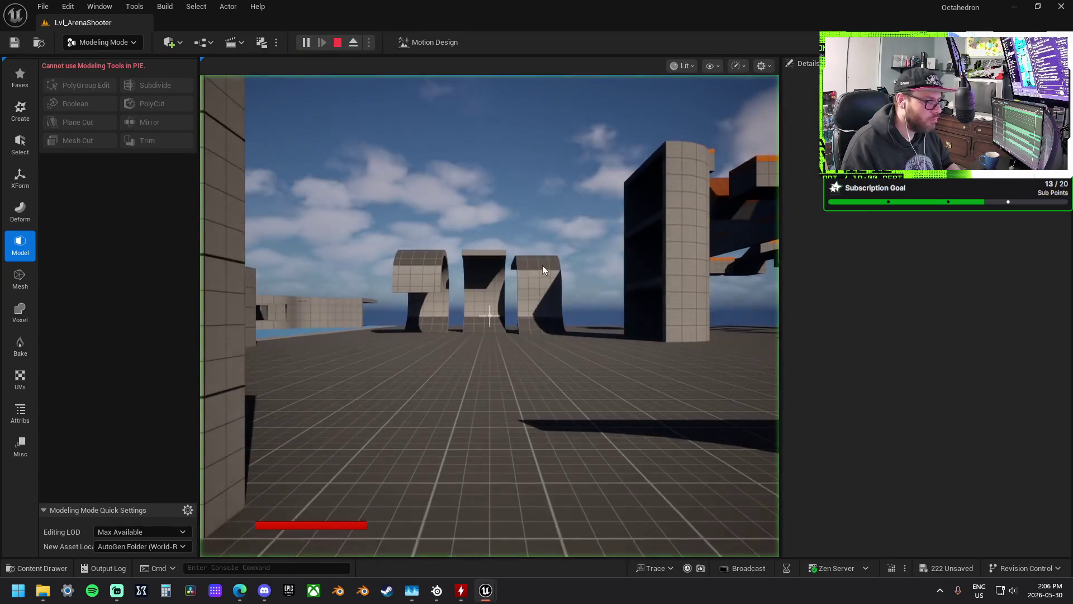
{"action": "key", "text": "w"}
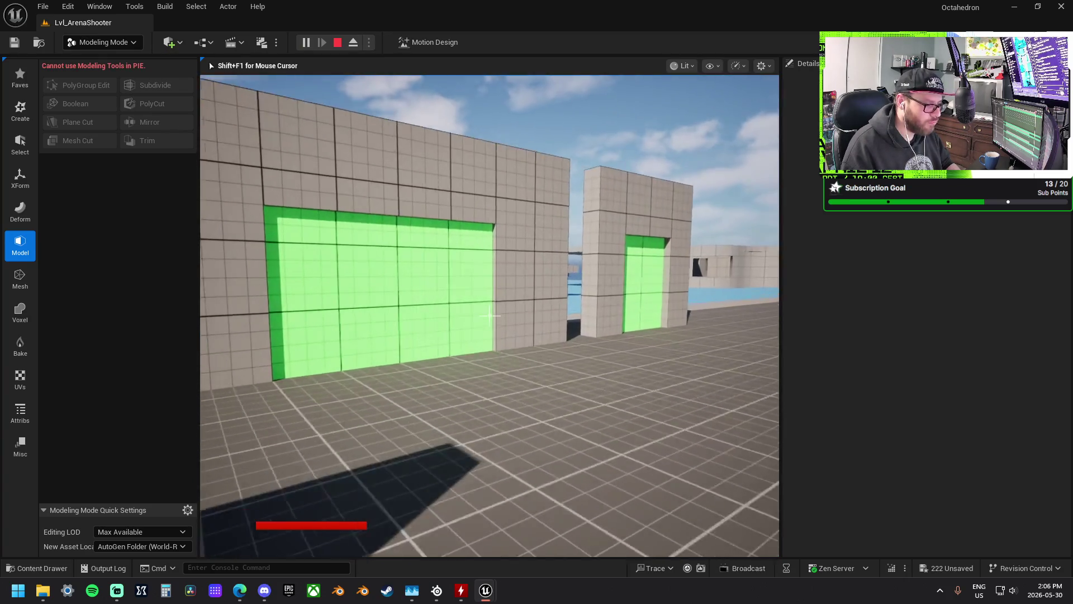
{"action": "key", "text": "w"}
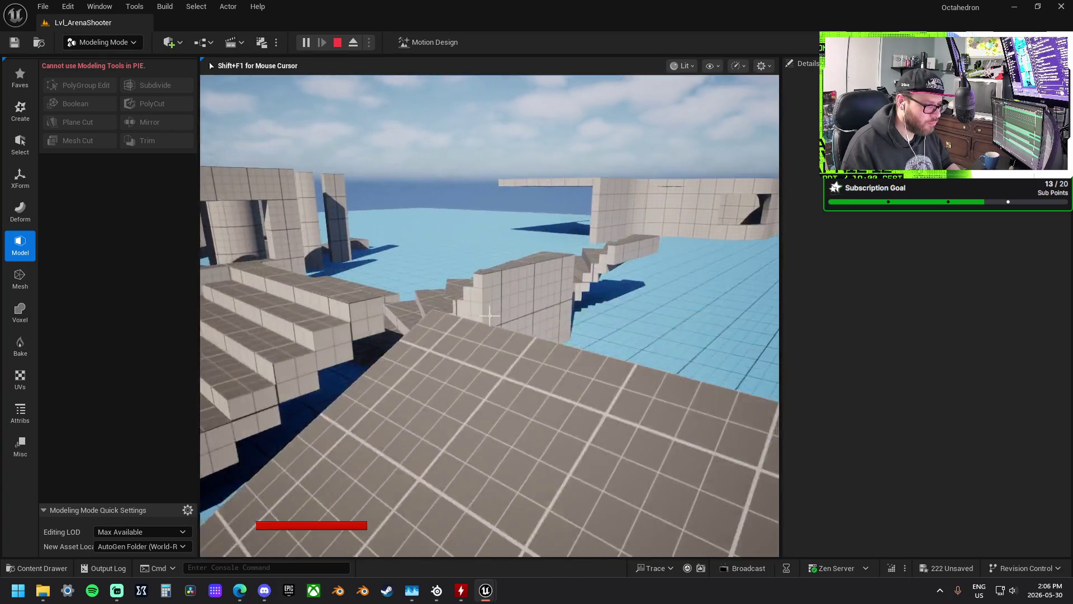
{"action": "key", "text": "w"}
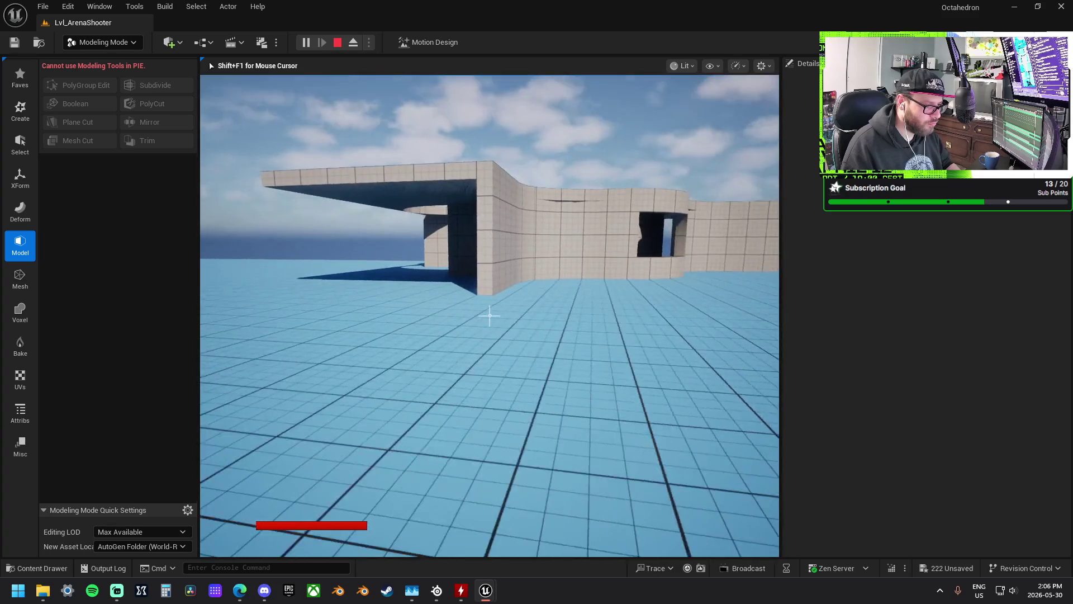
{"action": "key", "text": "w"}
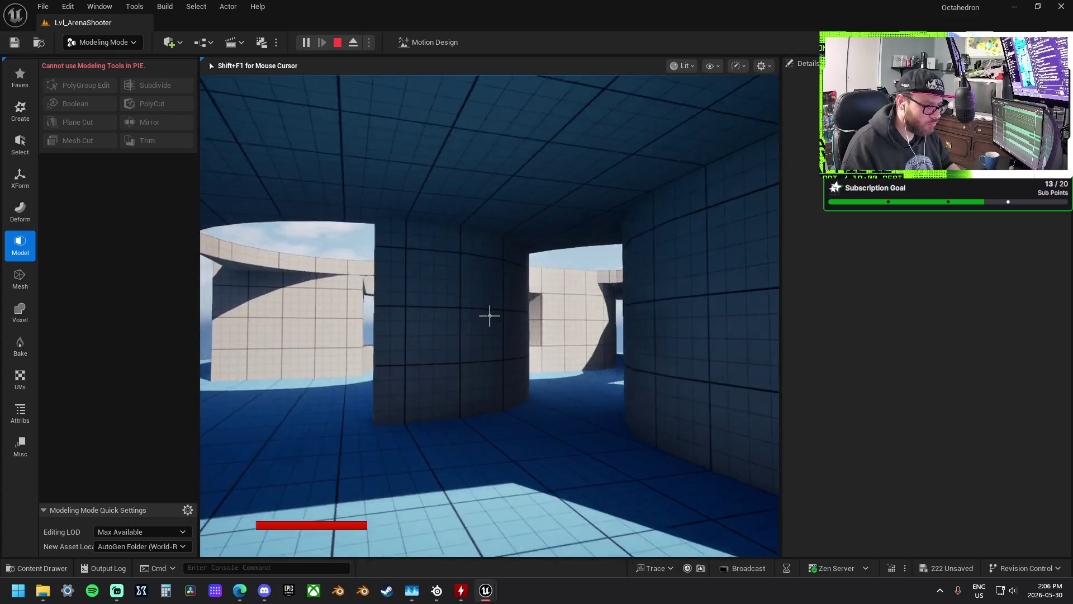
{"action": "key", "text": "w"}
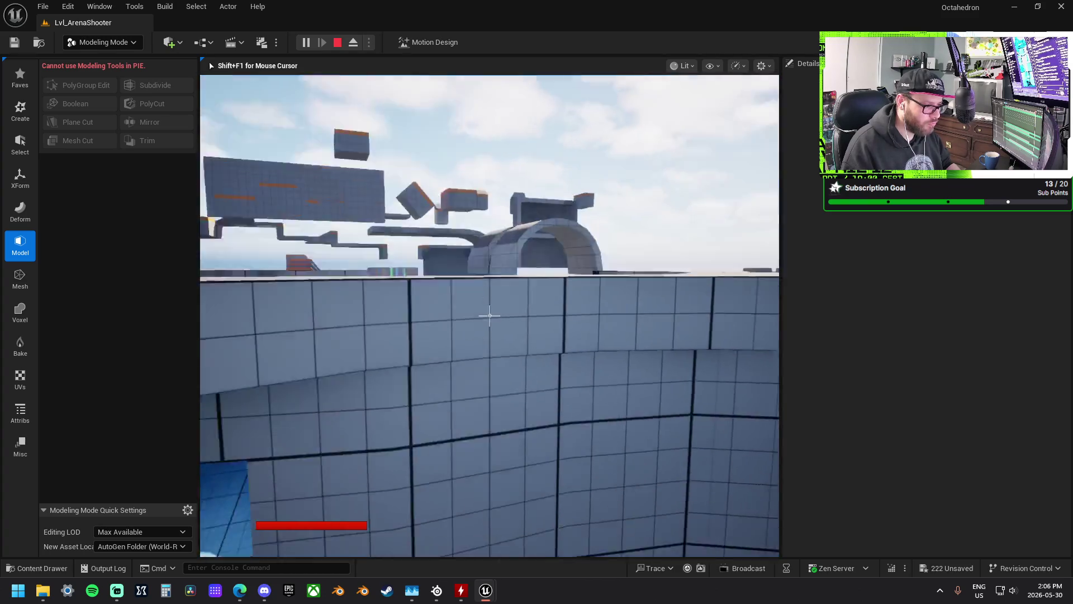
{"action": "key", "text": "w"}
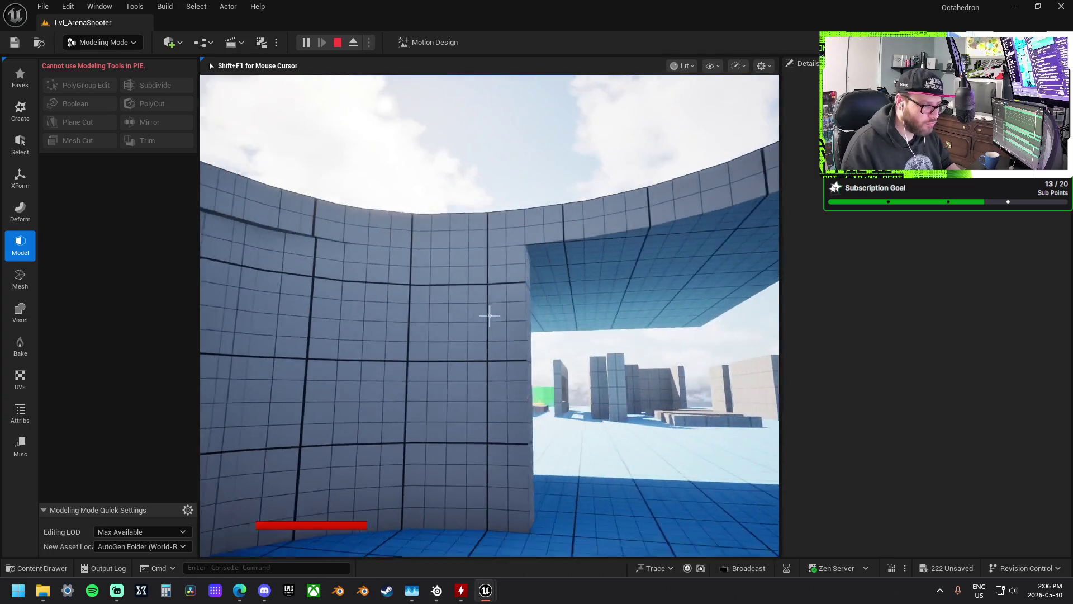
{"action": "key", "text": "w"}
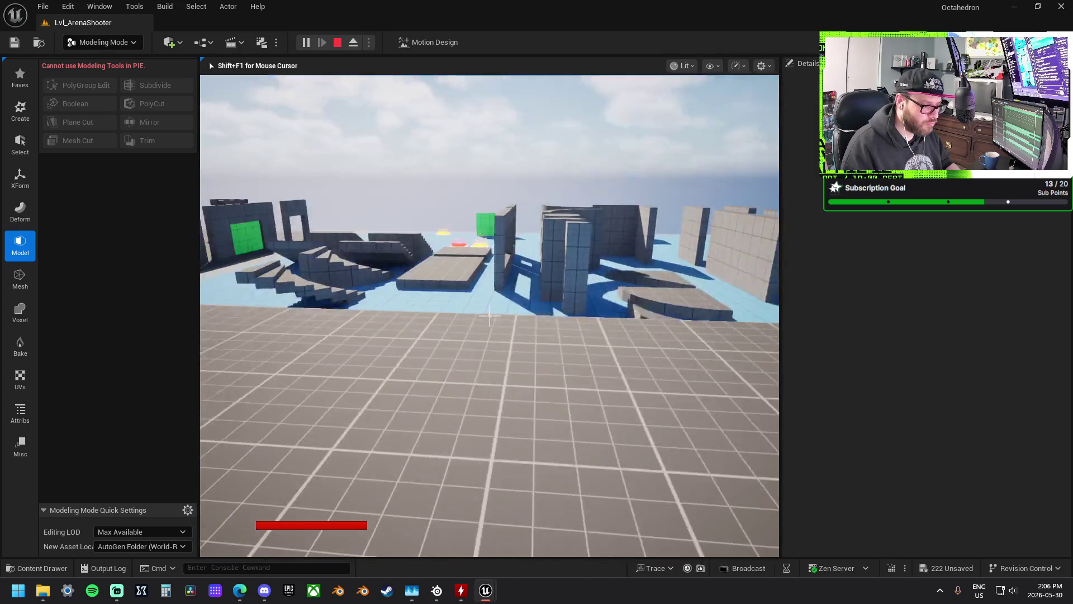
{"action": "key", "text": "w"}
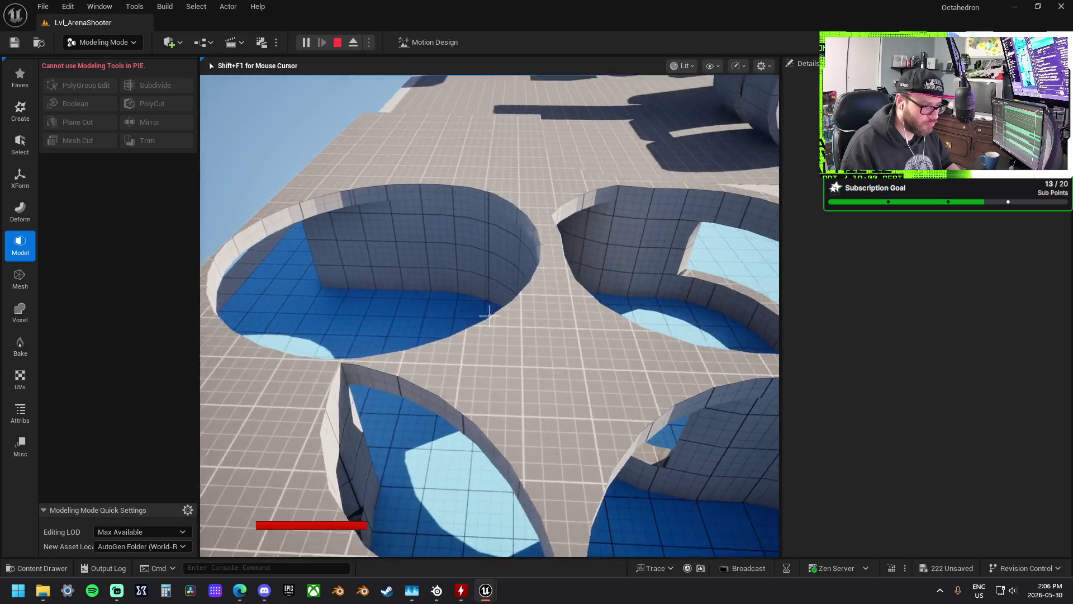
{"action": "key", "text": "w"}
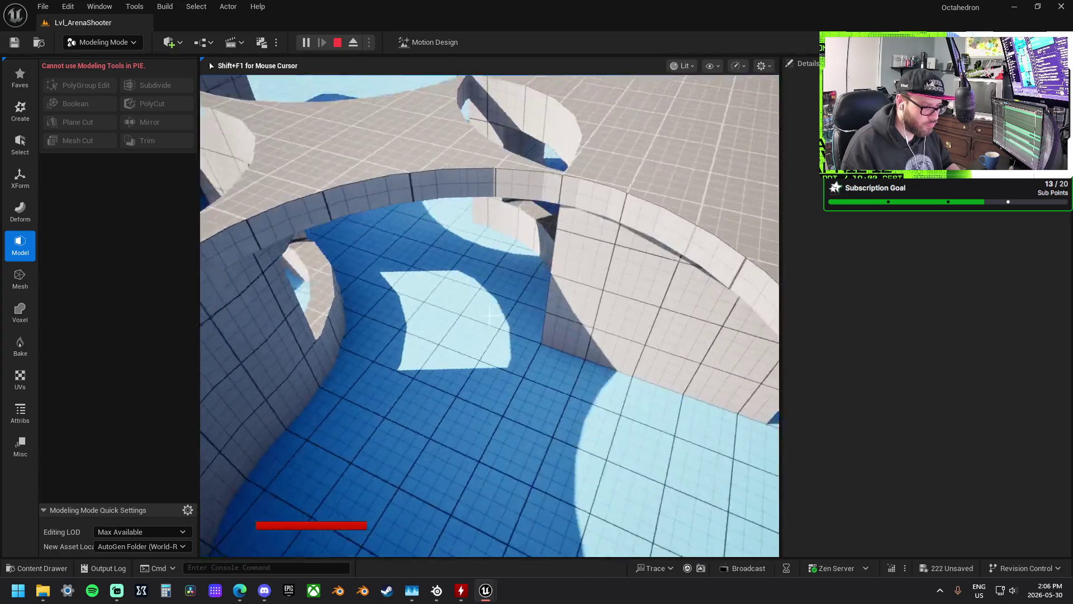
{"action": "key", "text": "w"}
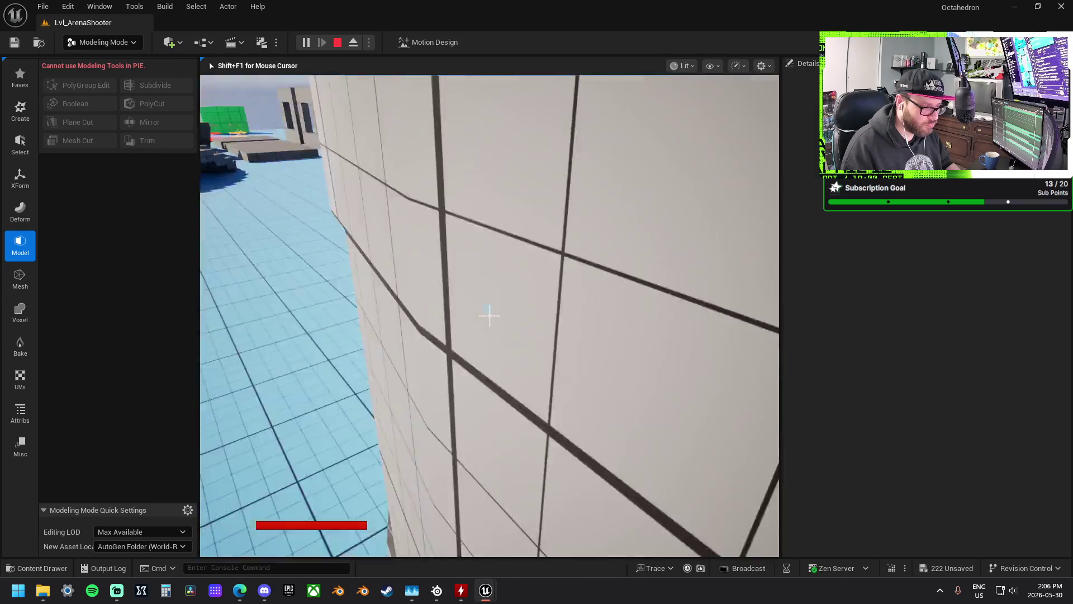
{"action": "key", "text": "w"}
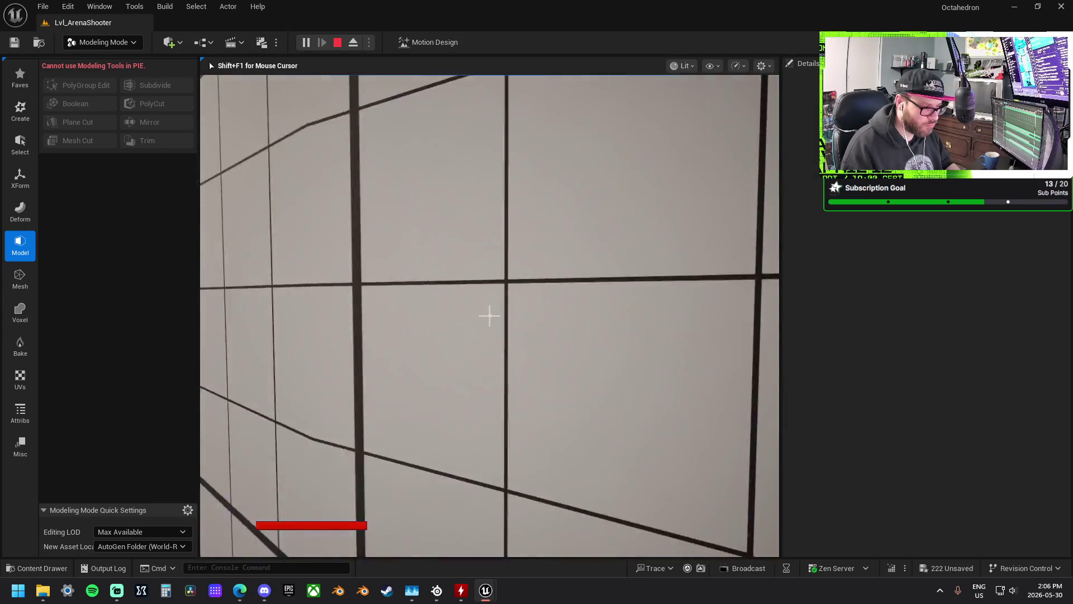
{"action": "key", "text": "s"}
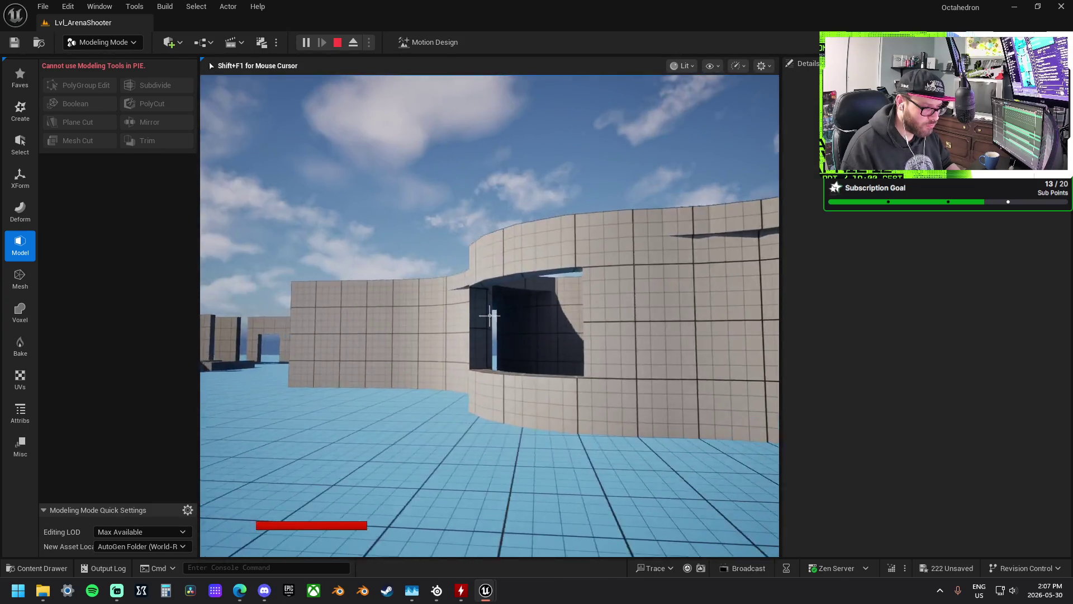
{"action": "key", "text": "w"}
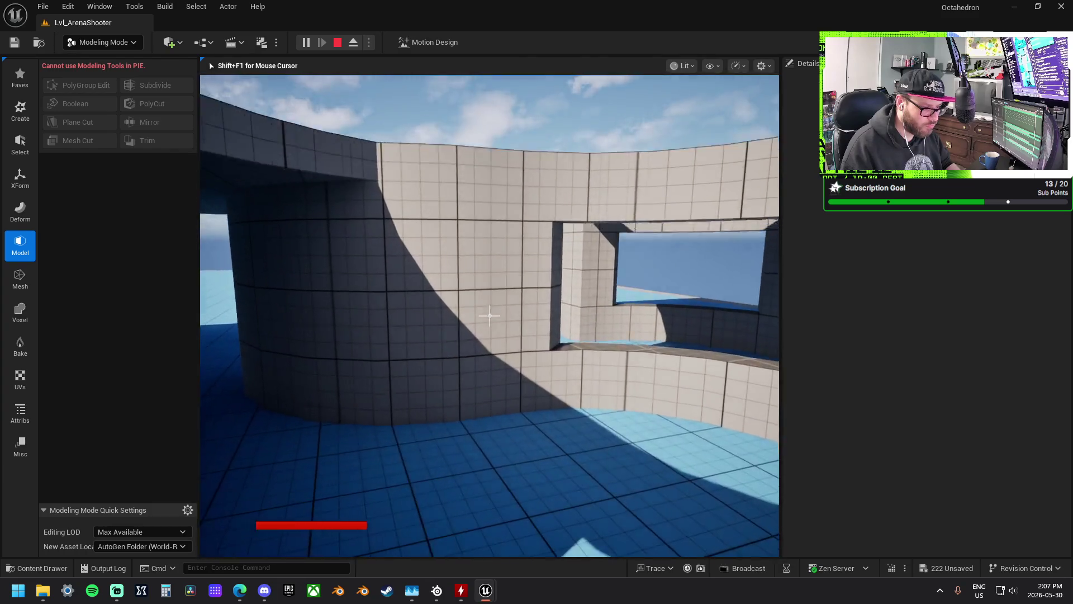
{"action": "key", "text": "w"}
{"action": "key", "text": "w"}
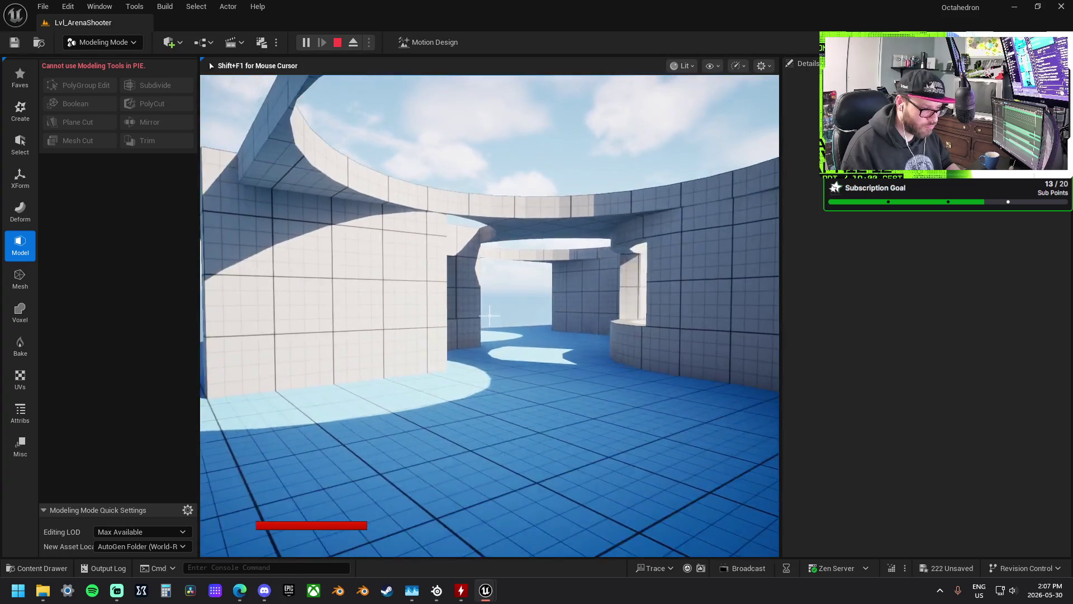
{"action": "key", "text": "w"}
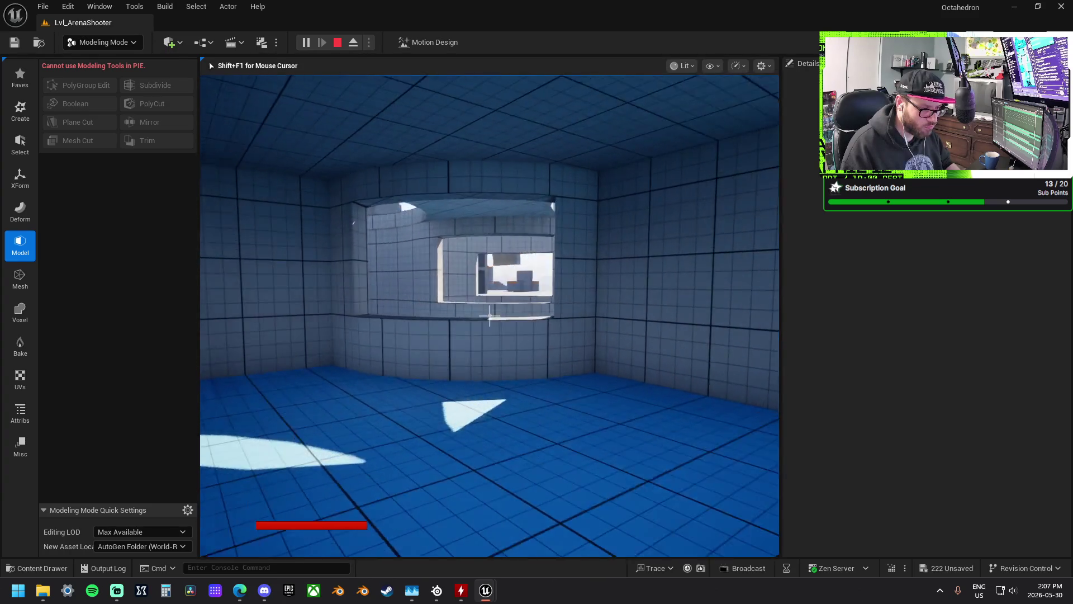
{"action": "key", "text": "w"}
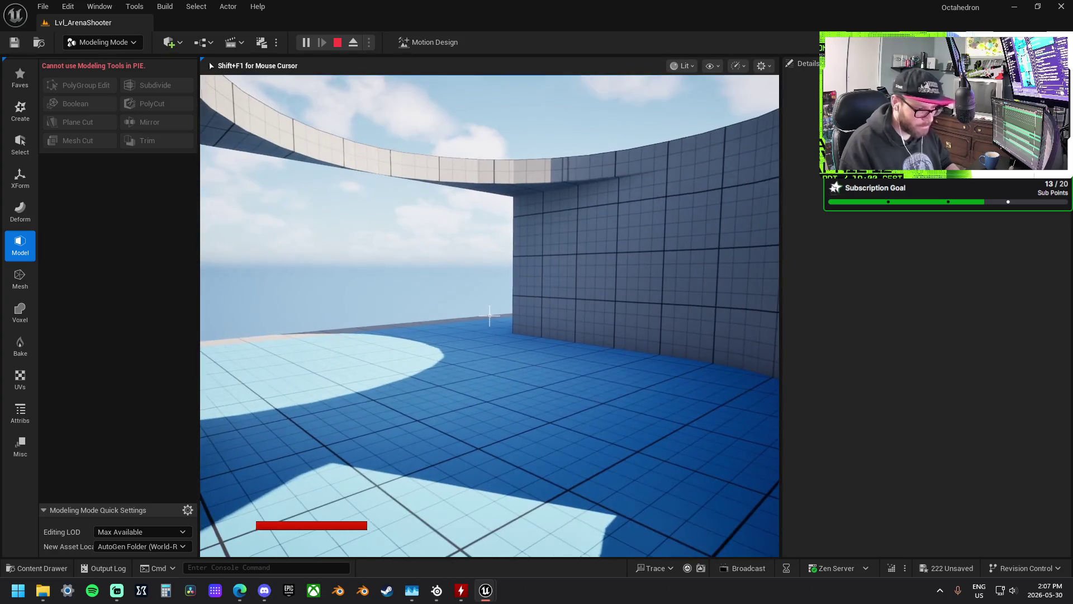
{"action": "key", "text": "Escape"}
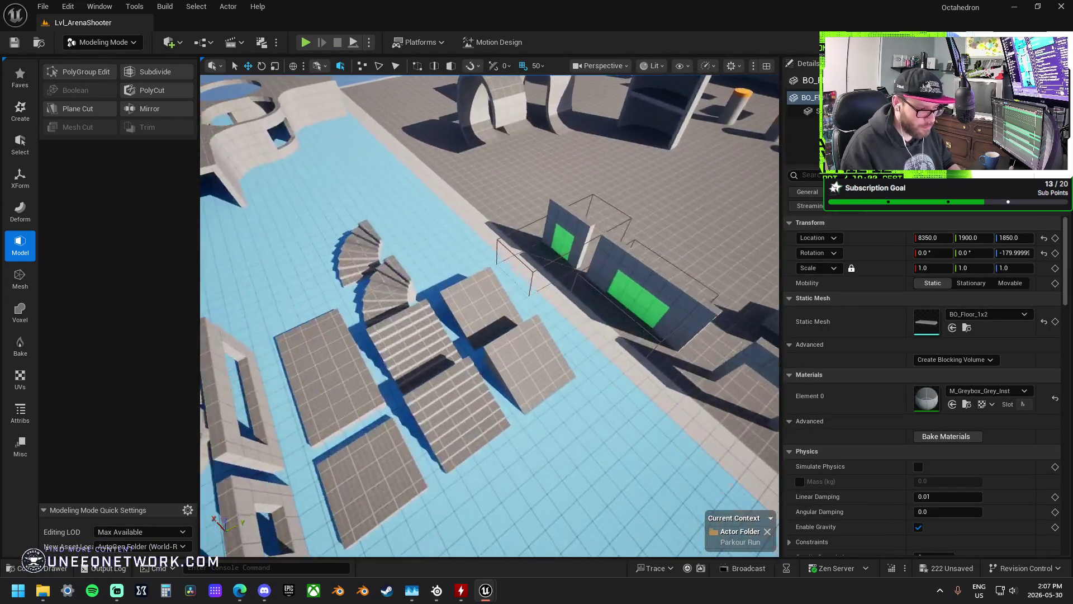
- Delete the BO_Wall_1x12 wall piece, confirming despite its level sequence reference
{"action": "left_click", "coordinate": [607, 364]}
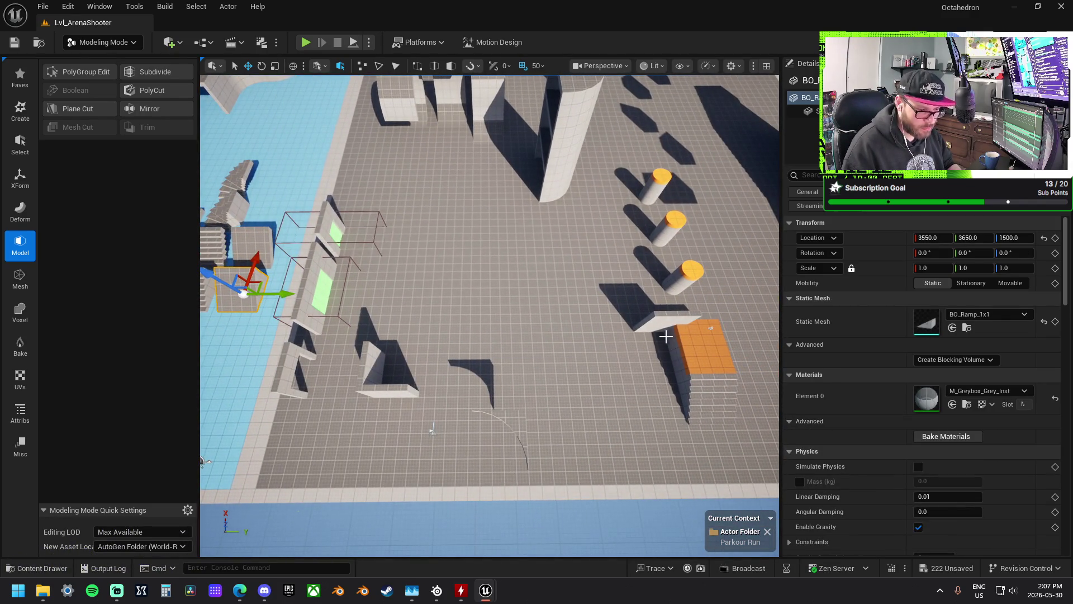
{"action": "left_click", "coordinate": [560, 362]}
{"action": "key", "text": "Delete"}
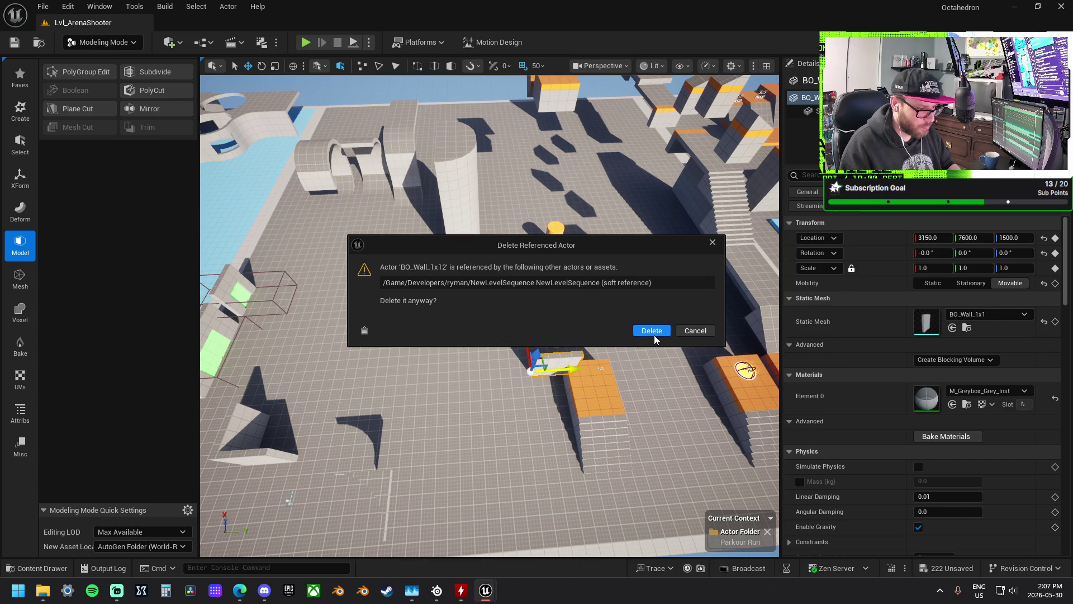
{"action": "left_click", "coordinate": [655, 331]}
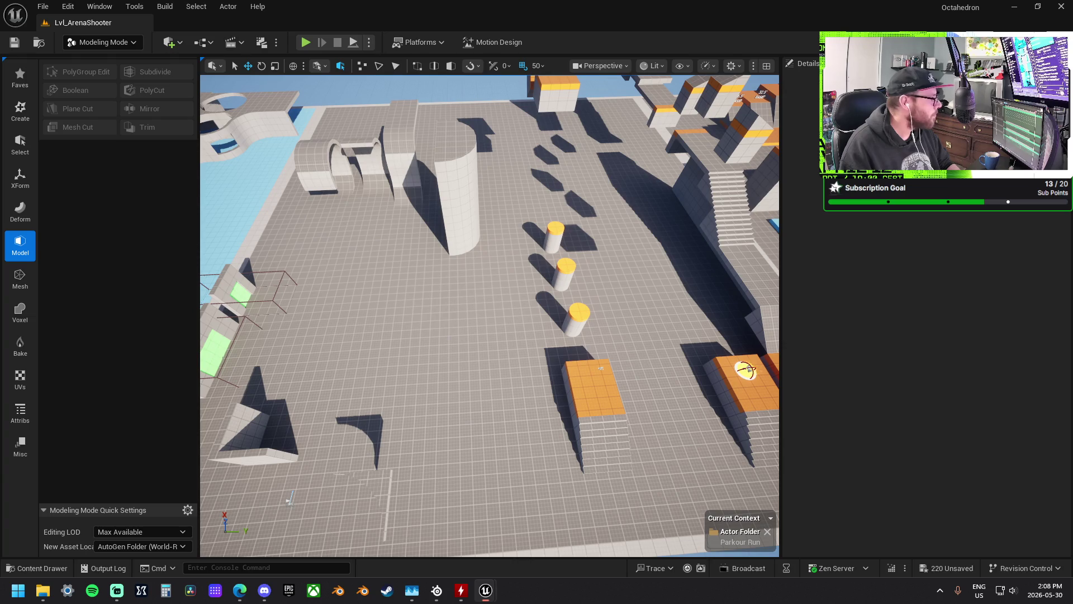
{"action": "mouse_move", "coordinate": [461, 336]}
{"action": "left_mouse_down"}
{"action": "mouse_move", "coordinate": [347, 334]}
{"action": "mouse_move", "coordinate": [339, 324]}
{"action": "left_mouse_up"}
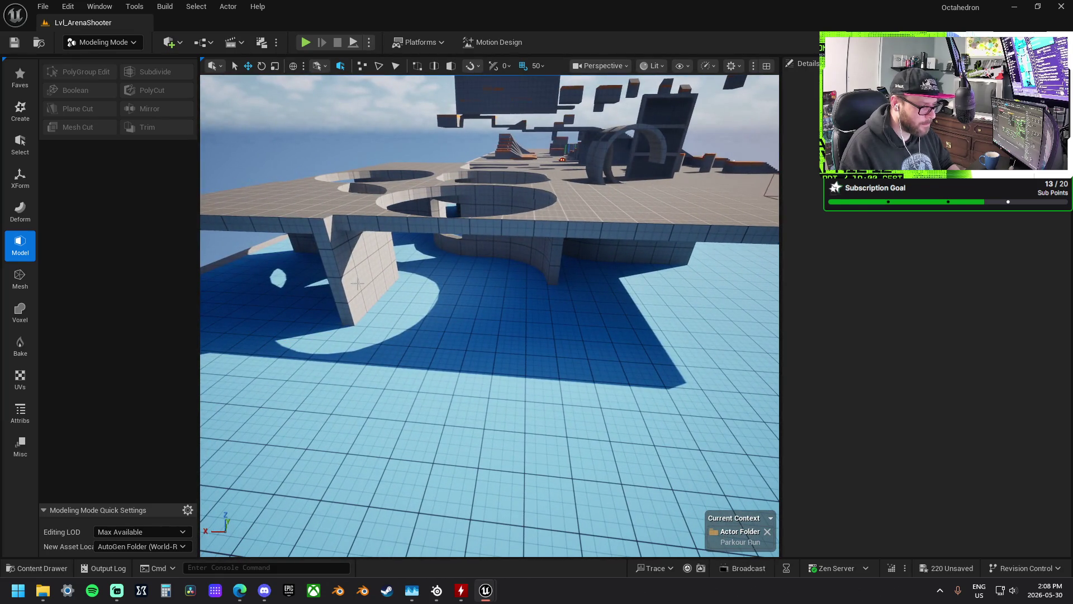
- Rotate and slide the stray BO_Wall_1x1 beneath the platform, then delete it
{"action": "left_click", "coordinate": [339, 324]}
{"action": "left_click_drag", "start_coordinate": [367, 284], "coordinate": [551, 302]}
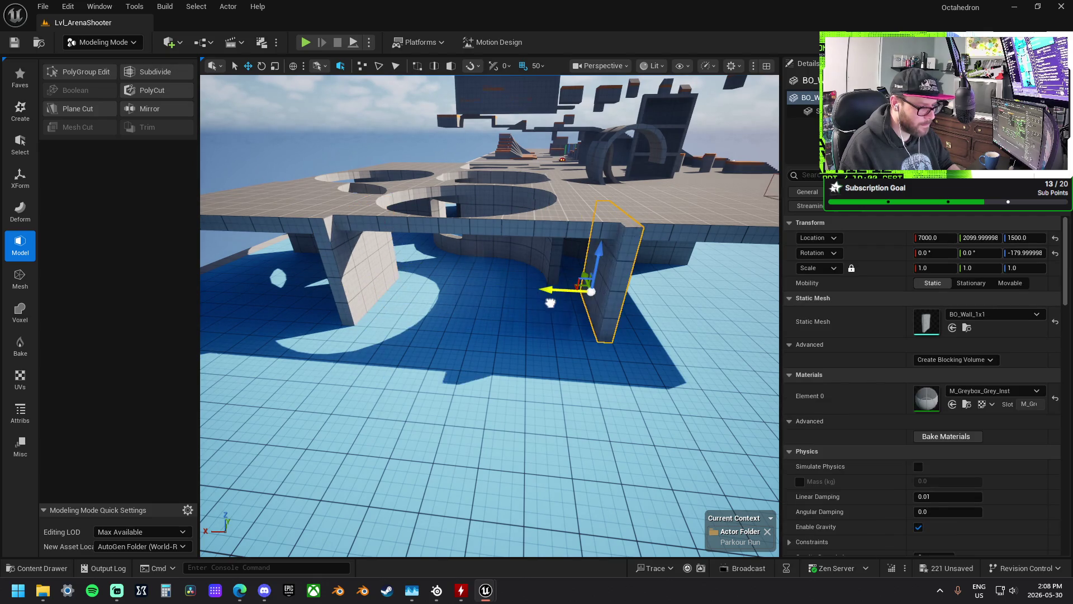
{"action": "left_click_drag", "start_coordinate": [463, 287], "coordinate": [494, 224]}
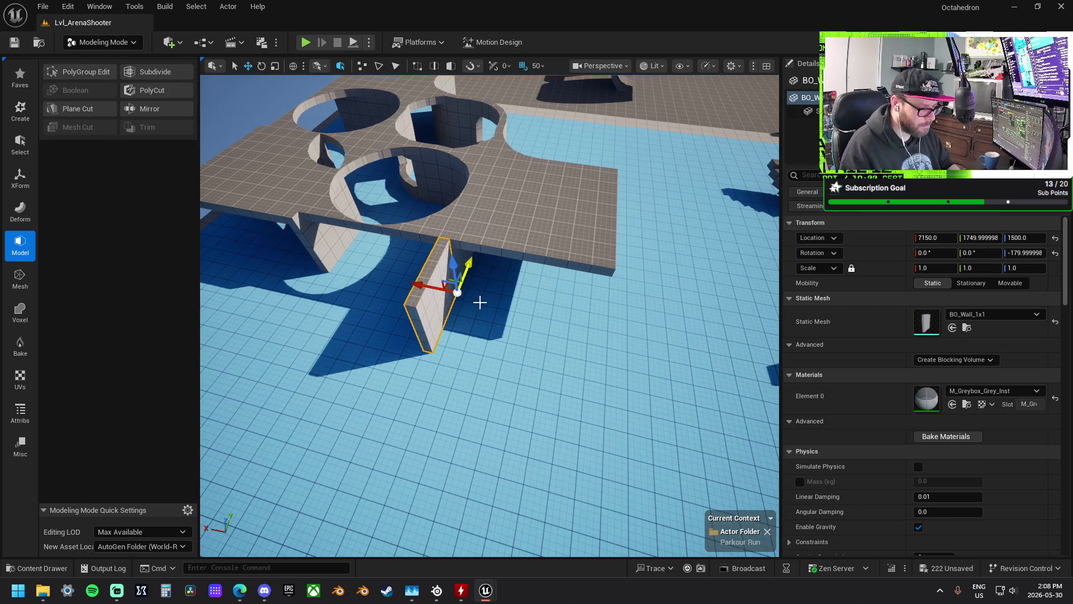
{"action": "left_click_drag", "start_coordinate": [395, 279], "coordinate": [434, 350]}
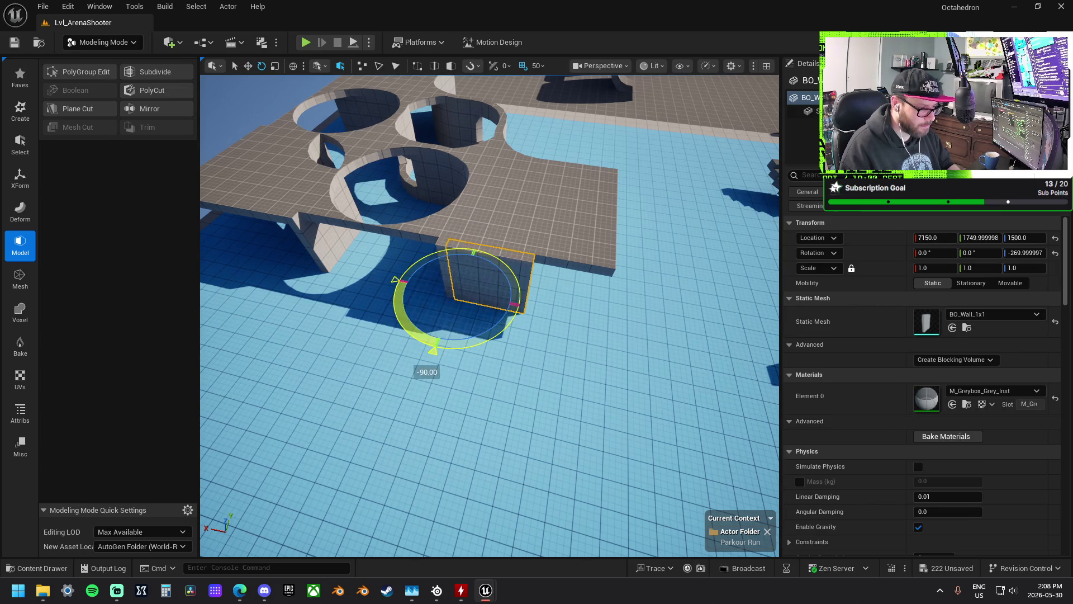
{"action": "mouse_move", "coordinate": [423, 285]}
{"action": "left_mouse_down"}
{"action": "mouse_move", "coordinate": [487, 309]}
{"action": "mouse_move", "coordinate": [568, 305]}
{"action": "mouse_move", "coordinate": [383, 280]}
{"action": "mouse_move", "coordinate": [369, 263]}
{"action": "mouse_move", "coordinate": [377, 218]}
{"action": "mouse_move", "coordinate": [382, 282]}
{"action": "mouse_move", "coordinate": [408, 289]}
{"action": "left_mouse_up"}
{"action": "key", "text": "Delete"}
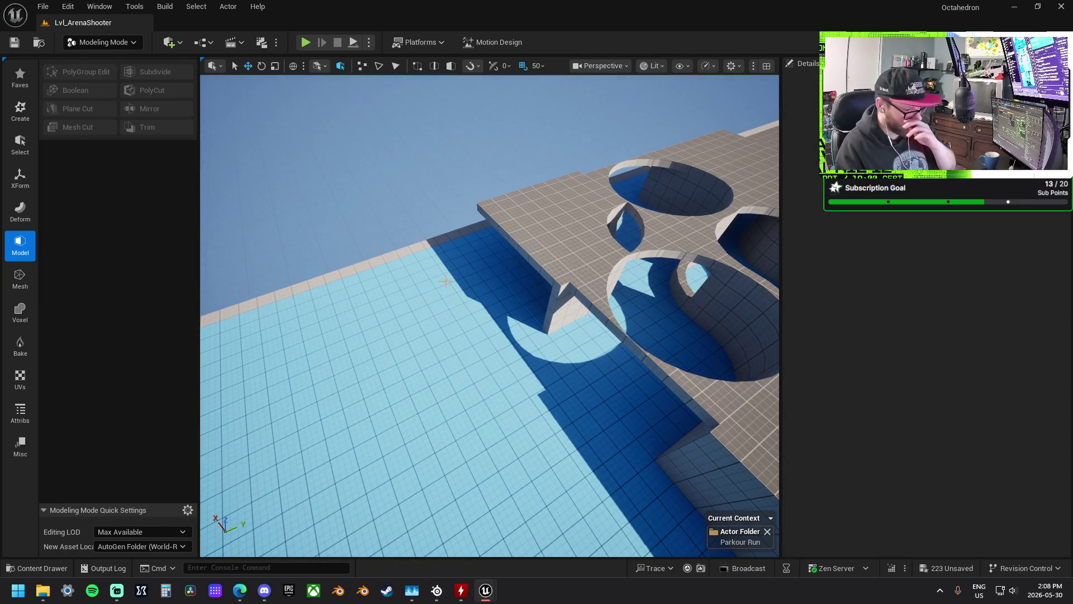
{"action": "mouse_move", "coordinate": [502, 262]}
{"action": "left_mouse_down"}
{"action": "mouse_move", "coordinate": [454, 274]}
{"action": "mouse_move", "coordinate": [497, 255]}
{"action": "left_mouse_up"}
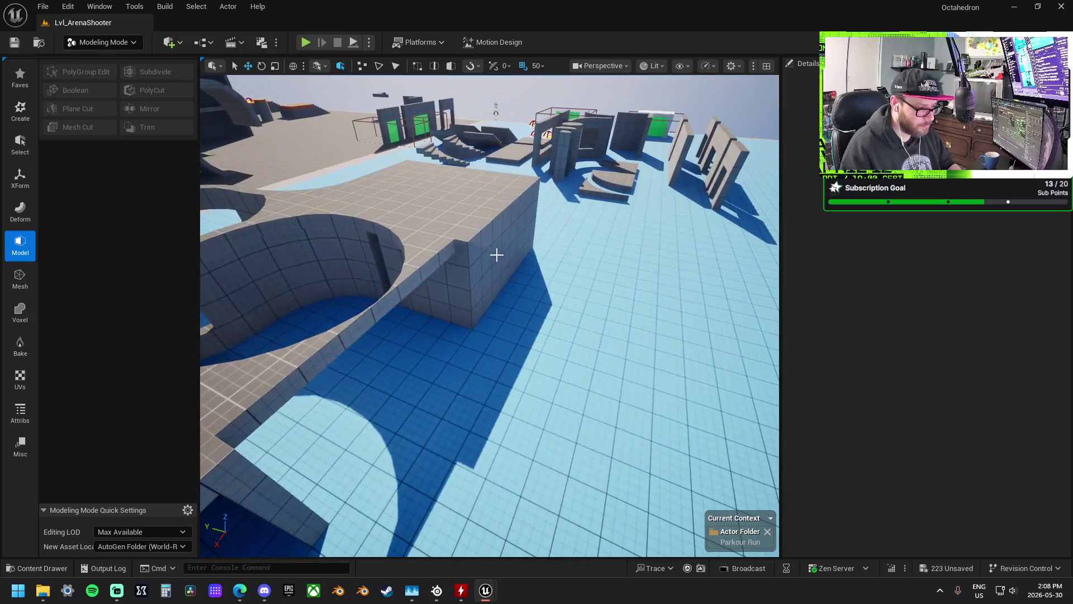
- Select the support wall, survey the holed platform from above, then select a BO_Floor_1x2 tile
{"action": "left_click", "coordinate": [437, 290]}
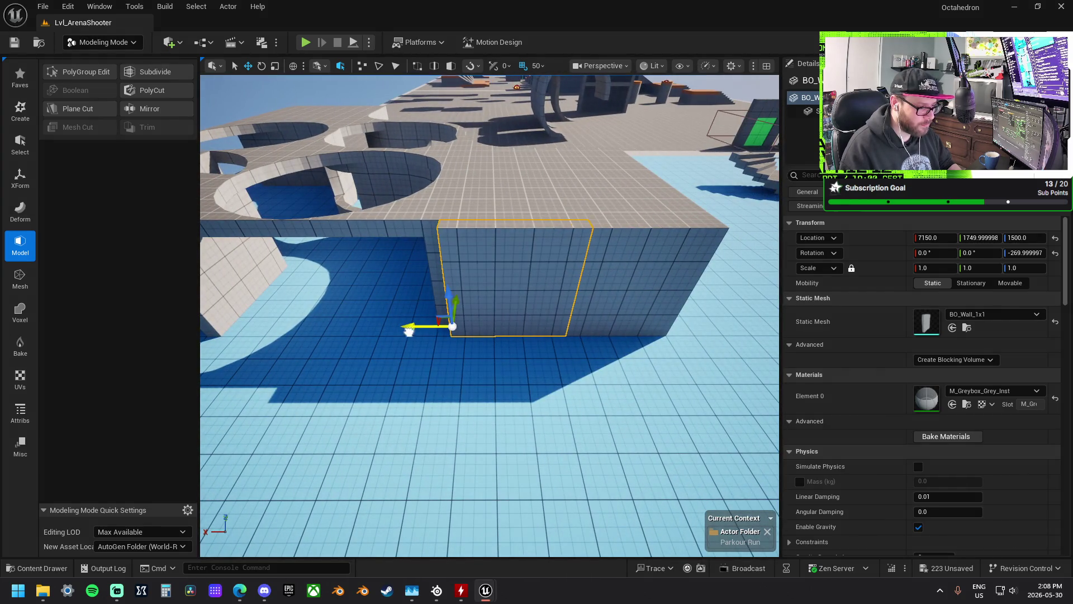
{"action": "mouse_move", "coordinate": [455, 318]}
{"action": "left_mouse_down"}
{"action": "mouse_move", "coordinate": [448, 302]}
{"action": "mouse_move", "coordinate": [391, 341]}
{"action": "mouse_move", "coordinate": [364, 308]}
{"action": "mouse_move", "coordinate": [412, 338]}
{"action": "left_mouse_up"}
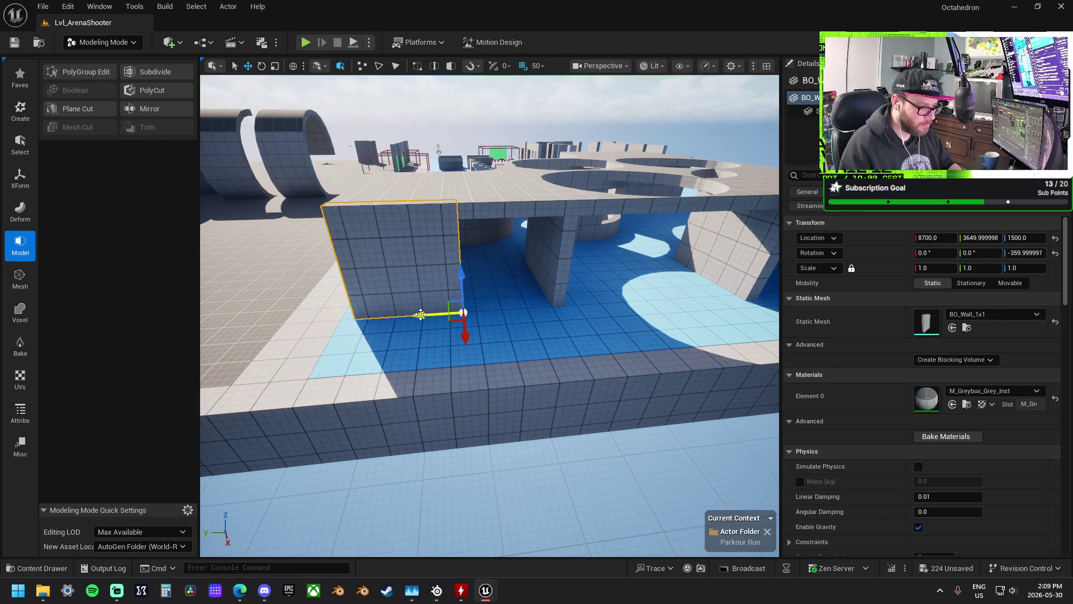
{"action": "left_click_drag", "start_coordinate": [553, 316], "coordinate": [570, 342]}
{"action": "left_click_drag", "start_coordinate": [558, 263], "coordinate": [586, 278]}
{"action": "left_click", "coordinate": [554, 287]}
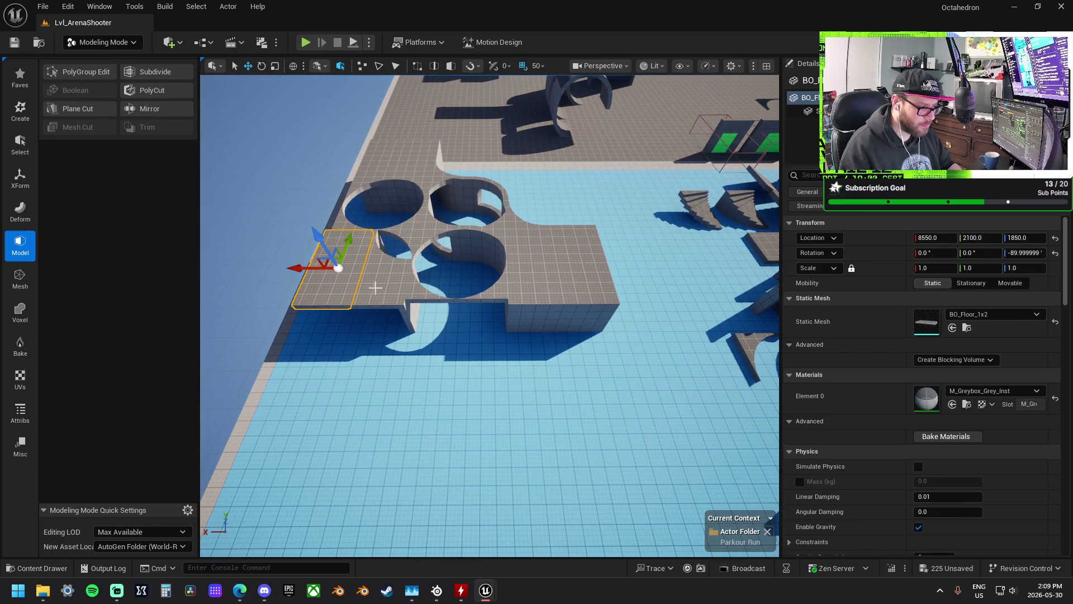
- Turn the first BO_Floor_1x2 a quarter turn and slide it into the edge gap
{"action": "key", "text": "ctrl+z"}
{"action": "left_click_drag", "start_coordinate": [367, 259], "coordinate": [365, 290]}
{"action": "mouse_move", "coordinate": [329, 339]}
{"action": "left_mouse_down"}
{"action": "mouse_move", "coordinate": [443, 339]}
{"action": "mouse_move", "coordinate": [557, 318]}
{"action": "left_mouse_up"}
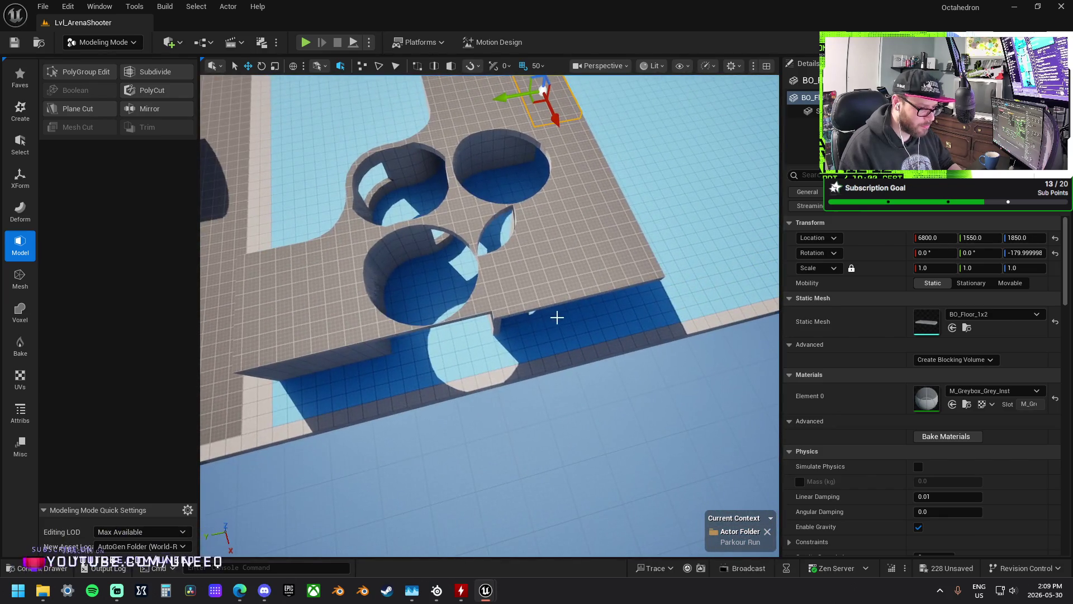
- Slide a second 1x2 floor tile into the remaining gap at 8900, 3650, 1850
{"action": "left_click", "coordinate": [530, 296]}
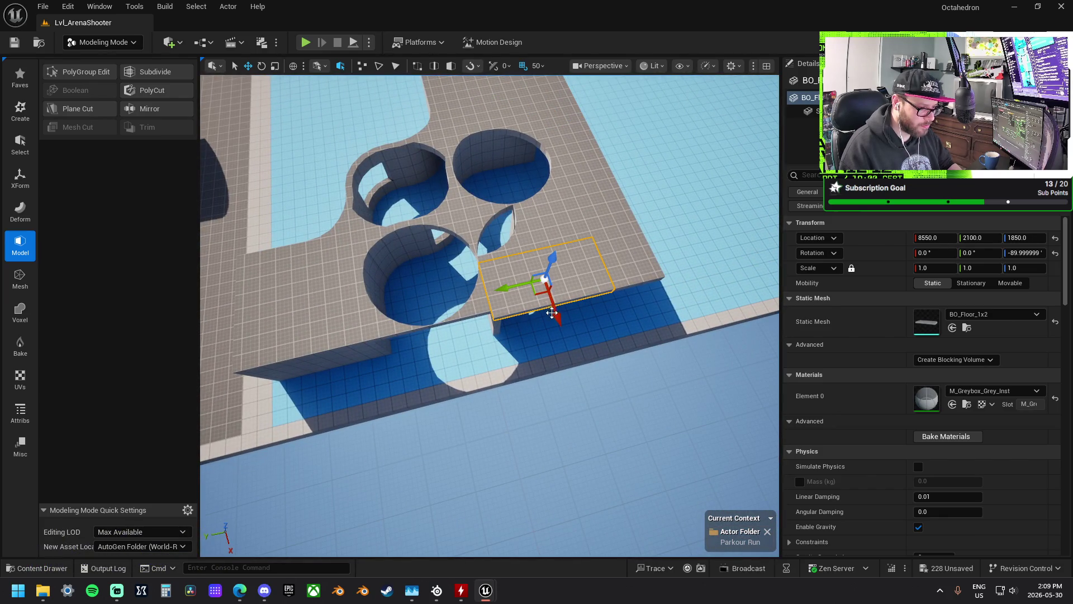
{"action": "mouse_move", "coordinate": [557, 315]}
{"action": "left_mouse_down"}
{"action": "mouse_move", "coordinate": [559, 344]}
{"action": "mouse_move", "coordinate": [558, 309]}
{"action": "mouse_move", "coordinate": [601, 400]}
{"action": "mouse_move", "coordinate": [592, 374]}
{"action": "left_mouse_up"}
{"action": "mouse_move", "coordinate": [553, 338]}
{"action": "left_mouse_down"}
{"action": "mouse_move", "coordinate": [582, 341]}
{"action": "mouse_move", "coordinate": [446, 358]}
{"action": "left_mouse_up"}
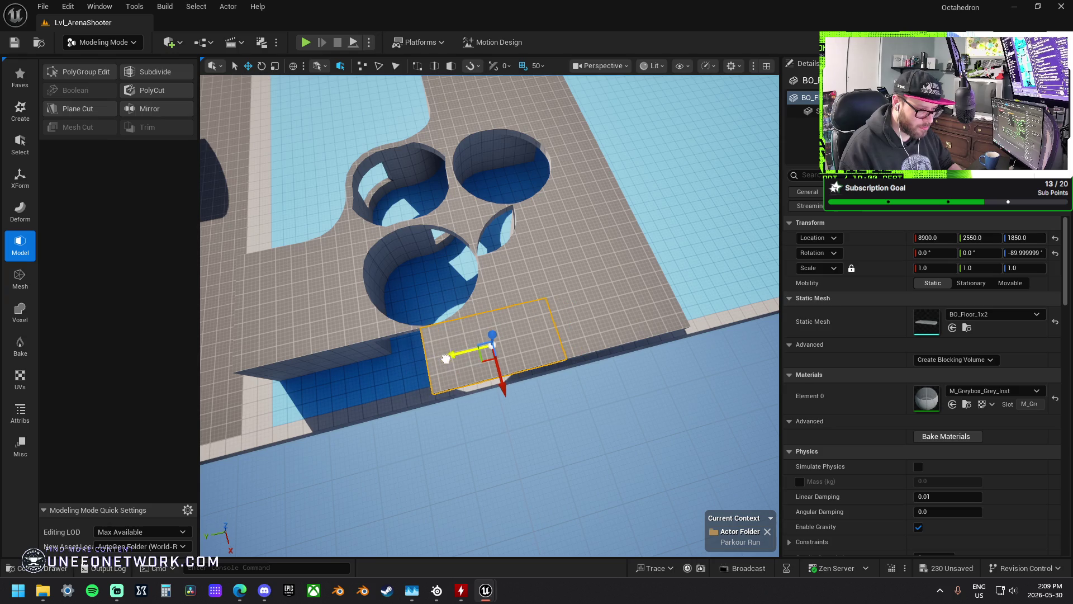
{"action": "mouse_move", "coordinate": [547, 360]}
{"action": "left_mouse_down"}
{"action": "mouse_move", "coordinate": [401, 353]}
{"action": "mouse_move", "coordinate": [362, 368]}
{"action": "left_mouse_up"}
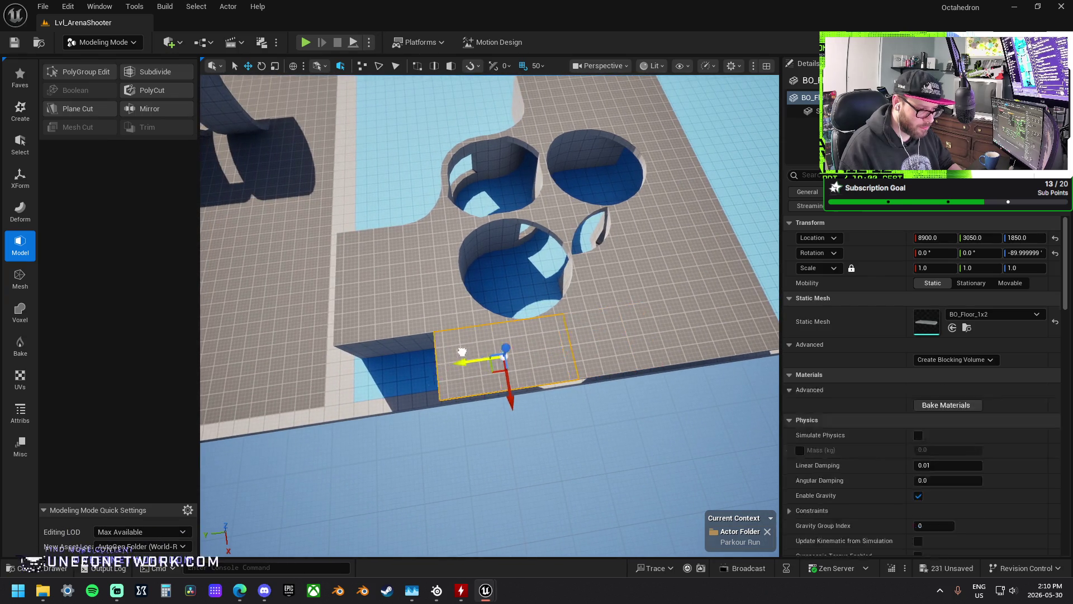
{"action": "mouse_move", "coordinate": [490, 313]}
{"action": "left_mouse_down"}
{"action": "mouse_move", "coordinate": [456, 313]}
{"action": "mouse_move", "coordinate": [455, 263]}
{"action": "mouse_move", "coordinate": [436, 258]}
{"action": "mouse_move", "coordinate": [459, 279]}
{"action": "left_mouse_up"}
{"action": "left_click", "coordinate": [565, 311]}
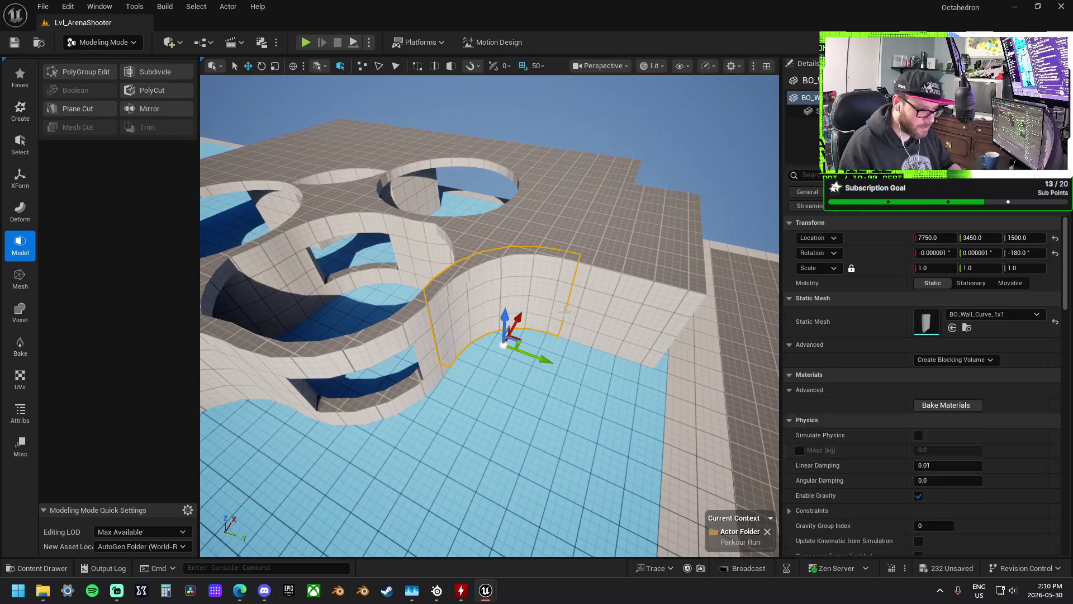
- Slide both curved wall segments along Y to the far edge of the raised platform
{"action": "left_click", "coordinate": [594, 324], "text": "ctrl"}
{"action": "mouse_move", "coordinate": [594, 324]}
{"action": "left_mouse_down"}
{"action": "mouse_move", "coordinate": [536, 307]}
{"action": "mouse_move", "coordinate": [484, 383]}
{"action": "left_mouse_up"}
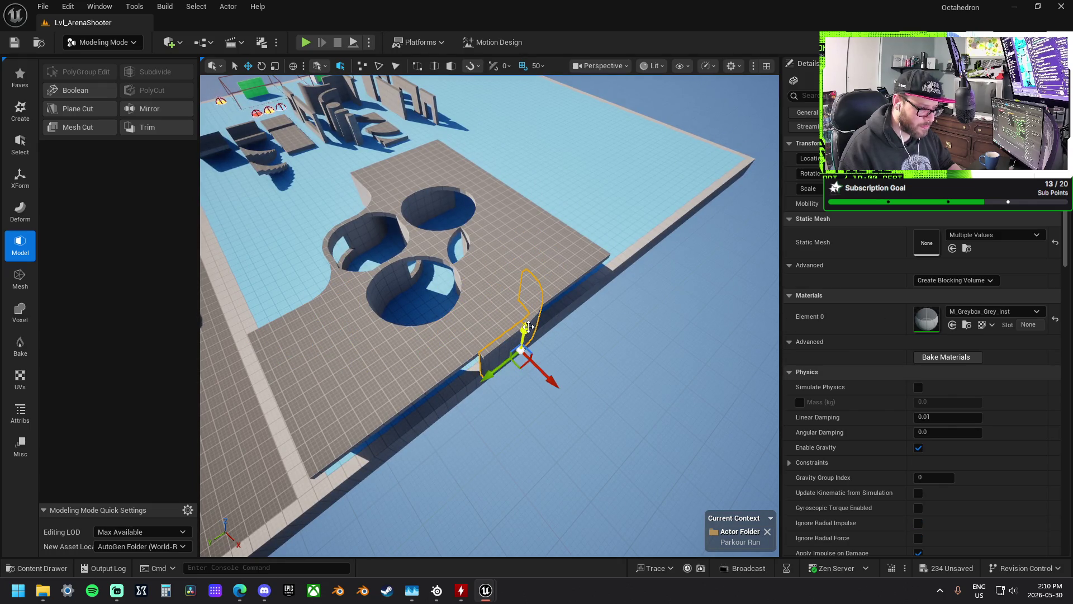
{"action": "left_click_drag", "start_coordinate": [531, 295], "coordinate": [523, 310]}
{"action": "left_click_drag", "start_coordinate": [584, 248], "coordinate": [584, 280]}
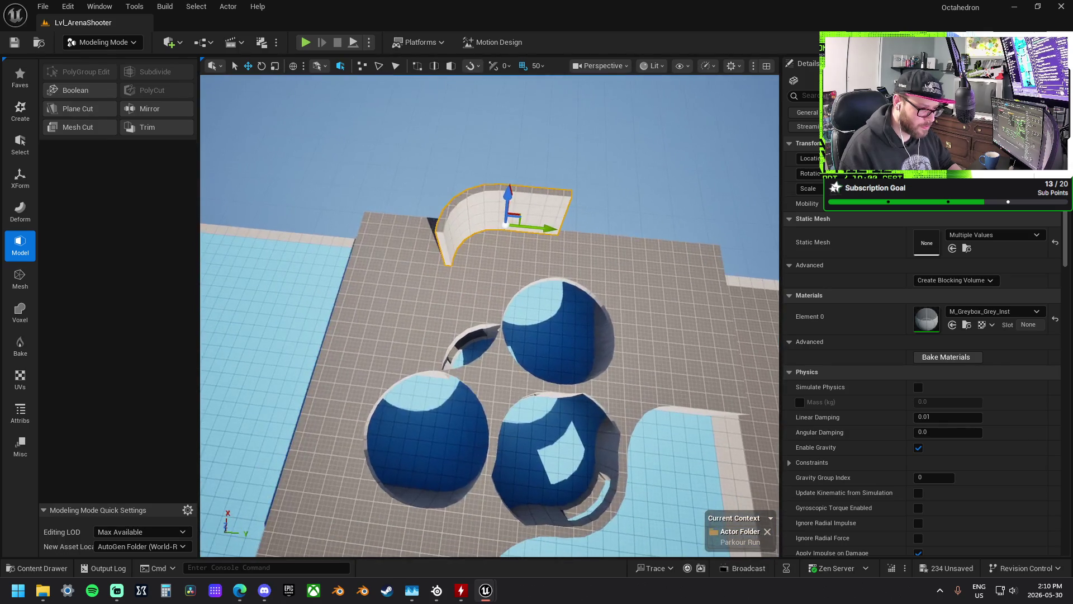
{"action": "mouse_move", "coordinate": [548, 230]}
{"action": "left_mouse_down"}
{"action": "mouse_move", "coordinate": [462, 221]}
{"action": "mouse_move", "coordinate": [484, 221]}
{"action": "left_mouse_up"}
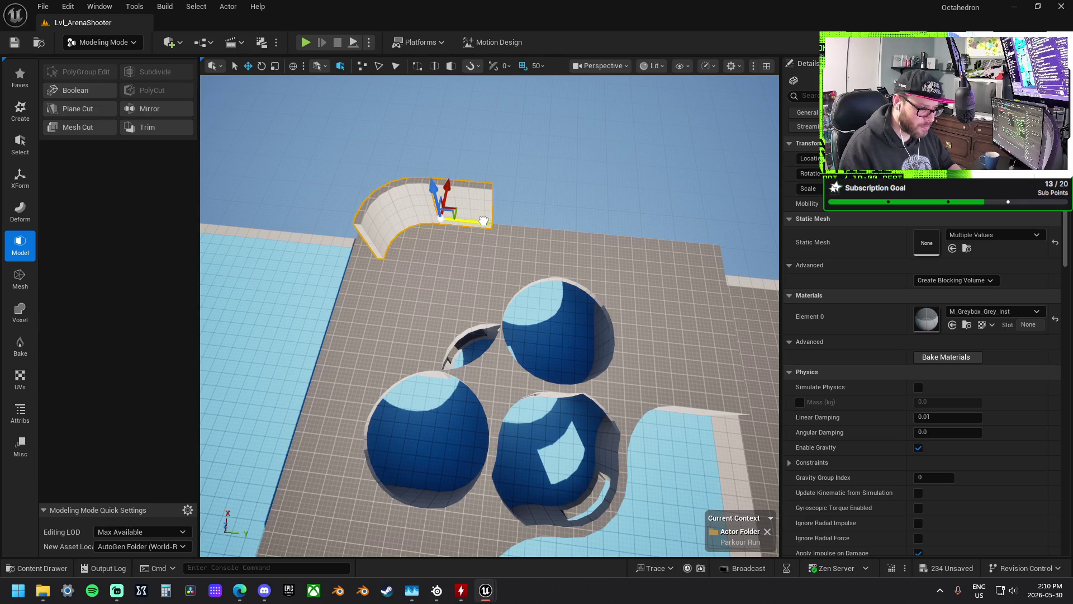
{"action": "mouse_move", "coordinate": [483, 223]}
{"action": "left_mouse_down"}
{"action": "mouse_move", "coordinate": [460, 213]}
{"action": "mouse_move", "coordinate": [492, 226]}
{"action": "mouse_move", "coordinate": [534, 275]}
{"action": "mouse_move", "coordinate": [506, 310]}
{"action": "mouse_move", "coordinate": [436, 360]}
{"action": "mouse_move", "coordinate": [348, 307]}
{"action": "mouse_move", "coordinate": [432, 331]}
{"action": "left_mouse_up"}
- Rotate a BO_Wall_1x1 90° and move it along X to 9100, 2150, 1900 beside the curved wall
{"action": "left_click", "coordinate": [528, 295]}
{"action": "key", "text": "e"}
{"action": "key", "text": "w"}
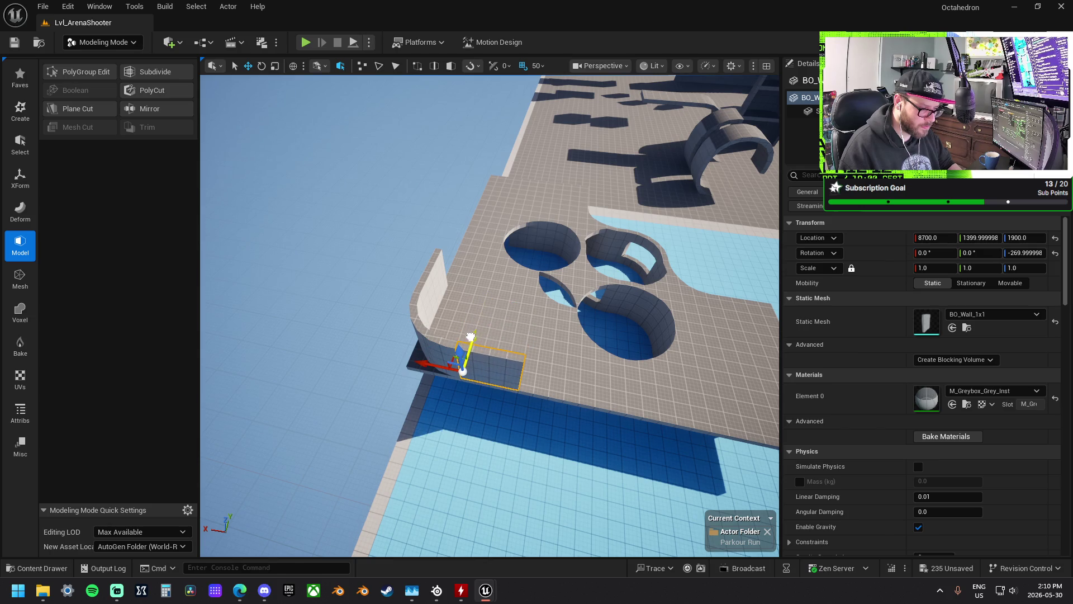
{"action": "left_click_drag", "start_coordinate": [432, 369], "coordinate": [482, 389]}
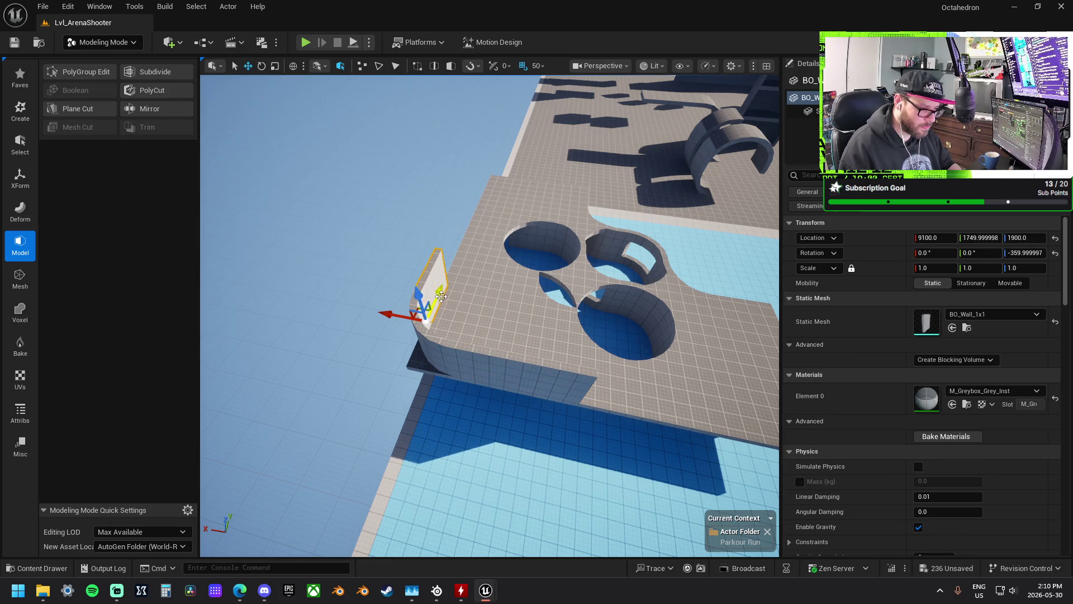
{"action": "mouse_move", "coordinate": [457, 261]}
{"action": "left_mouse_down"}
{"action": "mouse_move", "coordinate": [352, 279]}
{"action": "mouse_move", "coordinate": [347, 268]}
{"action": "mouse_move", "coordinate": [357, 263]}
{"action": "mouse_move", "coordinate": [380, 285]}
{"action": "mouse_move", "coordinate": [411, 277]}
{"action": "mouse_move", "coordinate": [422, 296]}
{"action": "mouse_move", "coordinate": [433, 276]}
{"action": "mouse_move", "coordinate": [519, 252]}
{"action": "left_mouse_up"}
{"action": "left_click", "coordinate": [519, 258], "text": "ctrl"}
- Alt-drag a copy of the curved walls down to ground level and delete the leftover single wall
{"action": "left_click_drag", "start_coordinate": [625, 240], "coordinate": [554, 237]}
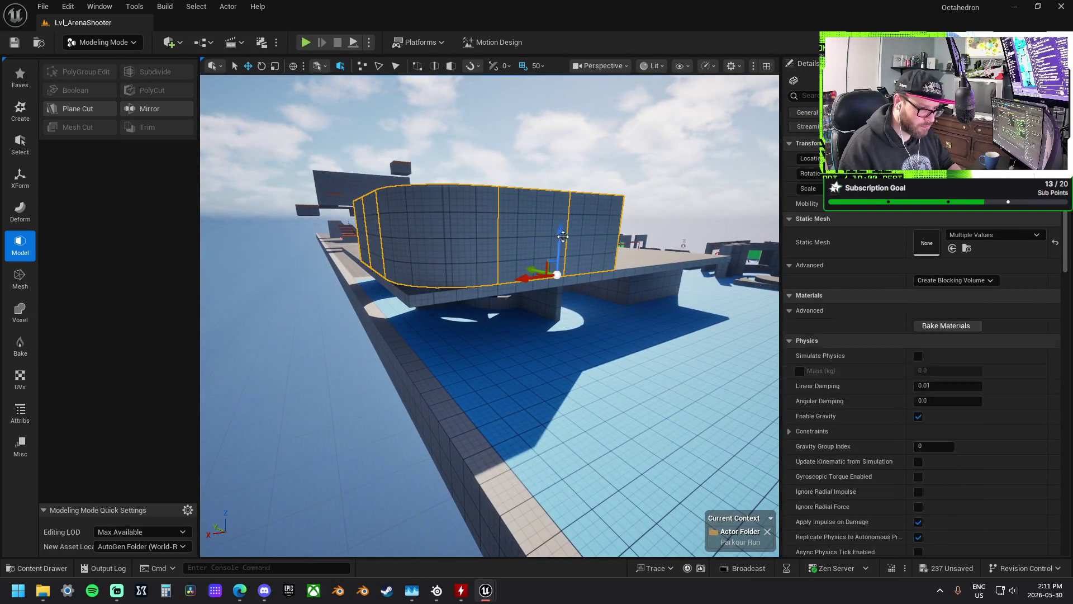
{"action": "mouse_move", "coordinate": [439, 282]}
{"action": "left_mouse_down"}
{"action": "mouse_move", "coordinate": [557, 263]}
{"action": "mouse_move", "coordinate": [561, 306]}
{"action": "mouse_move", "coordinate": [487, 316]}
{"action": "mouse_move", "coordinate": [463, 278]}
{"action": "mouse_move", "coordinate": [448, 283]}
{"action": "mouse_move", "coordinate": [464, 290]}
{"action": "mouse_move", "coordinate": [497, 274]}
{"action": "mouse_move", "coordinate": [464, 283]}
{"action": "mouse_move", "coordinate": [467, 241]}
{"action": "mouse_move", "coordinate": [463, 330]}
{"action": "mouse_move", "coordinate": [469, 291]}
{"action": "mouse_move", "coordinate": [481, 313]}
{"action": "mouse_move", "coordinate": [469, 282]}
{"action": "mouse_move", "coordinate": [498, 252]}
{"action": "mouse_move", "coordinate": [655, 231]}
{"action": "left_mouse_up"}
{"action": "left_click", "coordinate": [462, 278]}
{"action": "key", "text": "Delete"}
- Drop one curved wall to the floor and nudge it into line at 8100, 1200, 1500
{"action": "left_click", "coordinate": [648, 262]}
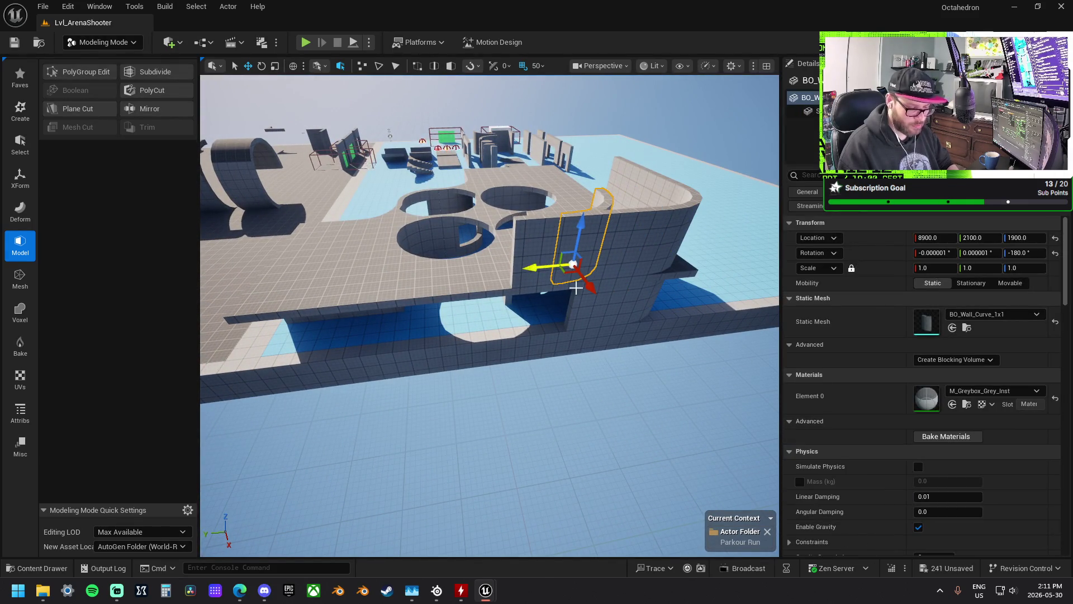
{"action": "key", "text": "ctrl+z"}
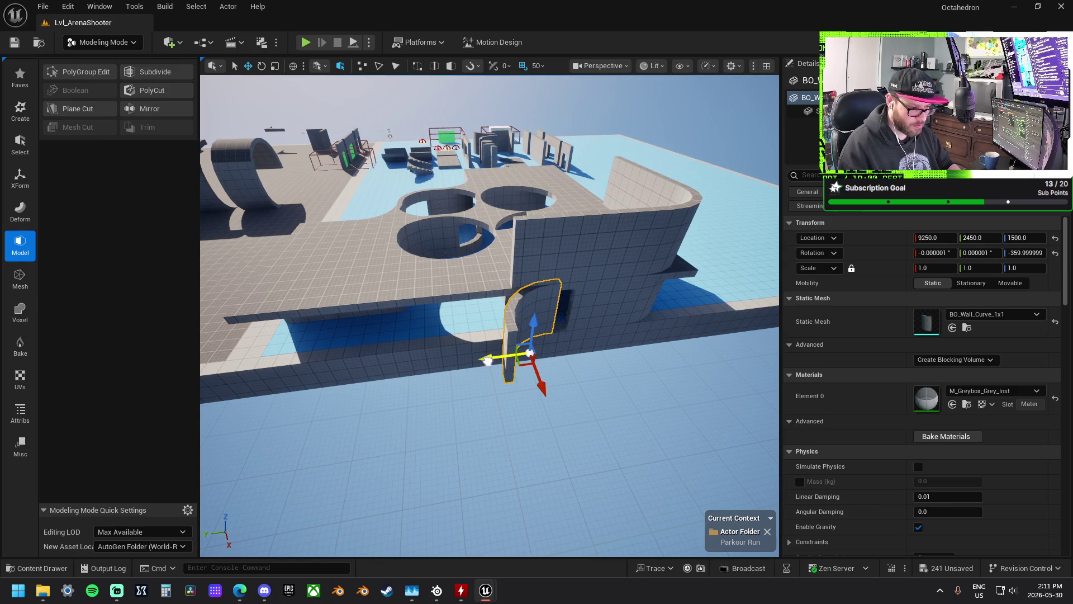
{"action": "key", "text": "f"}
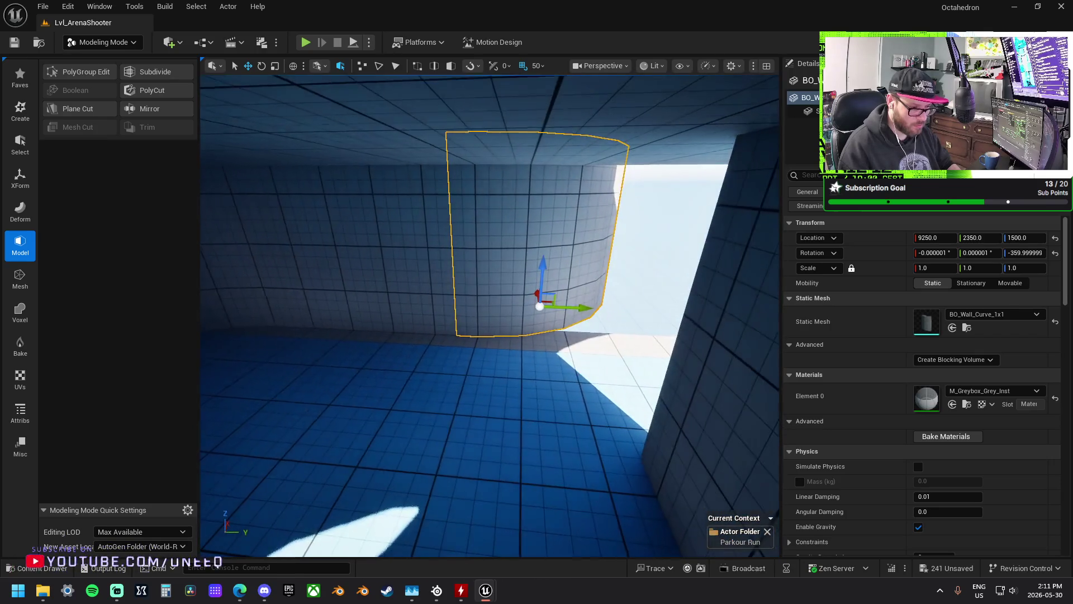
{"action": "mouse_move", "coordinate": [583, 307]}
{"action": "left_mouse_down"}
{"action": "mouse_move", "coordinate": [544, 302]}
{"action": "mouse_move", "coordinate": [563, 302]}
{"action": "left_mouse_up"}
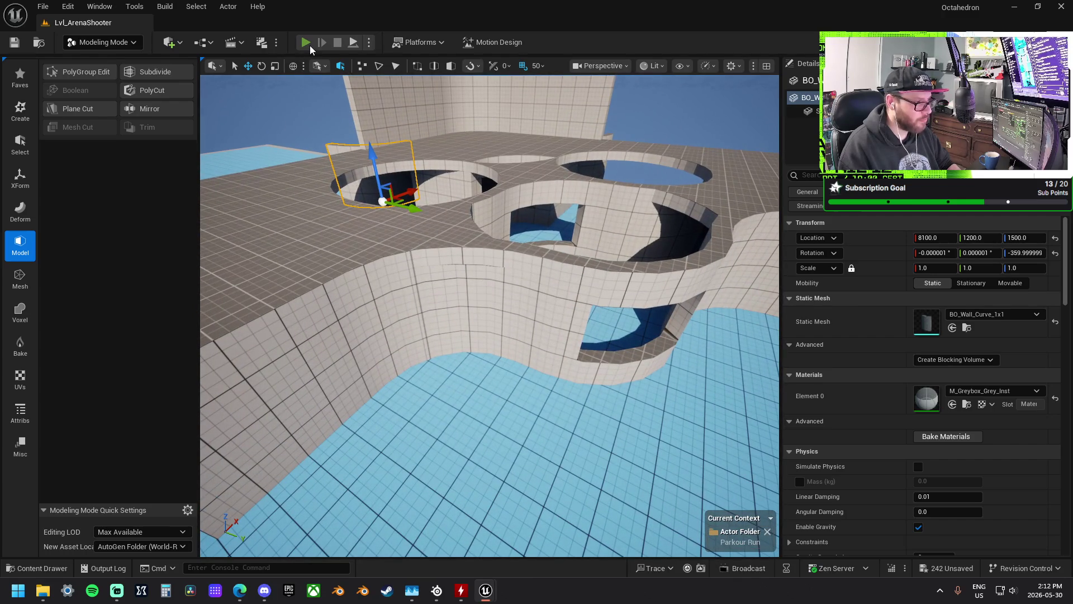
{"action": "left_click", "coordinate": [308, 44]}
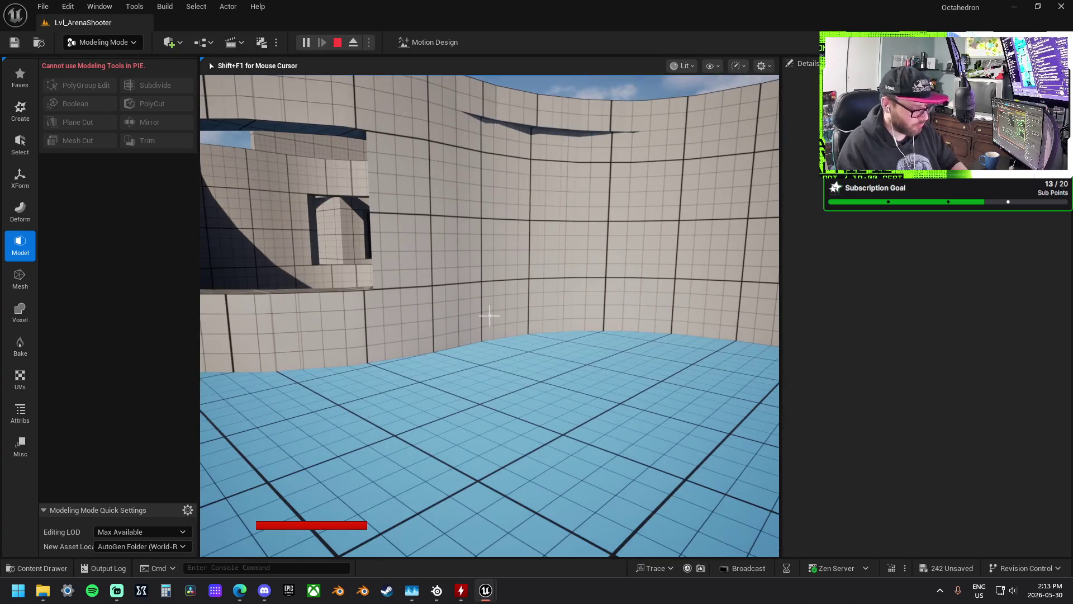
{"action": "key", "text": "Escape"}
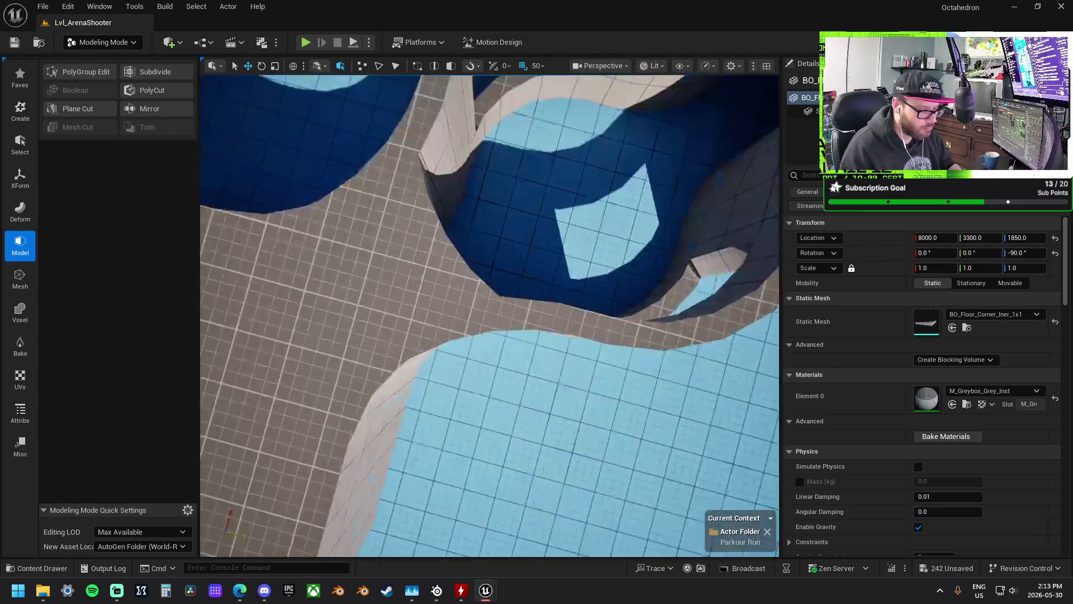
- Move the BO_Floor_Corner_Iner_1x1 piece snug against the circular pit wall
{"action": "scroll", "coordinate": [490, 315], "scroll_direction": "down", "scroll_amount": 3}
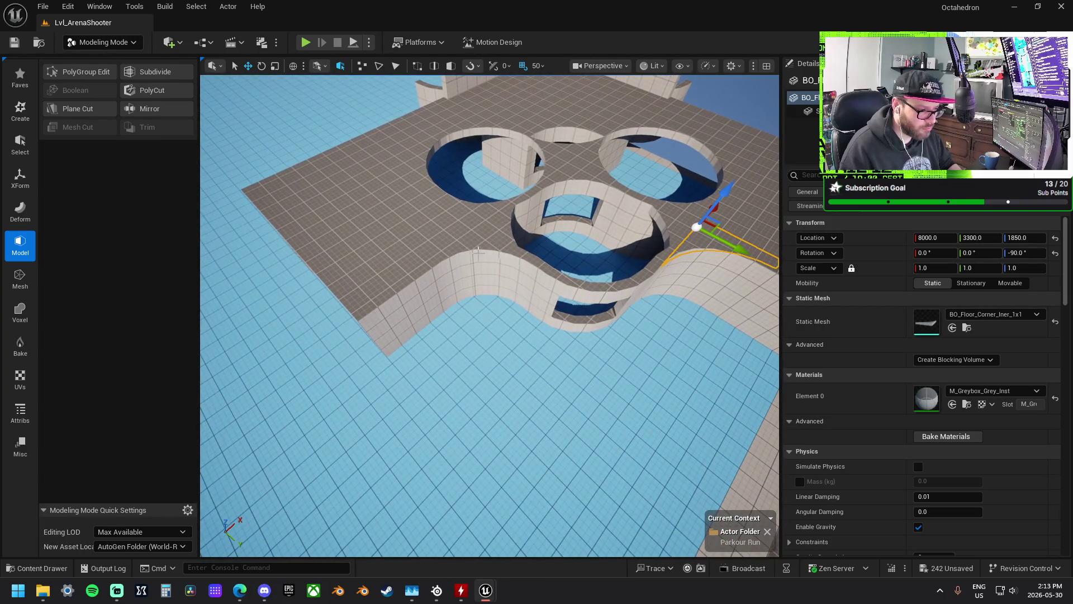
{"action": "left_click_drag", "start_coordinate": [697, 226], "coordinate": [499, 238]}
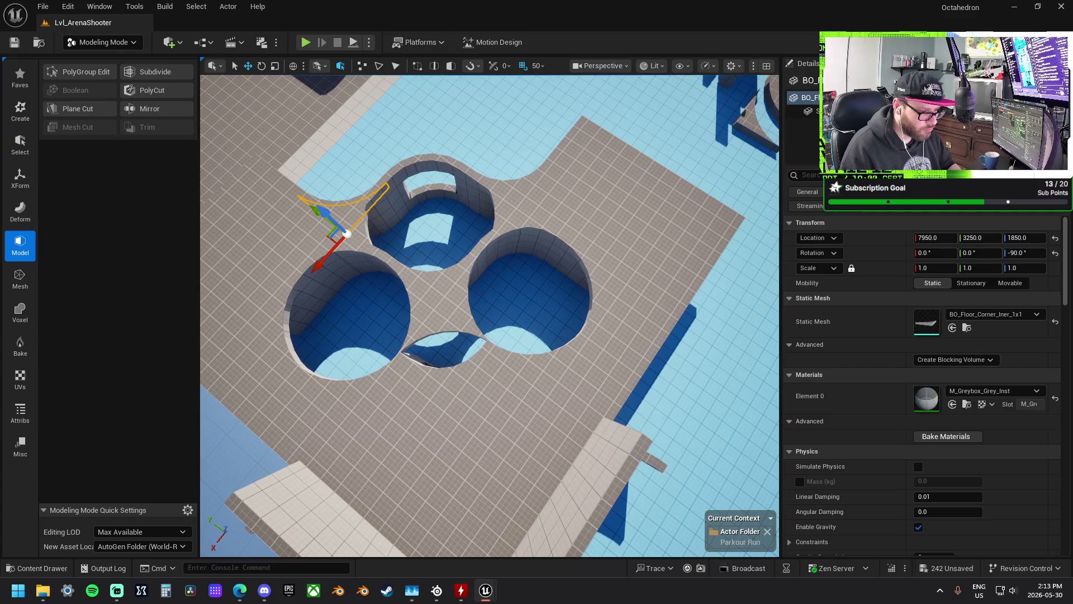
{"action": "scroll", "coordinate": [596, 239], "scroll_direction": "up", "scroll_amount": 4}
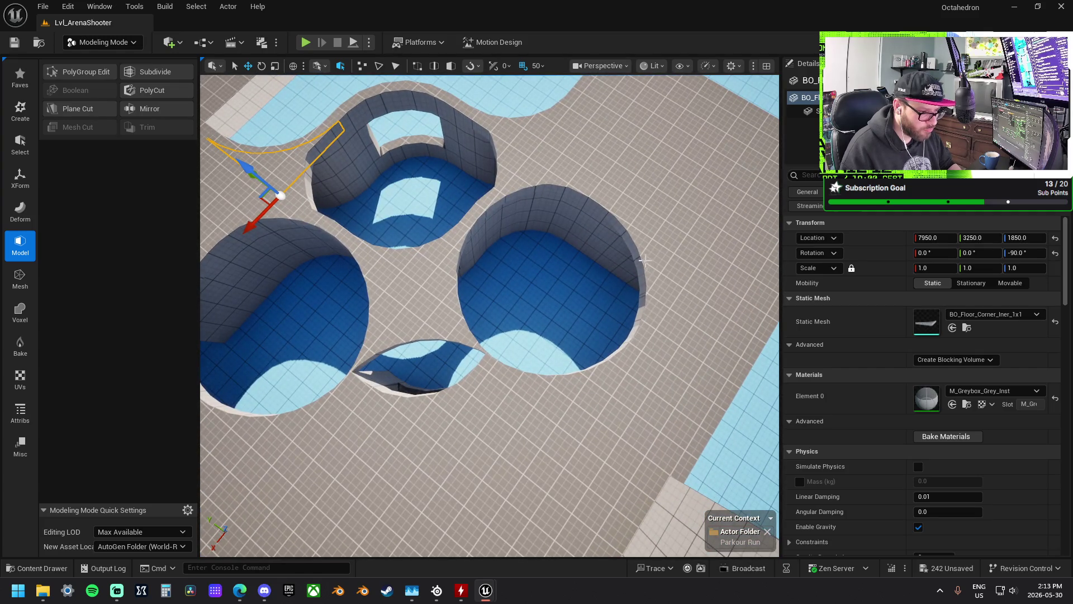
- Select the other curved corner pieces and zoom out to view the whole level
{"action": "left_click", "coordinate": [636, 252]}
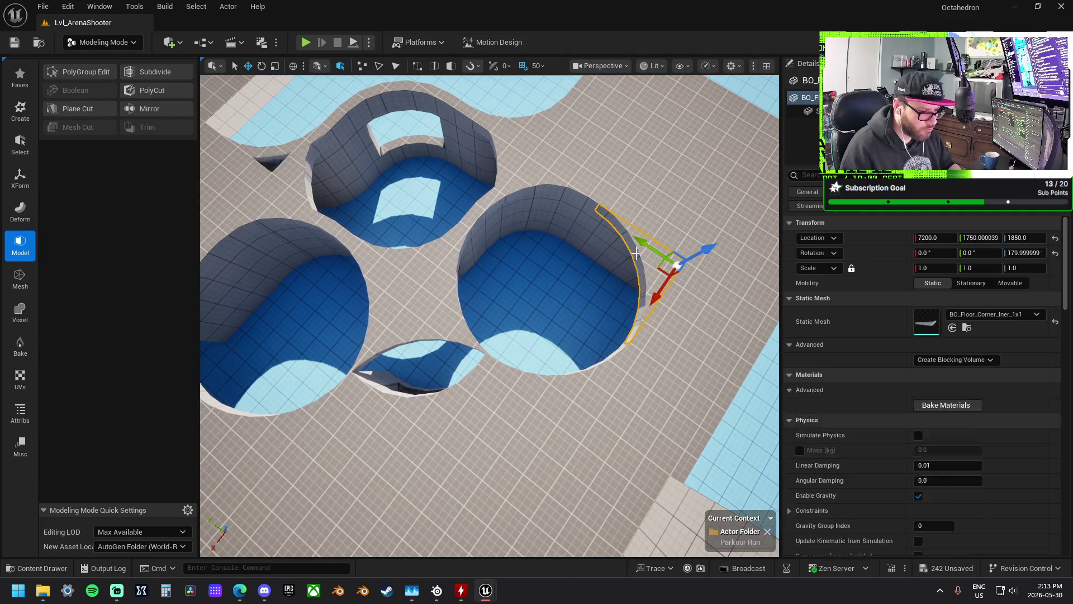
{"action": "left_click", "coordinate": [591, 369], "text": "ctrl"}
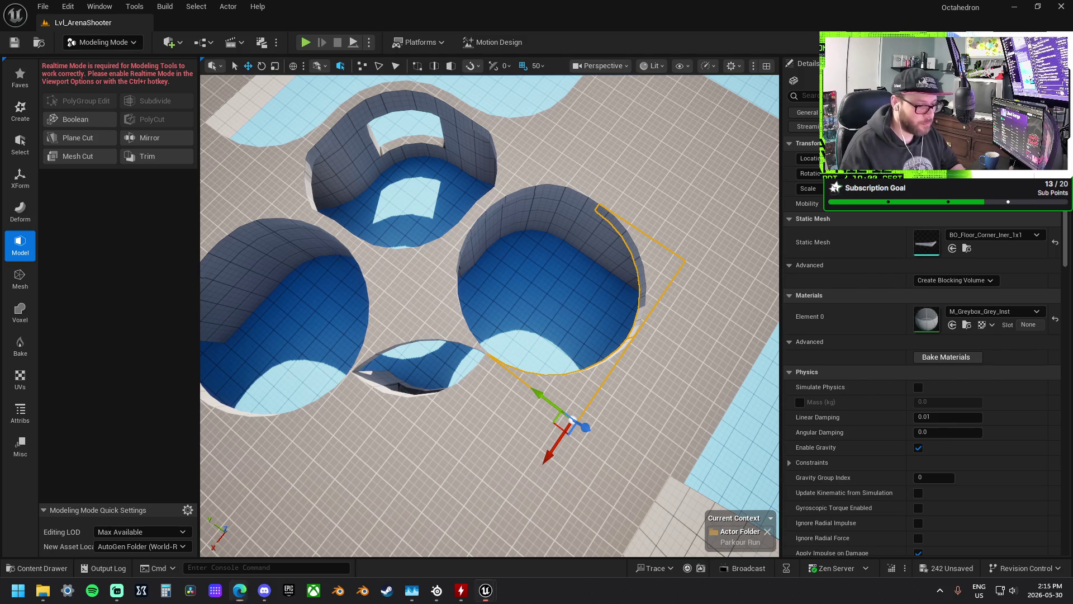
{"action": "scroll", "coordinate": [490, 313], "scroll_direction": "down", "scroll_amount": 10}
{"action": "mouse_move", "coordinate": [490, 313]}
{"action": "left_mouse_down"}
{"action": "mouse_move", "coordinate": [470, 268]}
{"action": "mouse_move", "coordinate": [455, 296]}
{"action": "mouse_move", "coordinate": [456, 280]}
{"action": "left_mouse_up"}
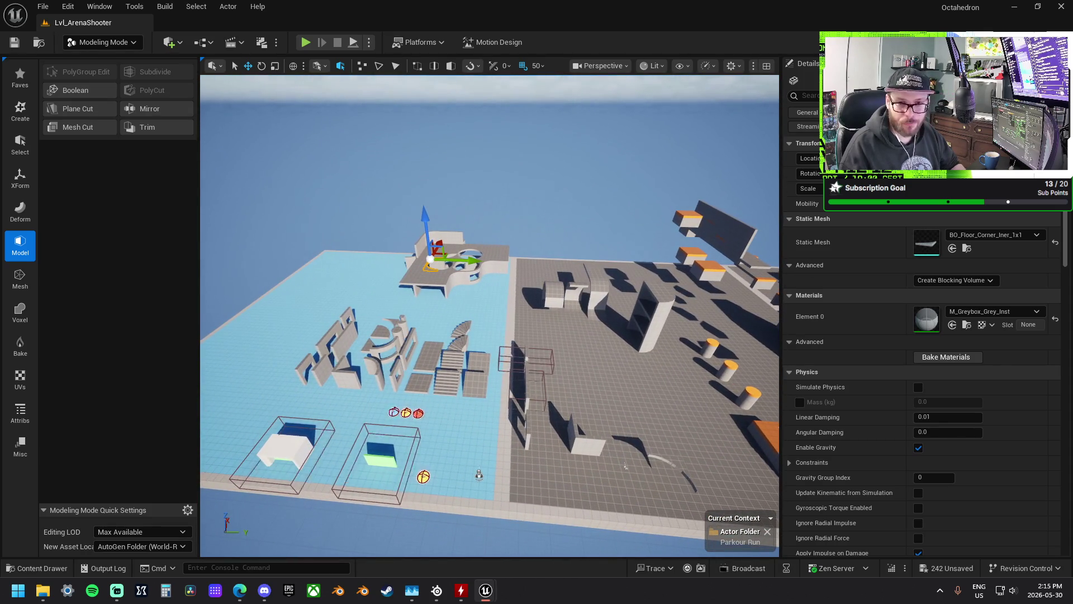
{"action": "key", "text": "Escape"}
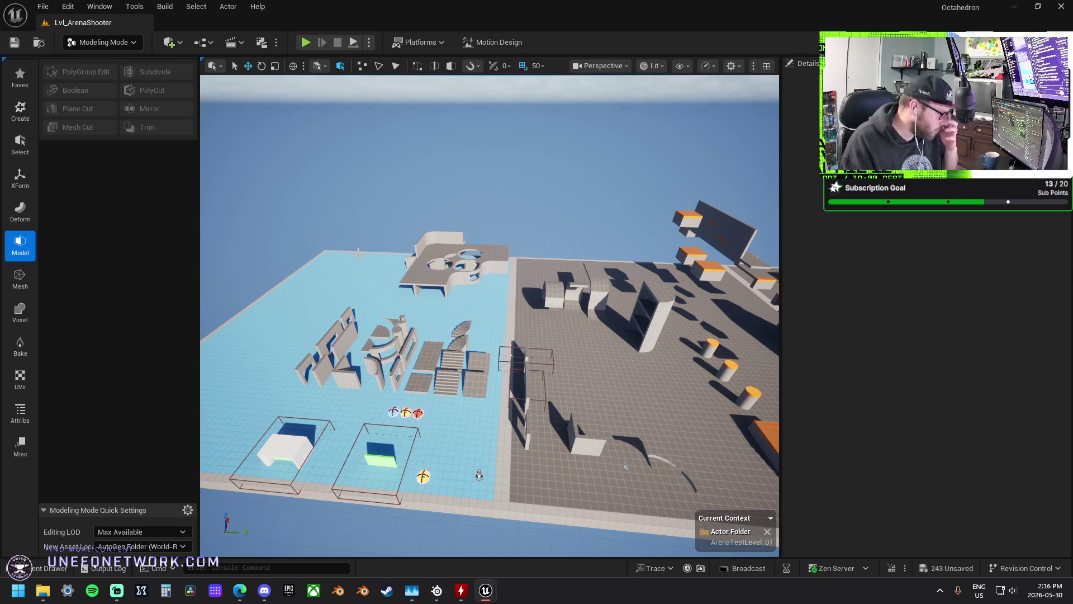
{"action": "mouse_move", "coordinate": [428, 255]}
{"action": "left_mouse_down"}
{"action": "mouse_move", "coordinate": [469, 249]}
{"action": "mouse_move", "coordinate": [414, 251]}
{"action": "mouse_move", "coordinate": [414, 215]}
{"action": "left_mouse_up"}
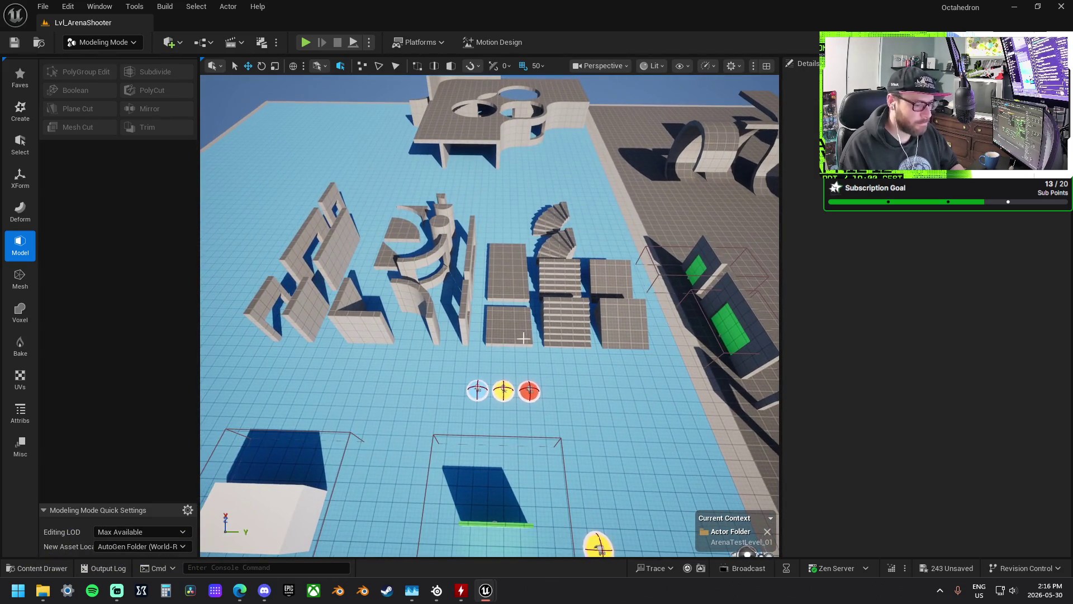
- Ctrl-select the floor squares, both stairs, spiral stair, thin wall, curved walls, columns and small floor pieces
{"action": "left_click", "coordinate": [613, 317]}
{"action": "left_click", "coordinate": [609, 282], "text": "ctrl"}
{"action": "left_click", "coordinate": [574, 278], "text": "ctrl"}
{"action": "left_click", "coordinate": [570, 314], "text": "ctrl"}
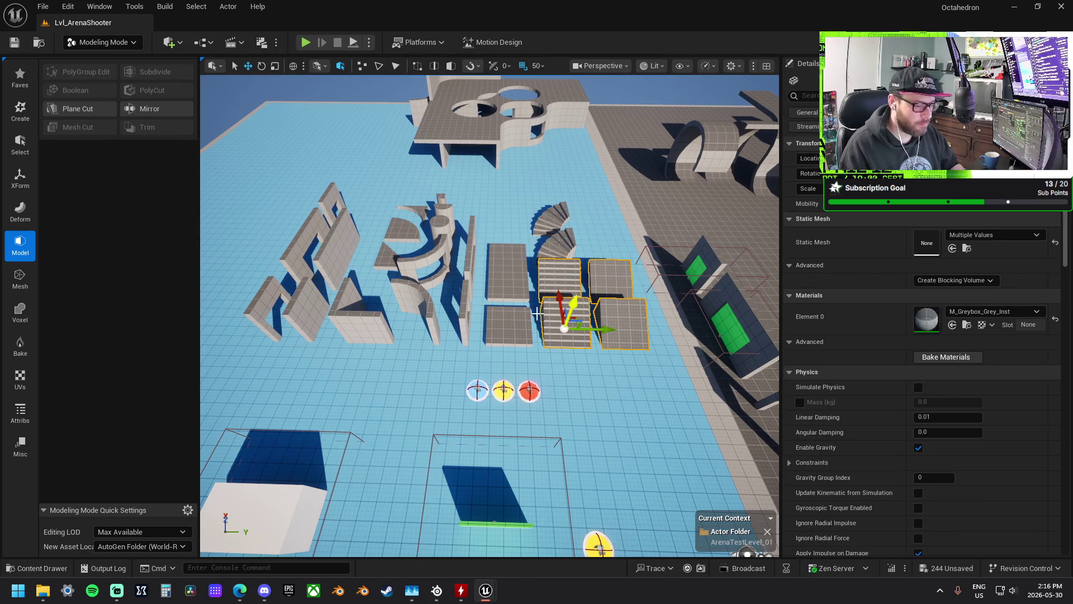
{"action": "left_click", "coordinate": [509, 325], "text": "ctrl"}
{"action": "left_click", "coordinate": [507, 272], "text": "ctrl"}
{"action": "left_click", "coordinate": [561, 212], "text": "ctrl"}
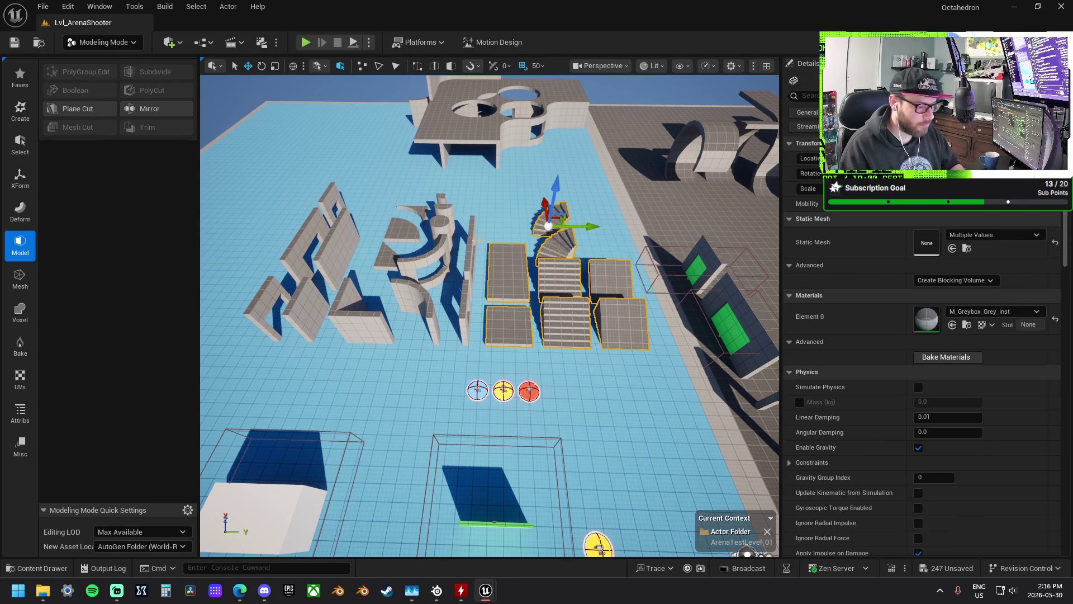
{"action": "left_click", "coordinate": [460, 302], "text": "ctrl"}
{"action": "left_click", "coordinate": [419, 311], "text": "ctrl"}
{"action": "left_click", "coordinate": [440, 236], "text": "ctrl"}
{"action": "left_click", "coordinate": [441, 234], "text": "ctrl"}
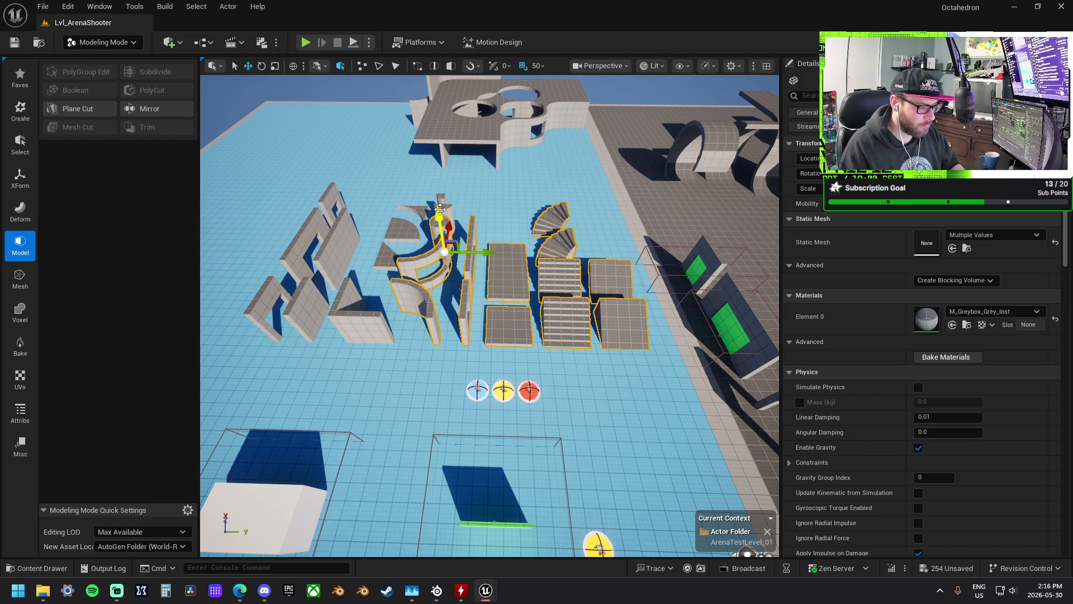
{"action": "left_click", "coordinate": [407, 222], "text": "ctrl"}
{"action": "left_click", "coordinate": [387, 251], "text": "ctrl"}
- Add the triangular and slanted wall panels, both green-panel walls and the three marker spheres
{"action": "left_click", "coordinate": [344, 293], "text": "ctrl"}
{"action": "left_click", "coordinate": [338, 258], "text": "ctrl"}
{"action": "left_click", "coordinate": [304, 299], "text": "ctrl"}
{"action": "left_click", "coordinate": [269, 296], "text": "ctrl"}
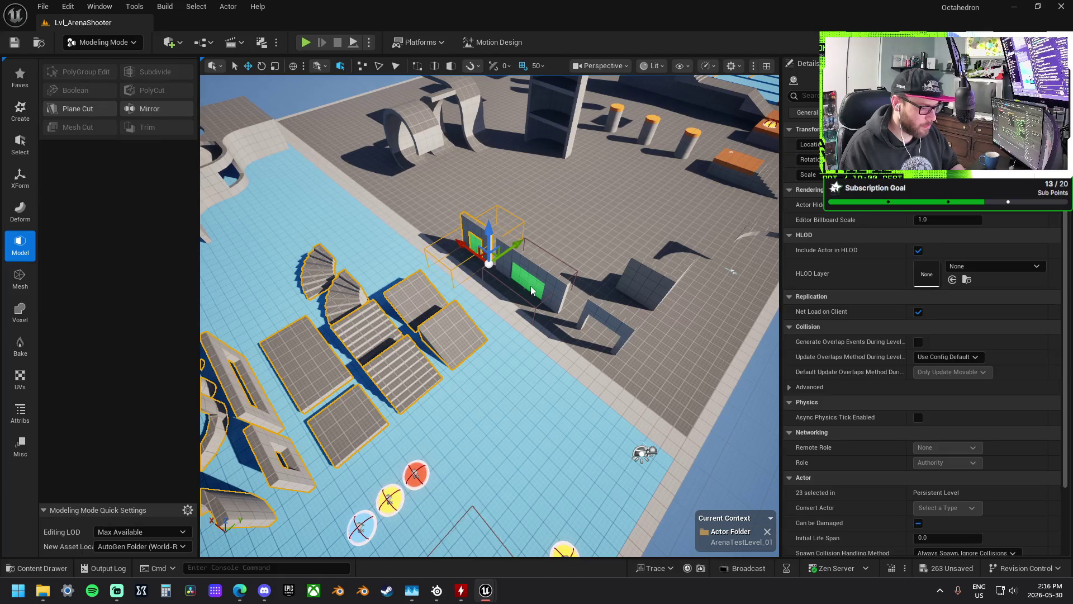
{"action": "left_click", "coordinate": [475, 242], "text": "ctrl"}
{"action": "left_click", "coordinate": [550, 283], "text": "ctrl"}
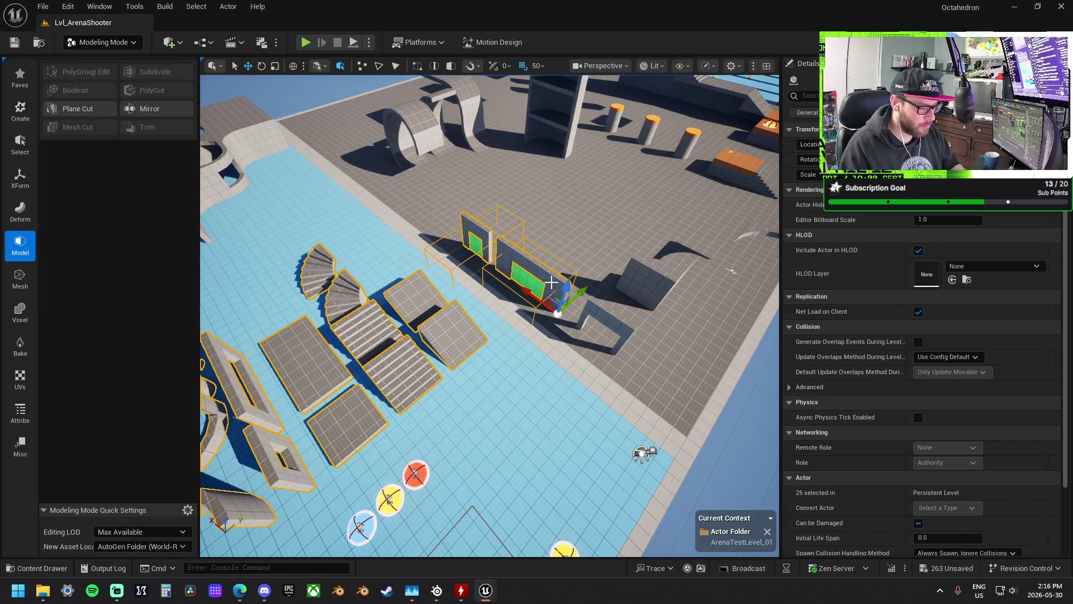
{"action": "left_click_drag", "start_coordinate": [551, 283], "coordinate": [454, 312]}
{"action": "left_click", "coordinate": [462, 345], "text": "ctrl"}
{"action": "left_click", "coordinate": [437, 346], "text": "ctrl"}
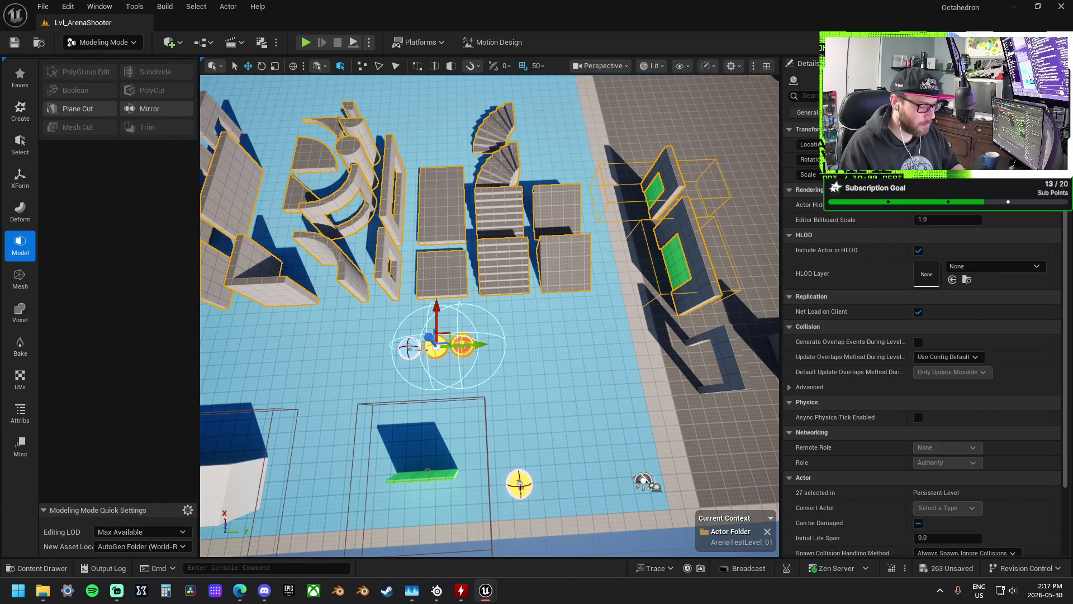
{"action": "left_click", "coordinate": [409, 349], "text": "ctrl"}
{"action": "mouse_move", "coordinate": [409, 350]}
{"action": "left_mouse_down"}
{"action": "mouse_move", "coordinate": [414, 414]}
{"action": "mouse_move", "coordinate": [460, 320]}
{"action": "left_mouse_up"}
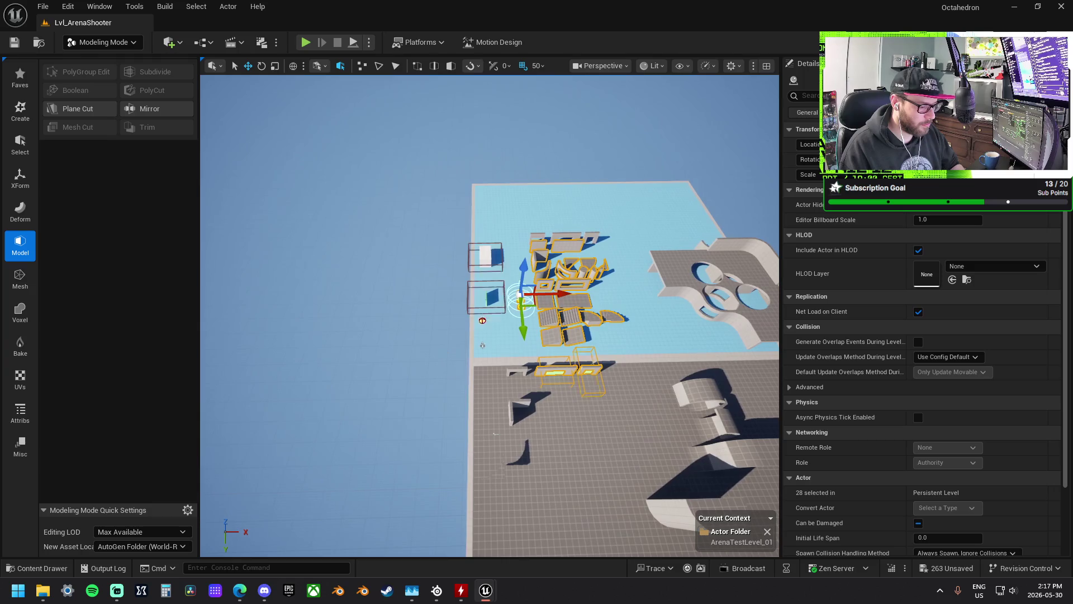
- Move the 28 selected kit pieces across the XY plane off the blue platform and frame them
{"action": "scroll", "coordinate": [504, 324], "scroll_direction": "up", "scroll_amount": 1}
{"action": "scroll", "coordinate": [448, 343], "scroll_direction": "up", "scroll_amount": 1}
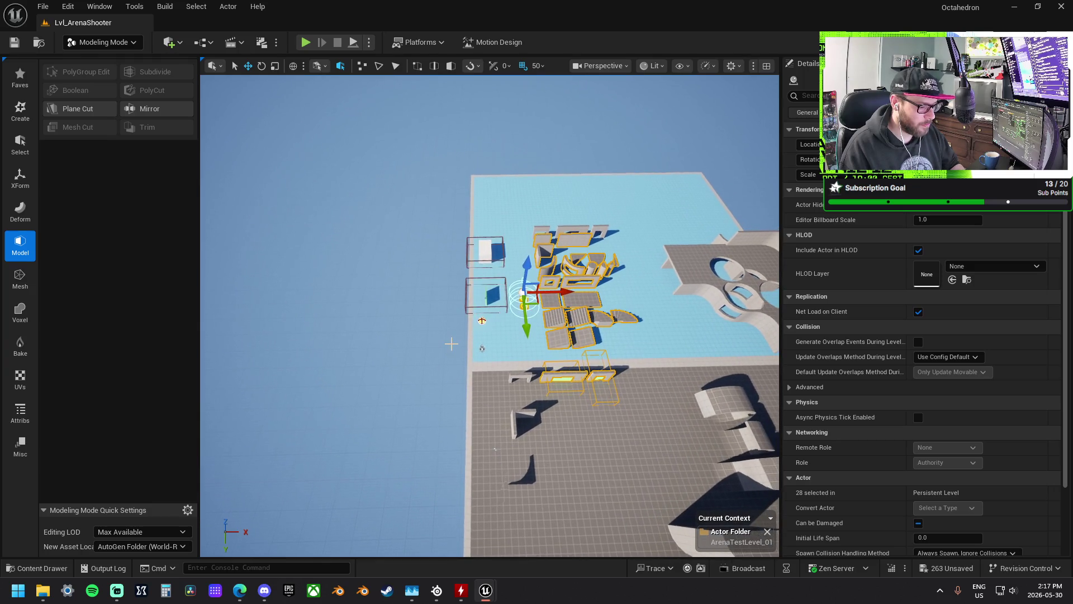
{"action": "mouse_move", "coordinate": [527, 303]}
{"action": "left_mouse_down"}
{"action": "mouse_move", "coordinate": [268, 299]}
{"action": "mouse_move", "coordinate": [216, 252]}
{"action": "left_mouse_up"}
{"action": "key", "text": "f"}
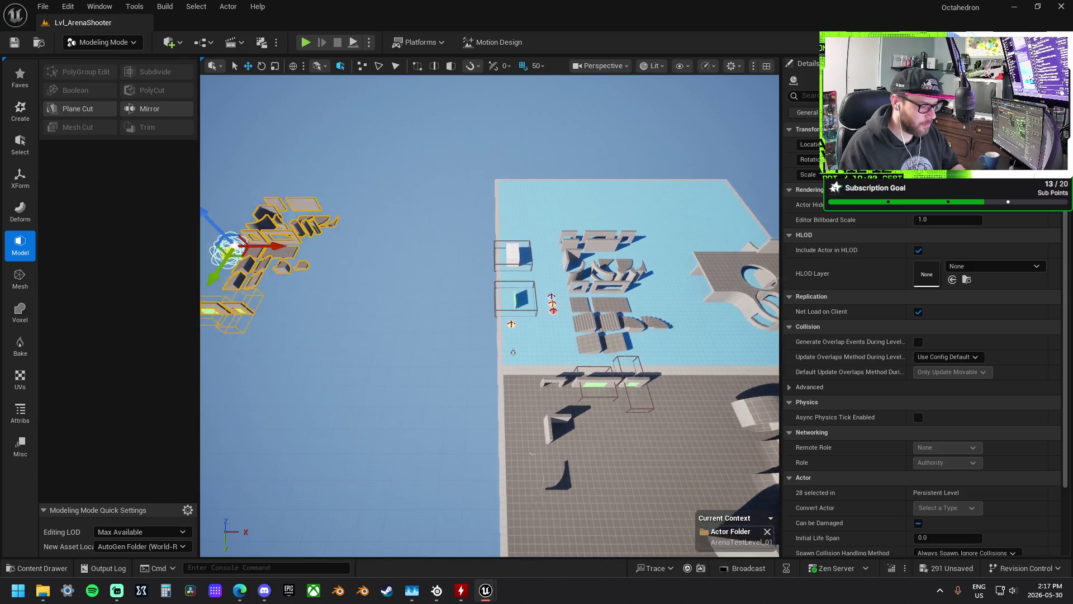
{"action": "mouse_move", "coordinate": [553, 271]}
{"action": "left_mouse_down"}
{"action": "mouse_move", "coordinate": [302, 309]}
{"action": "mouse_move", "coordinate": [422, 287]}
{"action": "mouse_move", "coordinate": [396, 137]}
{"action": "left_mouse_up"}
{"action": "scroll", "coordinate": [494, 308], "scroll_direction": "down", "scroll_amount": 10}
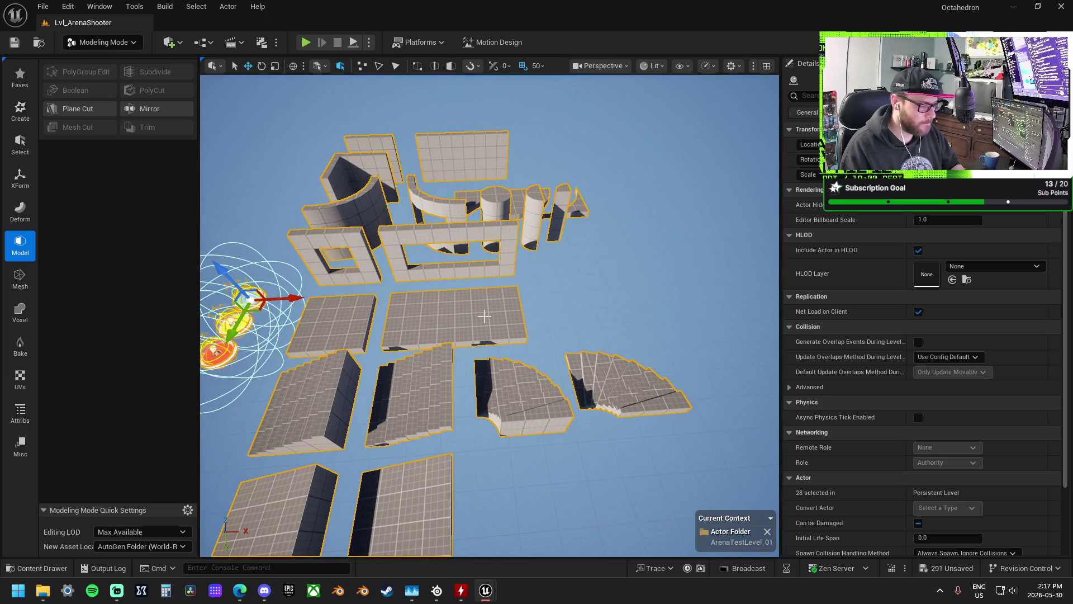
{"action": "scroll", "coordinate": [484, 316], "scroll_direction": "down", "scroll_amount": 8}
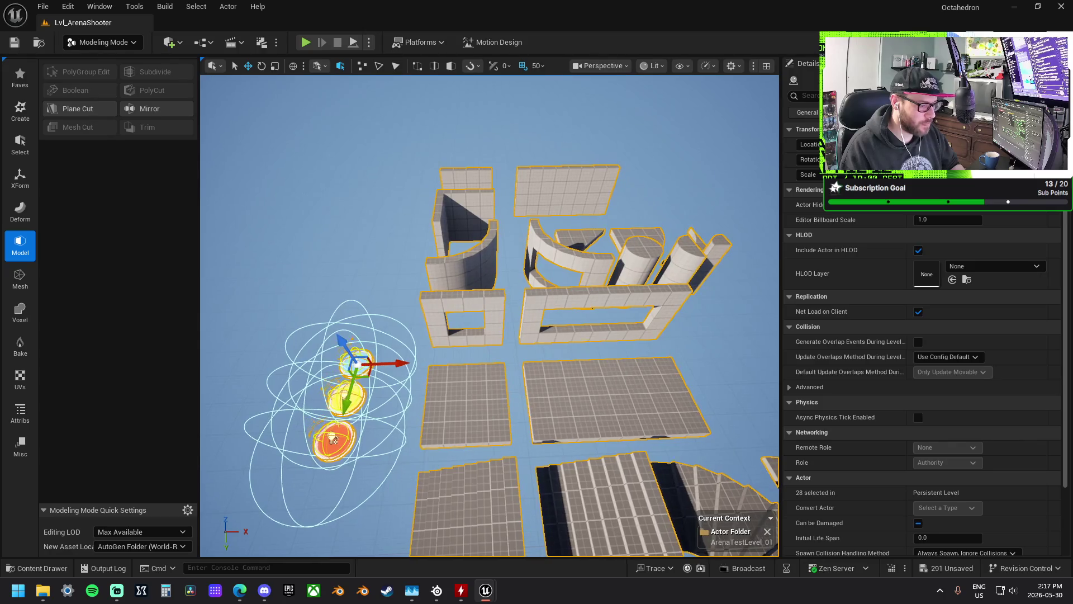
- Select the flat BO_Wall_1x2 panel and frame it for a close look
{"action": "left_click", "coordinate": [467, 238]}
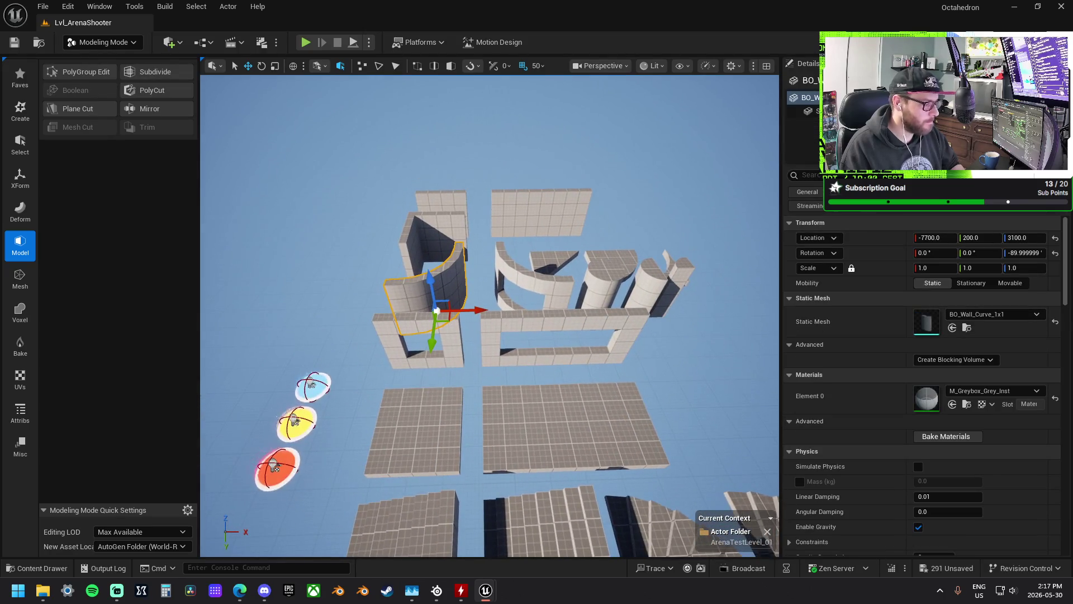
{"action": "scroll", "coordinate": [490, 316], "scroll_direction": "down", "scroll_amount": 5}
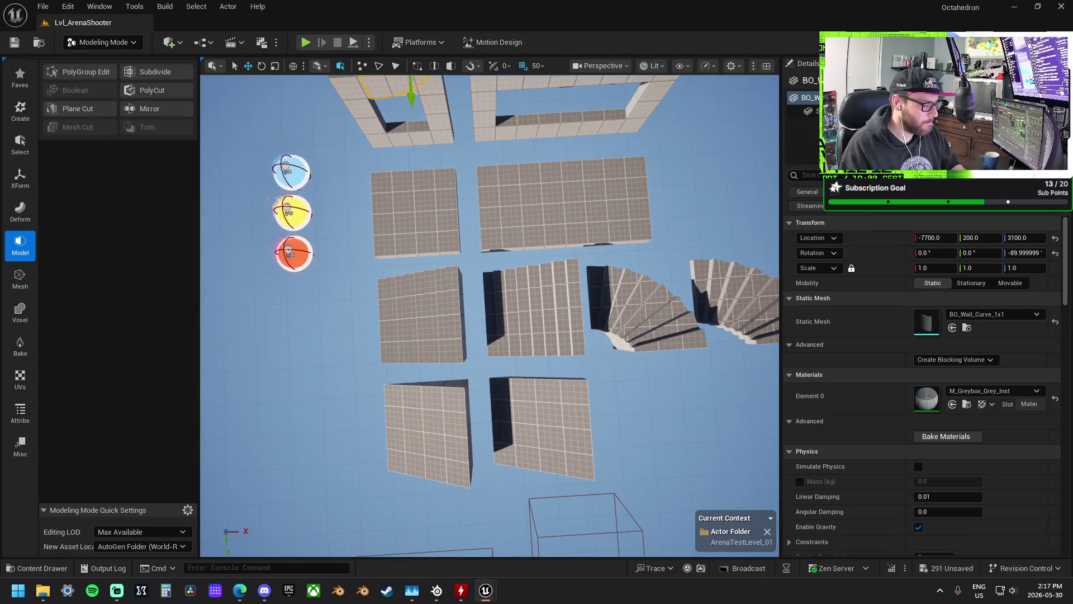
{"action": "scroll", "coordinate": [490, 316], "scroll_direction": "up", "scroll_amount": 10}
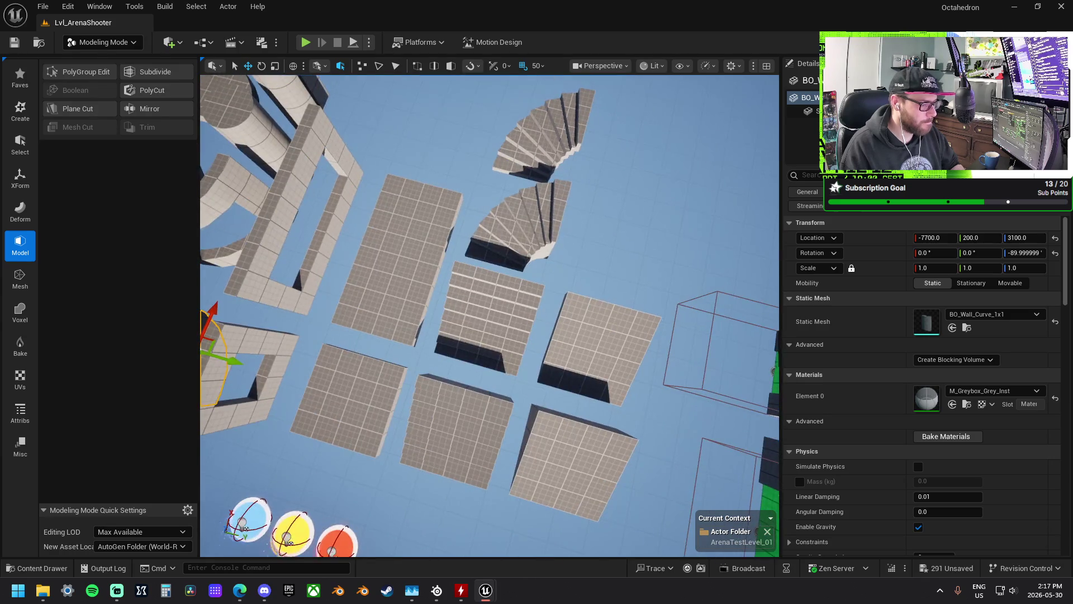
{"action": "scroll", "coordinate": [490, 316], "scroll_direction": "down", "scroll_amount": 5}
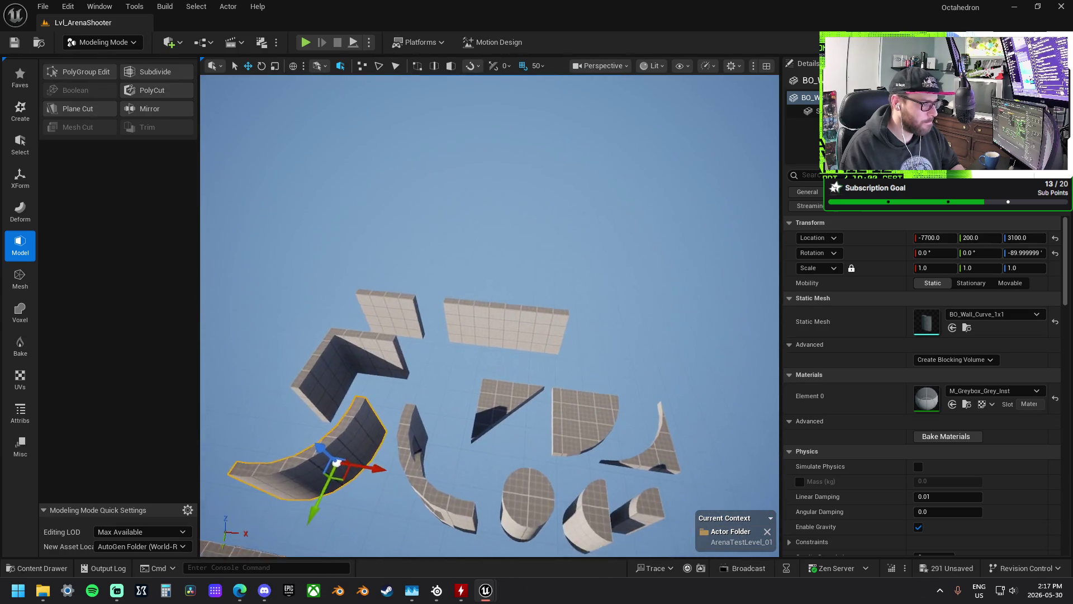
{"action": "scroll", "coordinate": [494, 227], "scroll_direction": "down", "scroll_amount": 2}
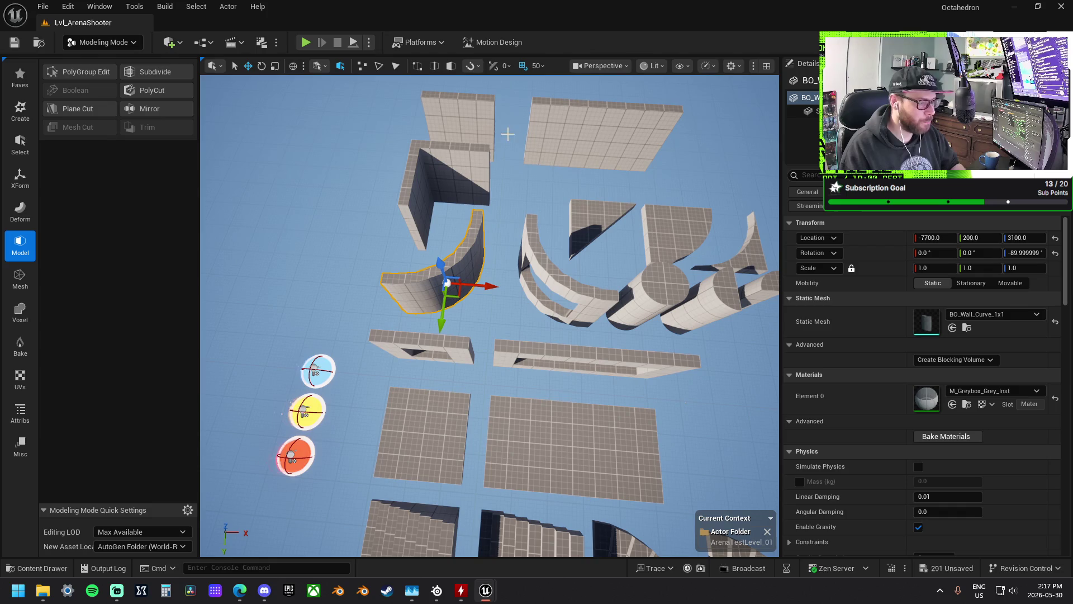
{"action": "scroll", "coordinate": [506, 110], "scroll_direction": "up", "scroll_amount": 3}
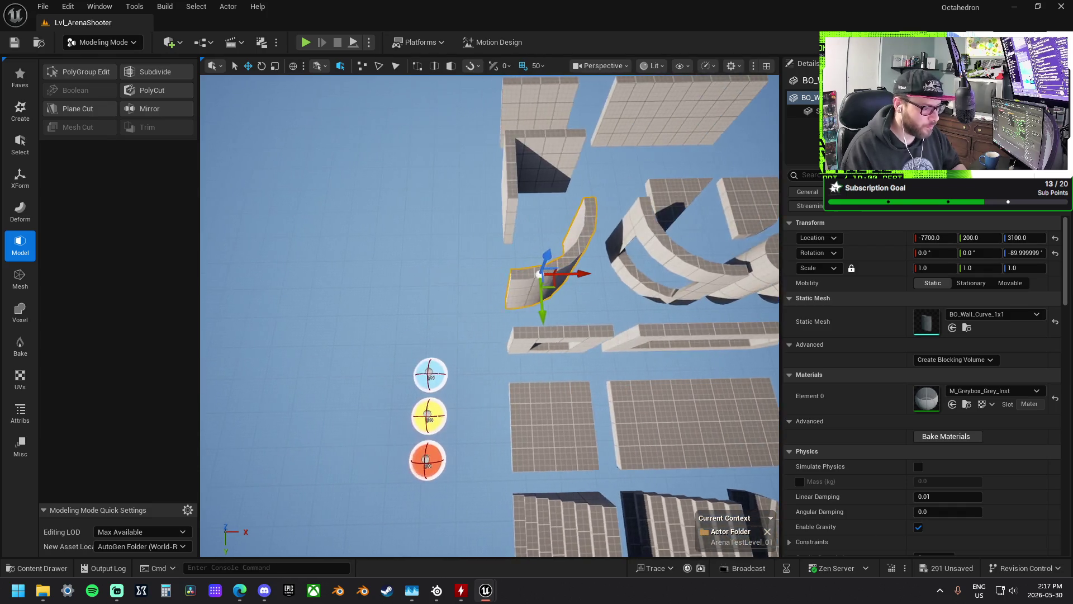
{"action": "scroll", "coordinate": [518, 262], "scroll_direction": "down", "scroll_amount": 2}
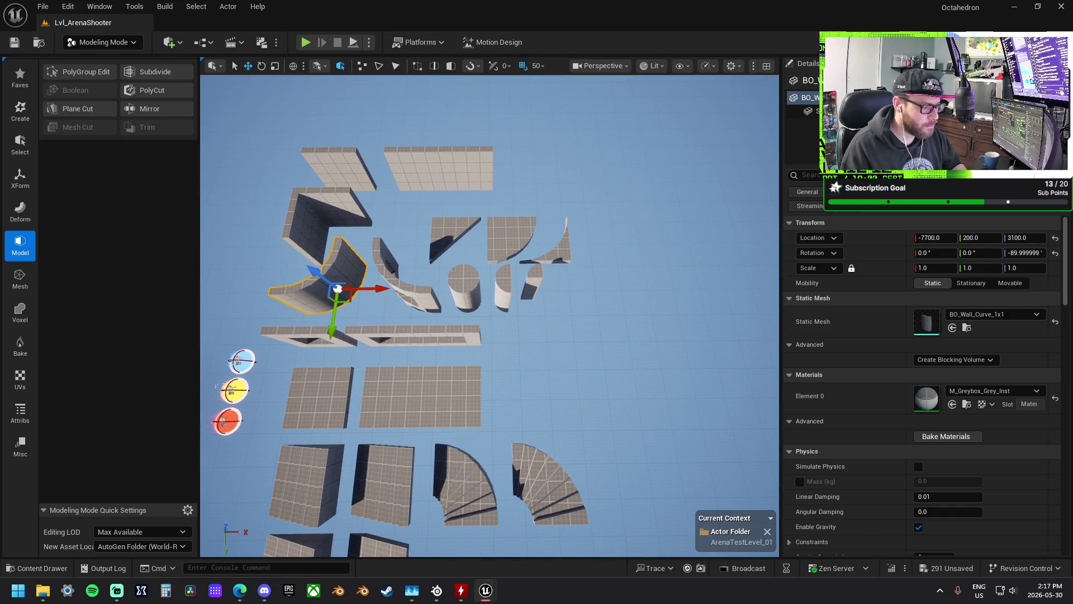
{"action": "left_click", "coordinate": [438, 174]}
{"action": "key", "text": "f"}
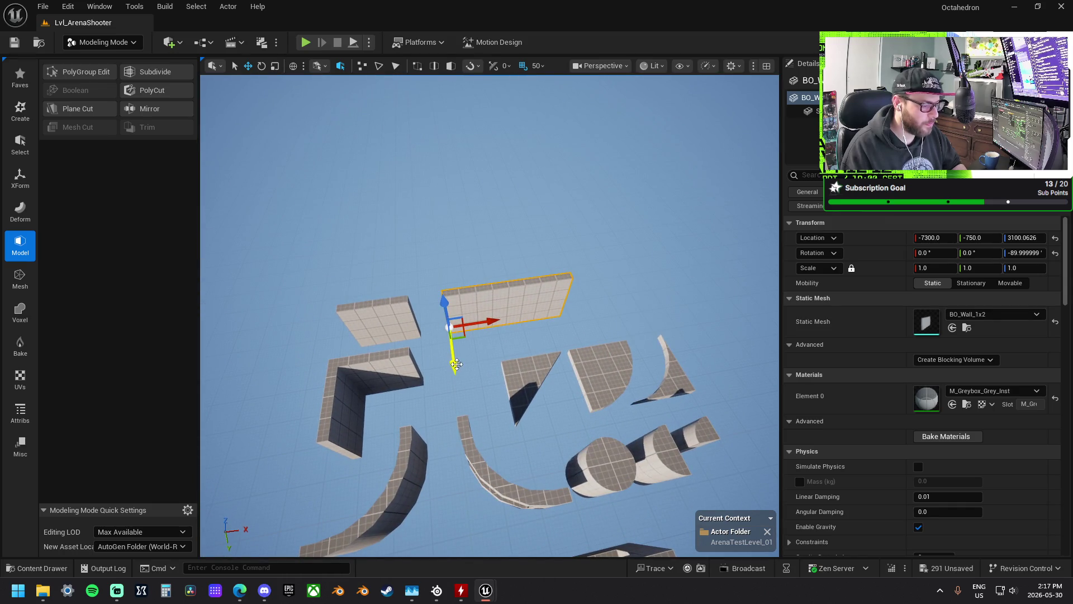
{"action": "left_click_drag", "start_coordinate": [484, 350], "coordinate": [473, 339]}
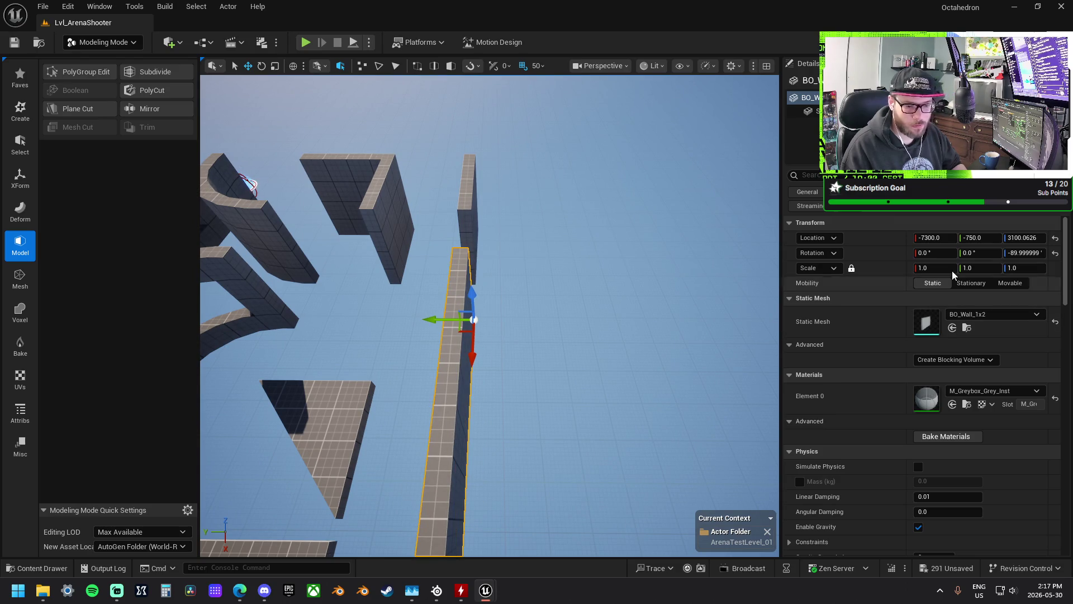
{"action": "mouse_move", "coordinate": [481, 258]}
{"action": "left_mouse_down"}
{"action": "mouse_move", "coordinate": [517, 260]}
{"action": "mouse_move", "coordinate": [573, 404]}
{"action": "mouse_move", "coordinate": [567, 275]}
{"action": "mouse_move", "coordinate": [568, 300]}
{"action": "mouse_move", "coordinate": [571, 290]}
{"action": "left_mouse_up"}
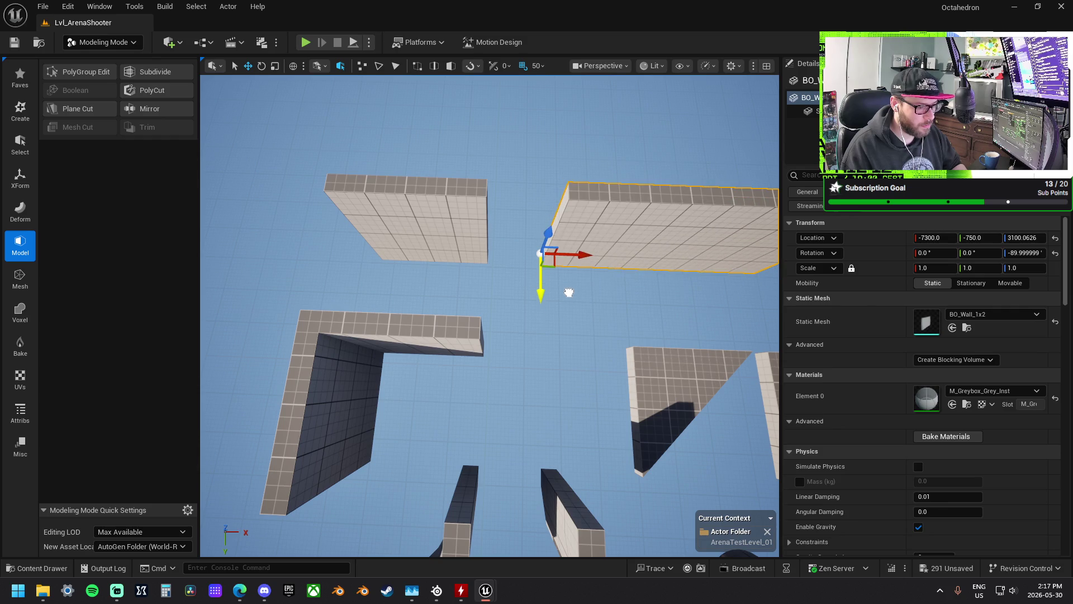
{"action": "scroll", "coordinate": [571, 290], "scroll_direction": "down", "scroll_amount": 10}
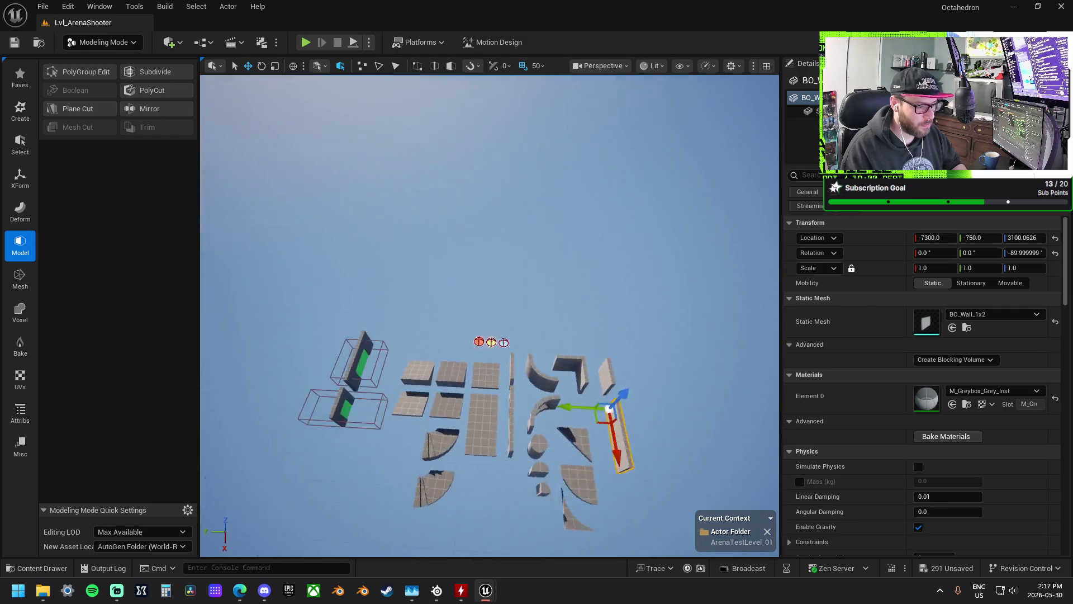
{"action": "scroll", "coordinate": [490, 315], "scroll_direction": "up", "scroll_amount": 10}
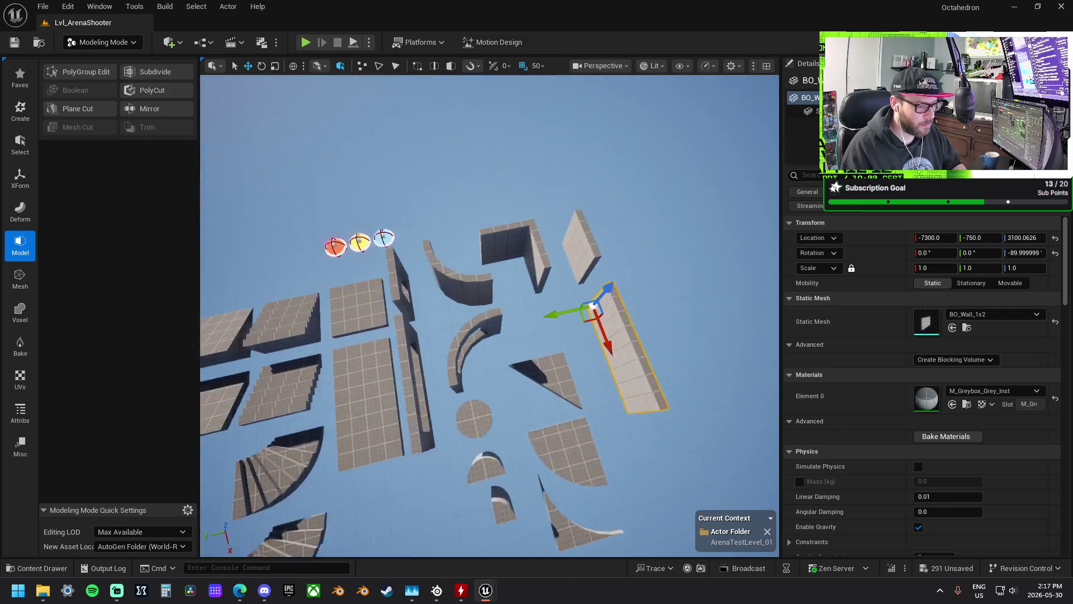
- Slide the BO_Wall_1x2 left along Y, add a second wall piece, and frame both
{"action": "mouse_move", "coordinate": [606, 284]}
{"action": "left_mouse_down"}
{"action": "mouse_move", "coordinate": [549, 298]}
{"action": "mouse_move", "coordinate": [526, 285]}
{"action": "mouse_move", "coordinate": [571, 233]}
{"action": "mouse_move", "coordinate": [427, 211]}
{"action": "left_mouse_up"}
{"action": "left_click", "coordinate": [480, 299], "text": "ctrl"}
{"action": "scroll", "coordinate": [474, 303], "scroll_direction": "down", "scroll_amount": 5}
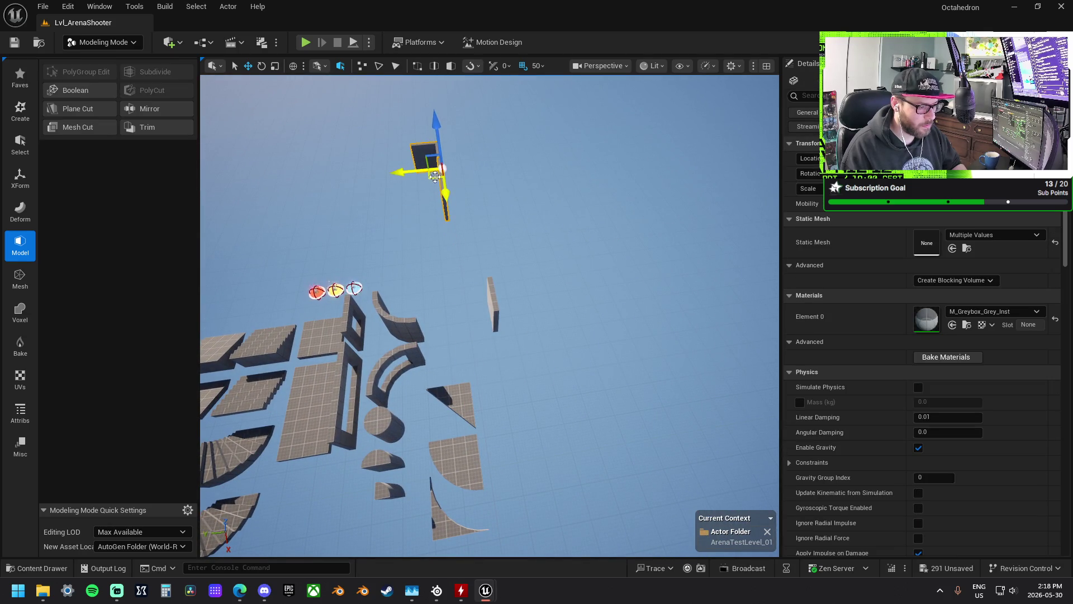
{"action": "key", "text": "f"}
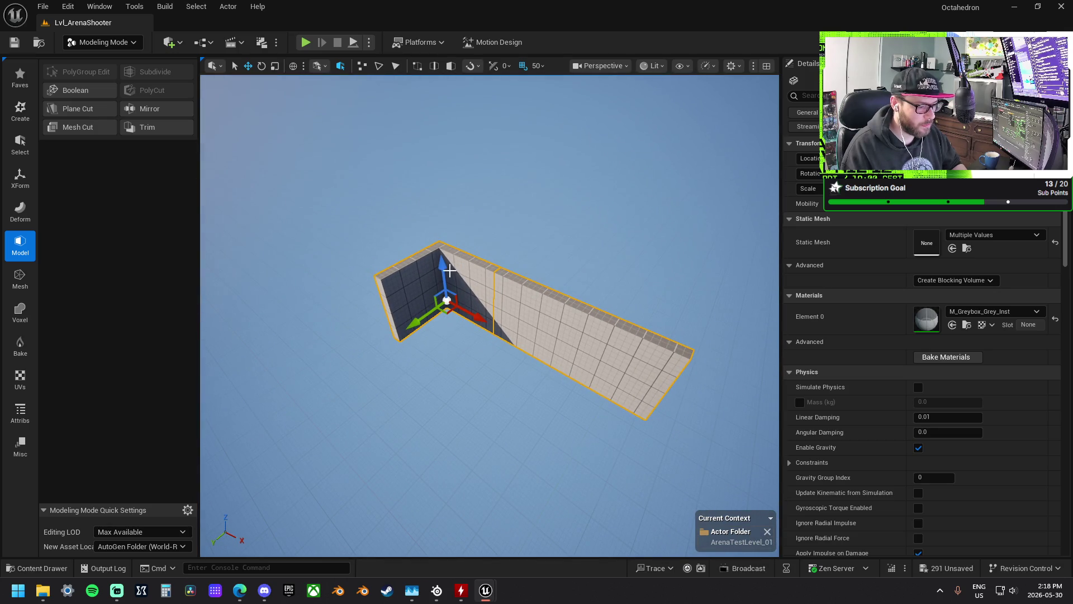
- Duplicate the two wall pieces upward and move a BO_Floor_1x2 tile into the corner beside them
{"action": "mouse_move", "coordinate": [443, 265]}
{"action": "left_mouse_down"}
{"action": "mouse_move", "coordinate": [445, 171]}
{"action": "mouse_move", "coordinate": [449, 193]}
{"action": "left_mouse_up"}
{"action": "left_click_drag", "start_coordinate": [439, 241], "coordinate": [681, 360]}
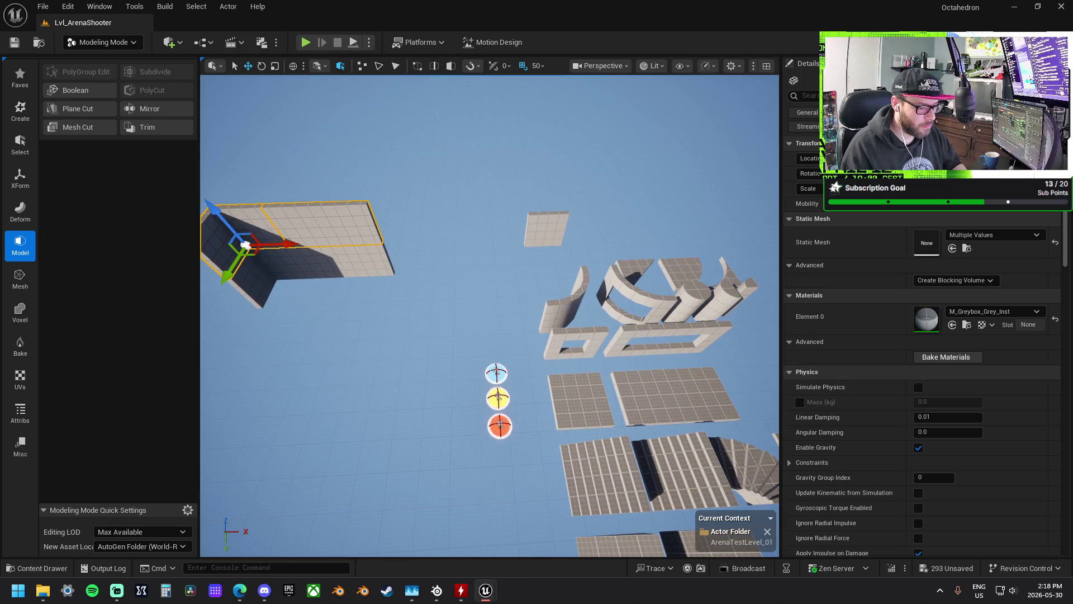
{"action": "left_click", "coordinate": [680, 406]}
{"action": "left_click_drag", "start_coordinate": [690, 410], "coordinate": [358, 300]}
{"action": "key", "text": "f"}
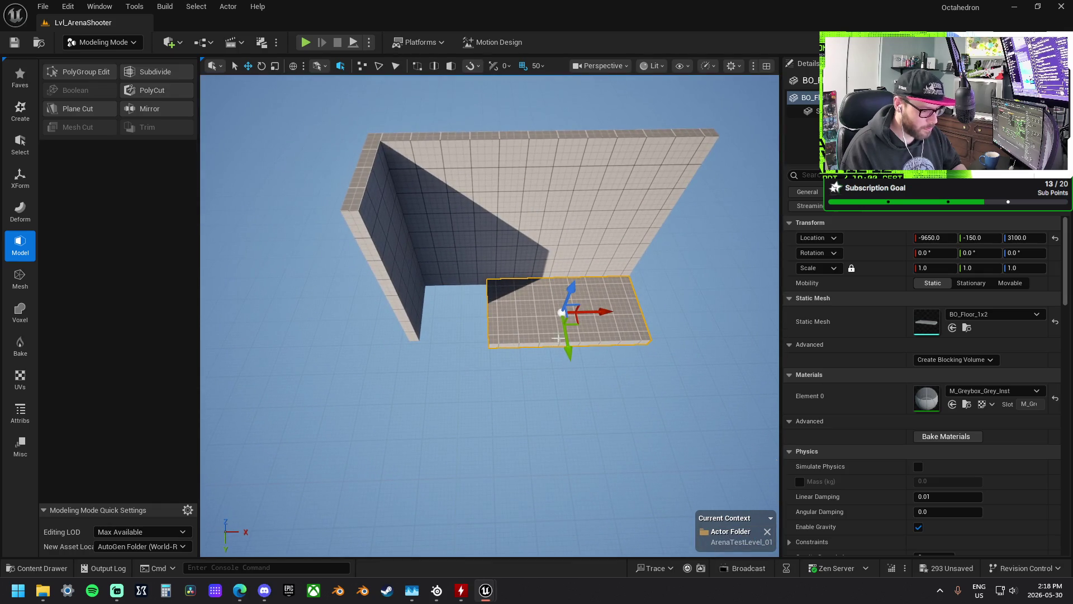
{"action": "left_click_drag", "start_coordinate": [594, 312], "coordinate": [525, 312]}
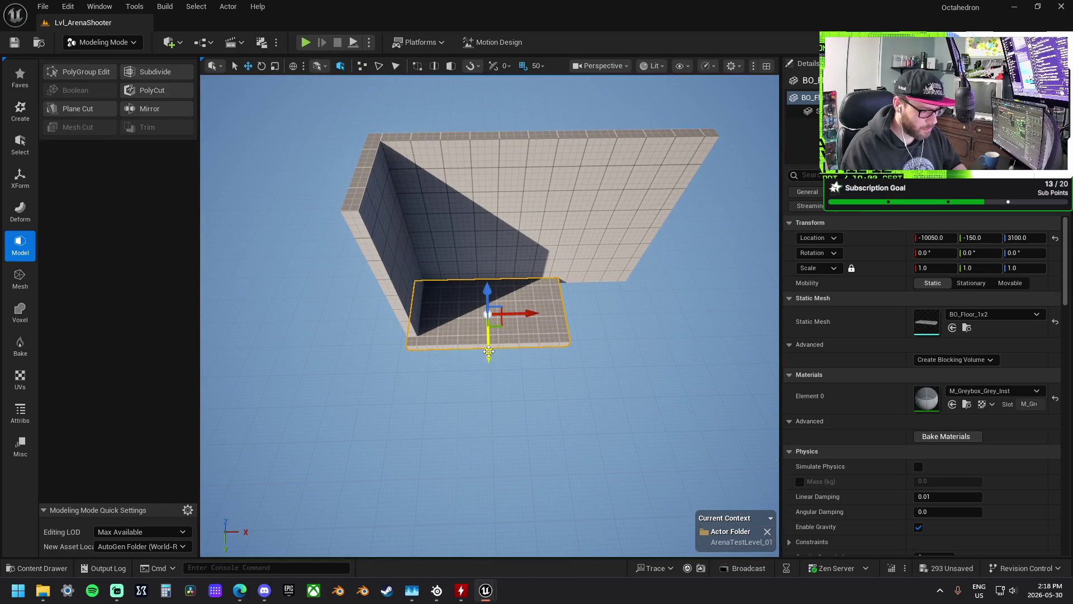
{"action": "mouse_move", "coordinate": [407, 307]}
{"action": "left_mouse_down"}
{"action": "mouse_move", "coordinate": [558, 339]}
{"action": "mouse_move", "coordinate": [629, 404]}
{"action": "mouse_move", "coordinate": [398, 246]}
{"action": "mouse_move", "coordinate": [394, 218]}
{"action": "left_mouse_up"}
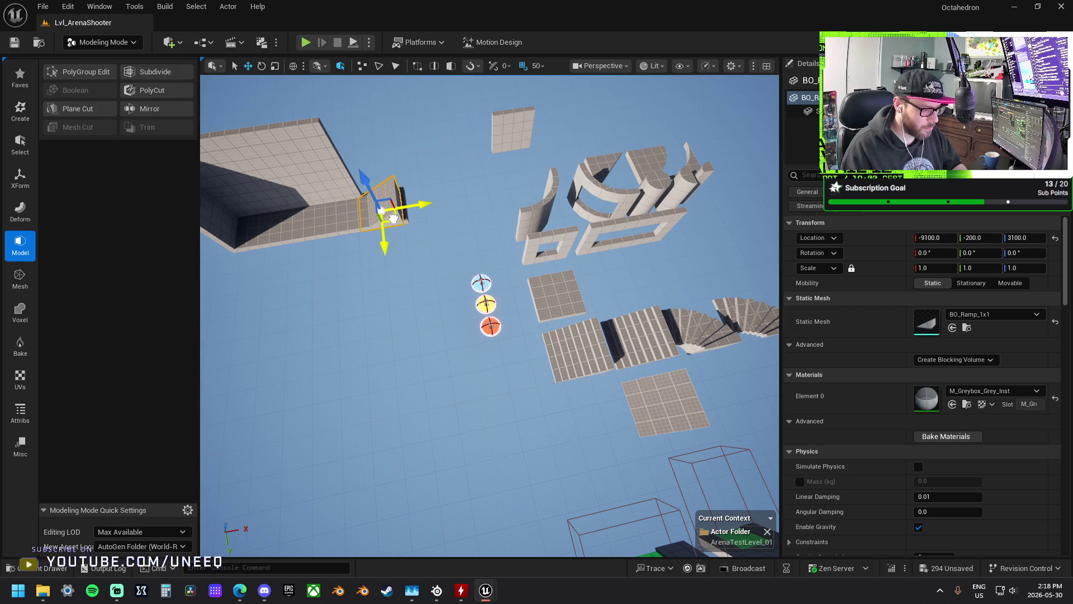
- Slide the ledge's two floor pieces right along X
{"action": "left_click_drag", "start_coordinate": [368, 172], "coordinate": [412, 255]}
{"action": "left_click", "coordinate": [398, 226], "text": "ctrl"}
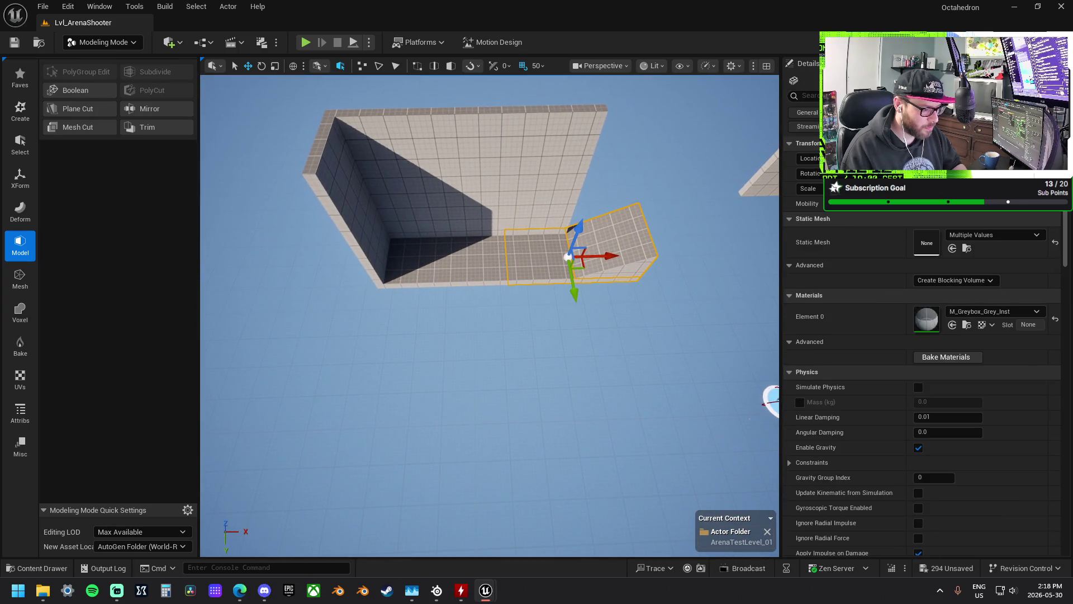
{"action": "left_click", "coordinate": [446, 254], "text": "ctrl"}
{"action": "mouse_move", "coordinate": [476, 261]}
{"action": "left_mouse_down"}
{"action": "mouse_move", "coordinate": [518, 241]}
{"action": "mouse_move", "coordinate": [534, 190]}
{"action": "left_mouse_up"}
- Shift the large upper wall and left walls along X to line up the back wall
{"action": "left_click", "coordinate": [539, 173]}
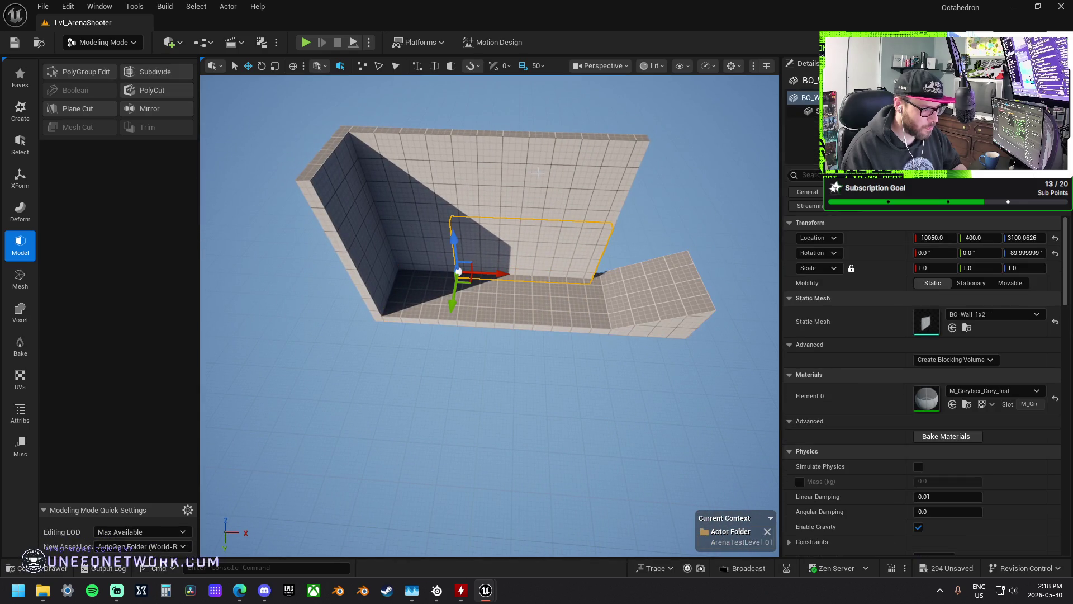
{"action": "left_click", "coordinate": [538, 173]}
{"action": "left_click_drag", "start_coordinate": [490, 218], "coordinate": [496, 216]}
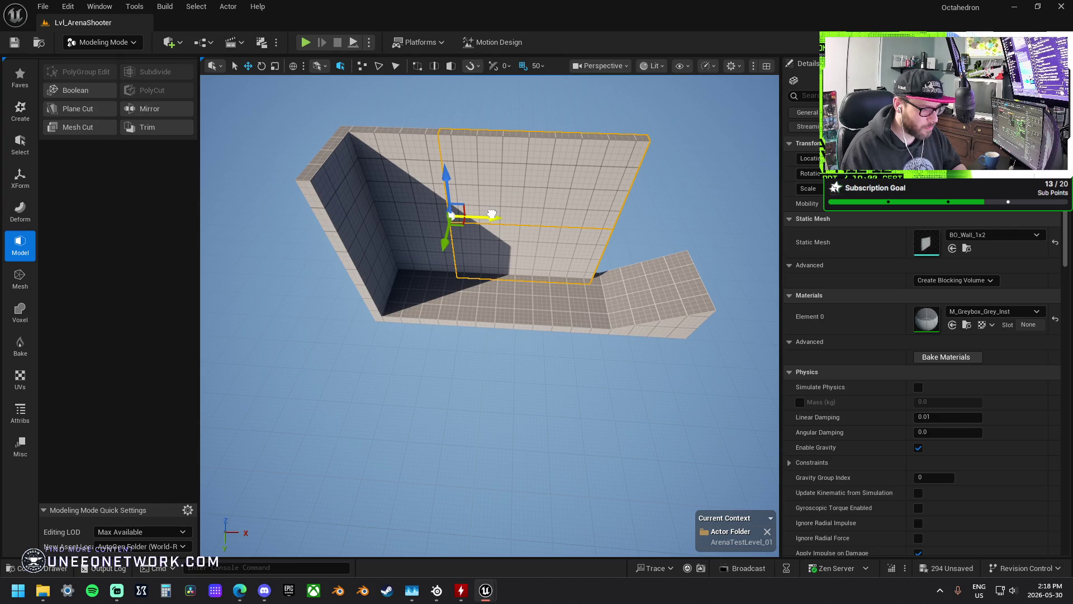
{"action": "left_click", "coordinate": [418, 229], "text": "ctrl"}
{"action": "left_click", "coordinate": [434, 275], "text": "ctrl"}
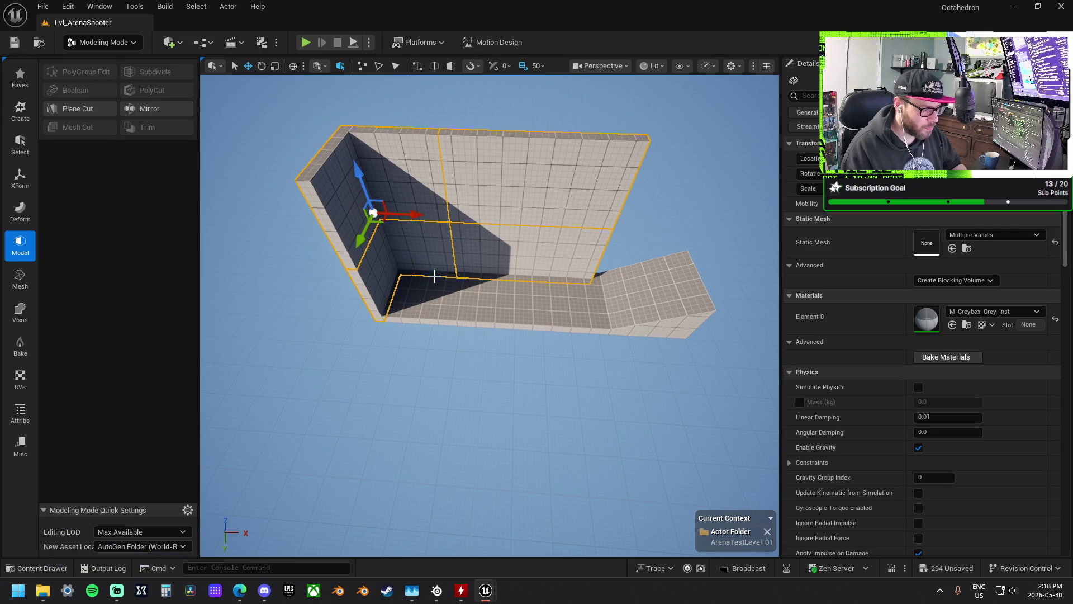
{"action": "left_click_drag", "start_coordinate": [413, 214], "coordinate": [426, 208]}
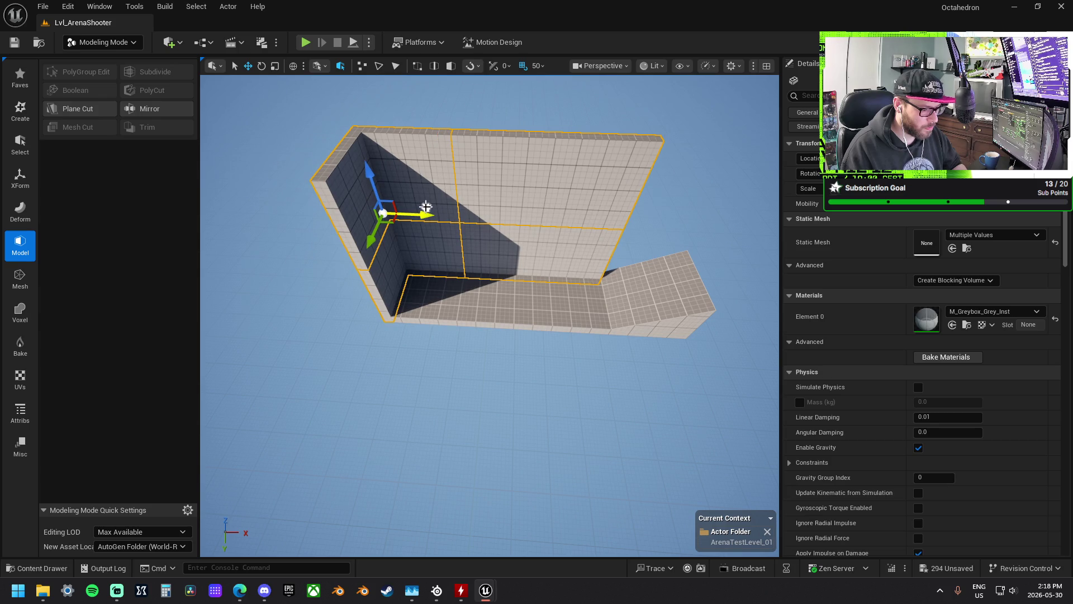
{"action": "key", "text": "ctrl+z"}
{"action": "key", "text": "ctrl+z"}
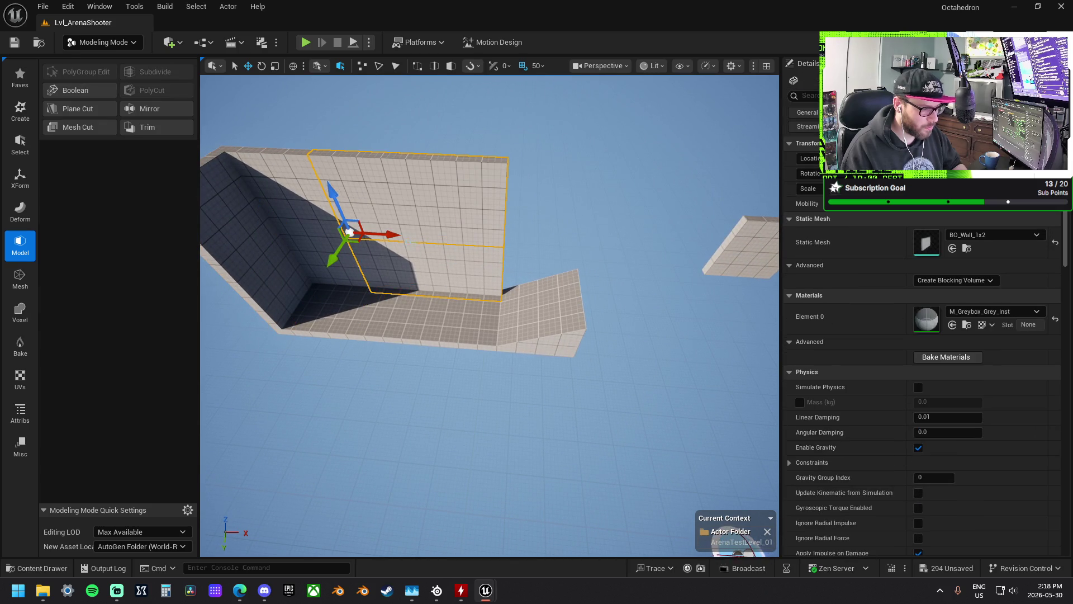
{"action": "mouse_move", "coordinate": [392, 235]}
{"action": "left_mouse_down"}
{"action": "mouse_move", "coordinate": [576, 278]}
{"action": "mouse_move", "coordinate": [557, 272]}
{"action": "left_mouse_up"}
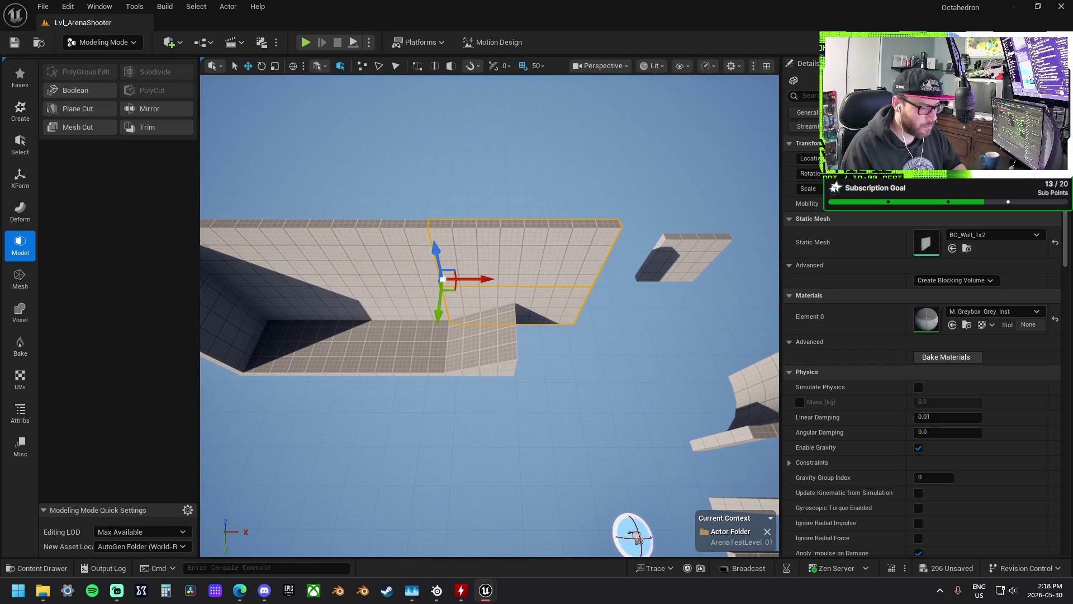
{"action": "mouse_move", "coordinate": [490, 281]}
{"action": "left_mouse_down"}
{"action": "mouse_move", "coordinate": [423, 275]}
{"action": "mouse_move", "coordinate": [565, 288]}
{"action": "left_mouse_up"}
- Reposition the back wall along X so it sits end-to-end with the longer wall
{"action": "key", "text": "e"}
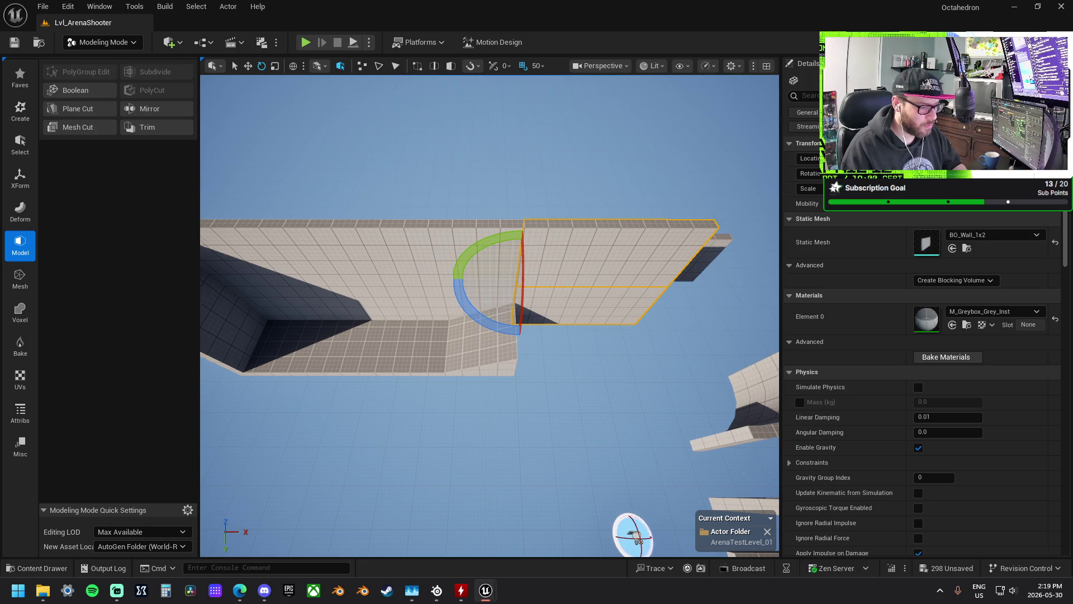
{"action": "left_click_drag", "start_coordinate": [490, 302], "coordinate": [464, 302]}
{"action": "key", "text": "ctrl+z"}
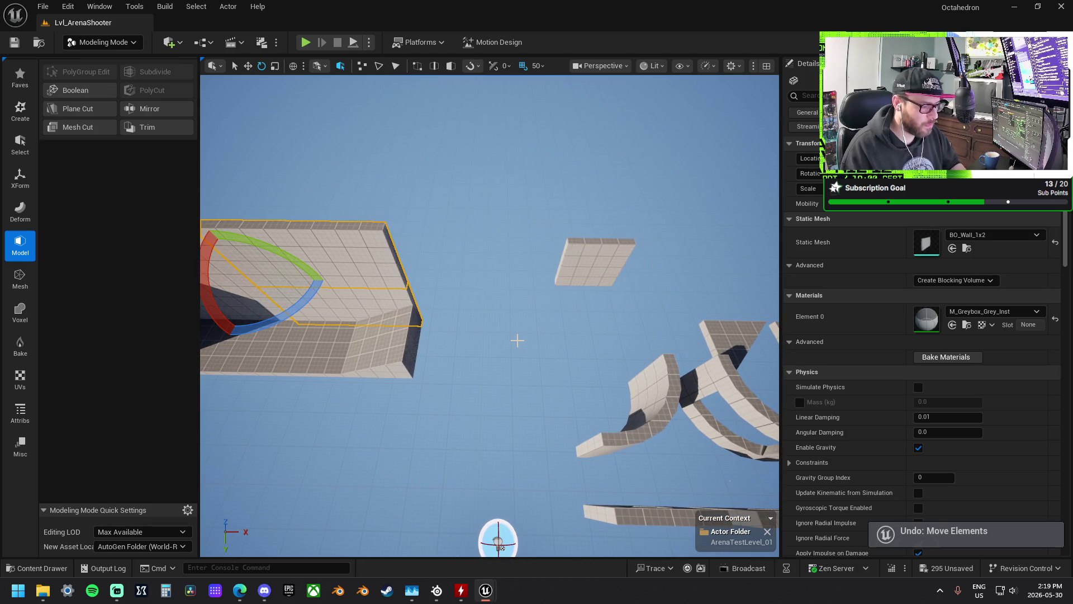
{"action": "key", "text": "ctrl+z"}
{"action": "key", "text": "w"}
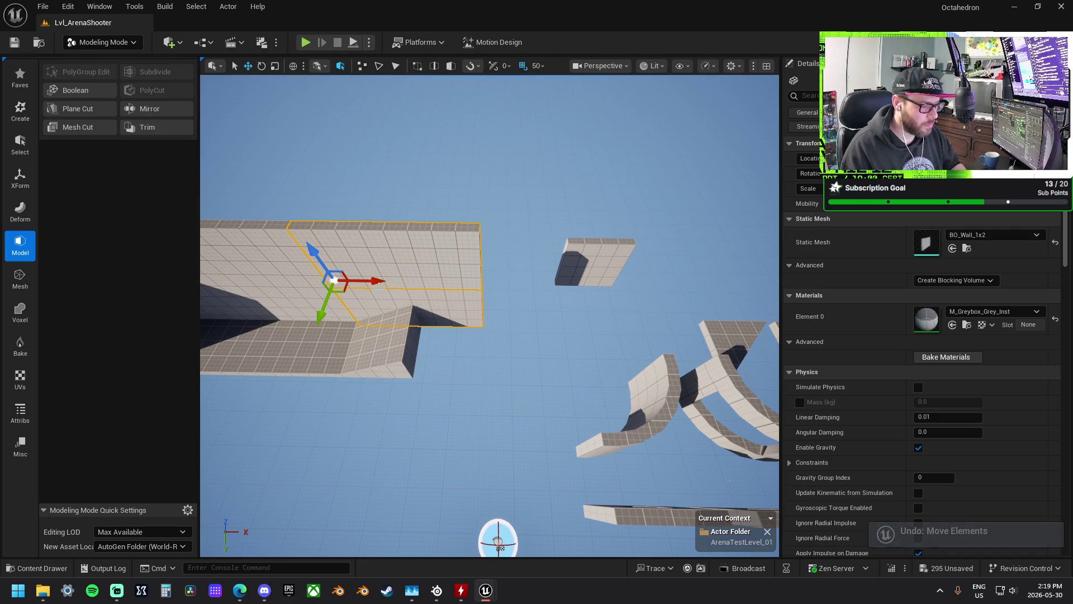
{"action": "mouse_move", "coordinate": [380, 282]}
{"action": "left_mouse_down"}
{"action": "mouse_move", "coordinate": [528, 302]}
{"action": "mouse_move", "coordinate": [481, 358]}
{"action": "mouse_move", "coordinate": [528, 302]}
{"action": "left_mouse_up"}
{"action": "key", "text": "e"}
- Switch to Selection Mode, set rotation snap to 5°, and rotate the wall about 50° on Z
{"action": "left_click", "coordinate": [104, 42]}
{"action": "left_click", "coordinate": [103, 61]}
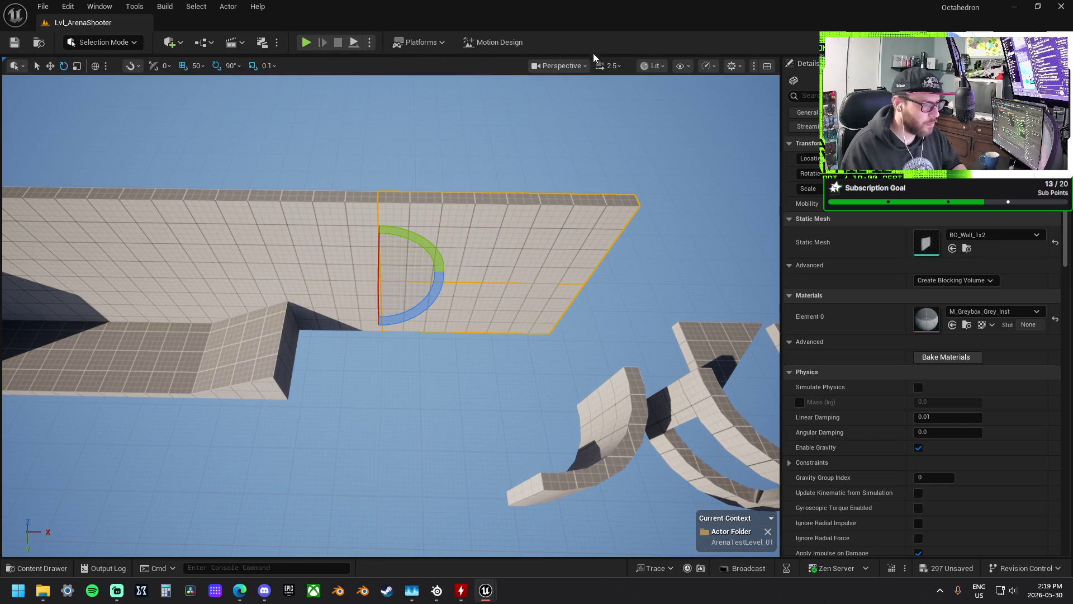
{"action": "left_click", "coordinate": [226, 69]}
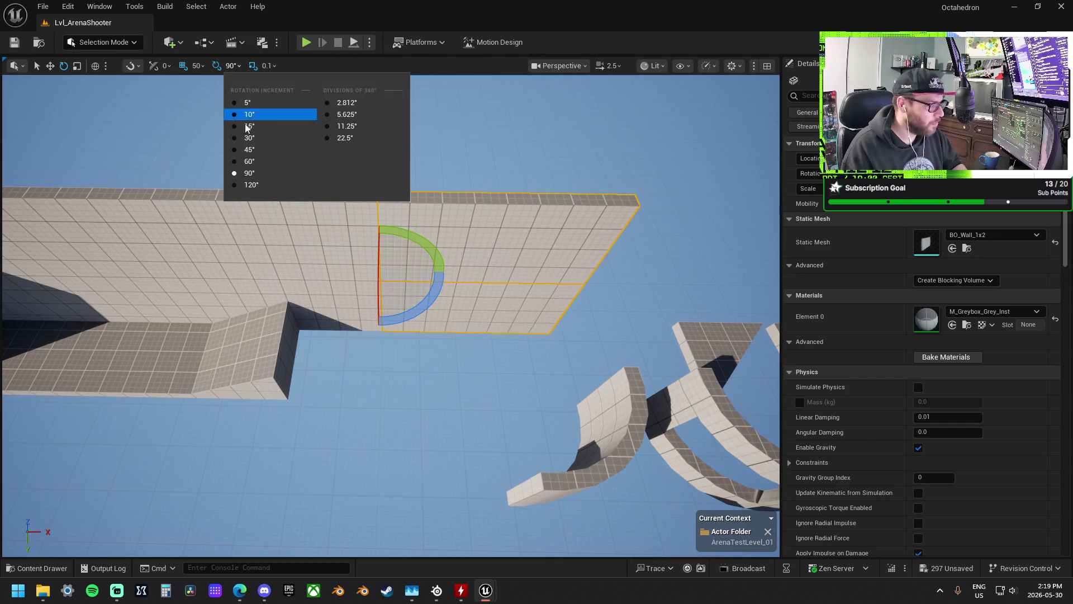
{"action": "left_click", "coordinate": [249, 106]}
{"action": "mouse_move", "coordinate": [441, 282]}
{"action": "left_mouse_down"}
{"action": "mouse_move", "coordinate": [450, 285]}
{"action": "mouse_move", "coordinate": [431, 329]}
{"action": "left_mouse_up"}
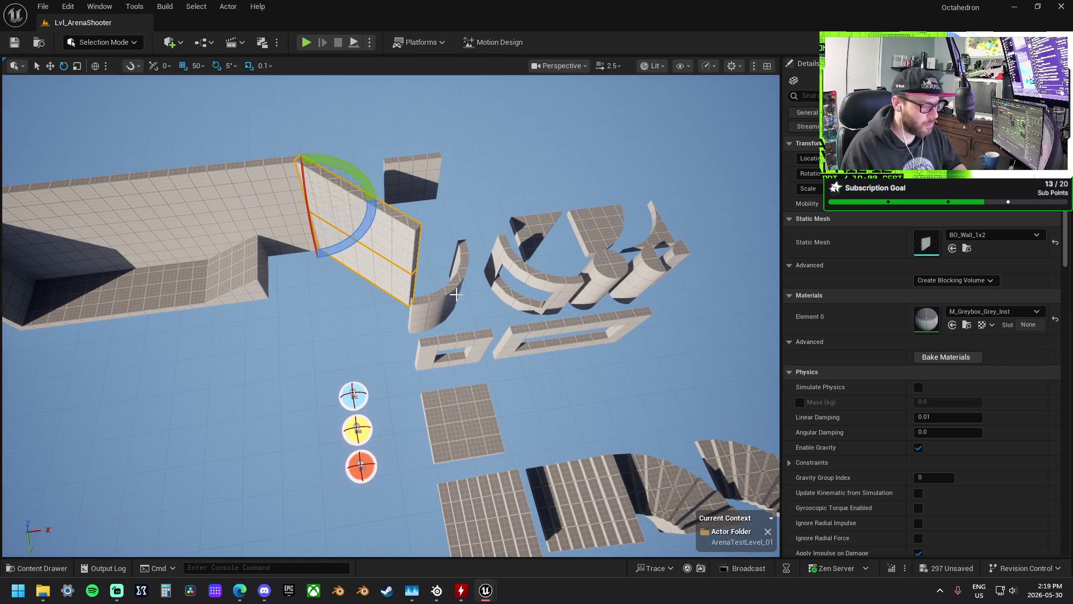
- Select the tilted wall together with its neighbouring panel and the long left wall
{"action": "left_click", "coordinate": [457, 295]}
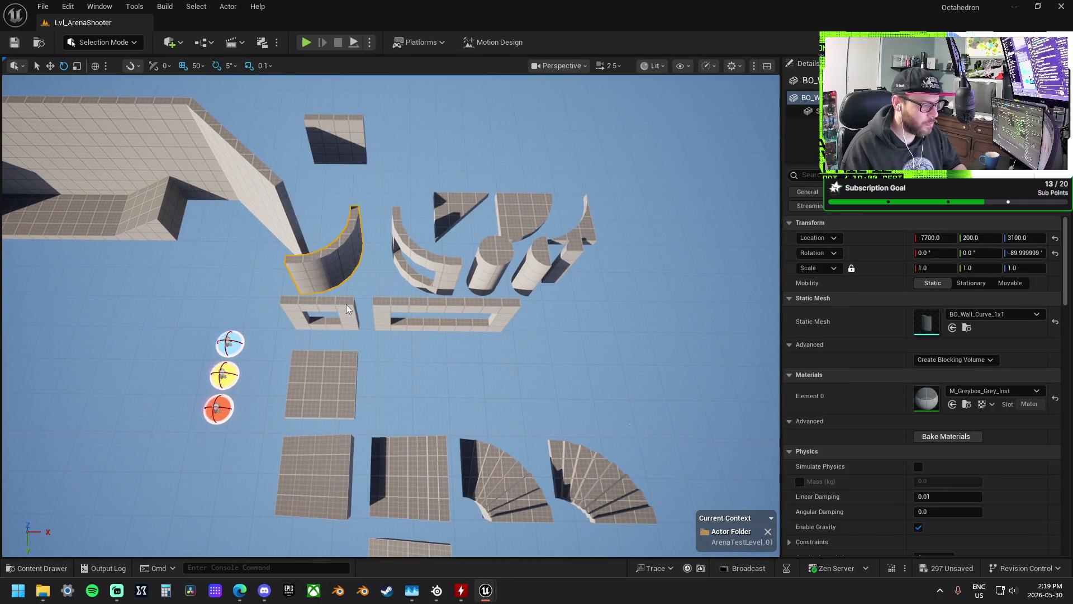
{"action": "left_click", "coordinate": [347, 309], "text": "ctrl"}
{"action": "left_click", "coordinate": [447, 305], "text": "ctrl"}
{"action": "left_click", "coordinate": [322, 386], "text": "ctrl"}
{"action": "left_click", "coordinate": [316, 475], "text": "ctrl"}
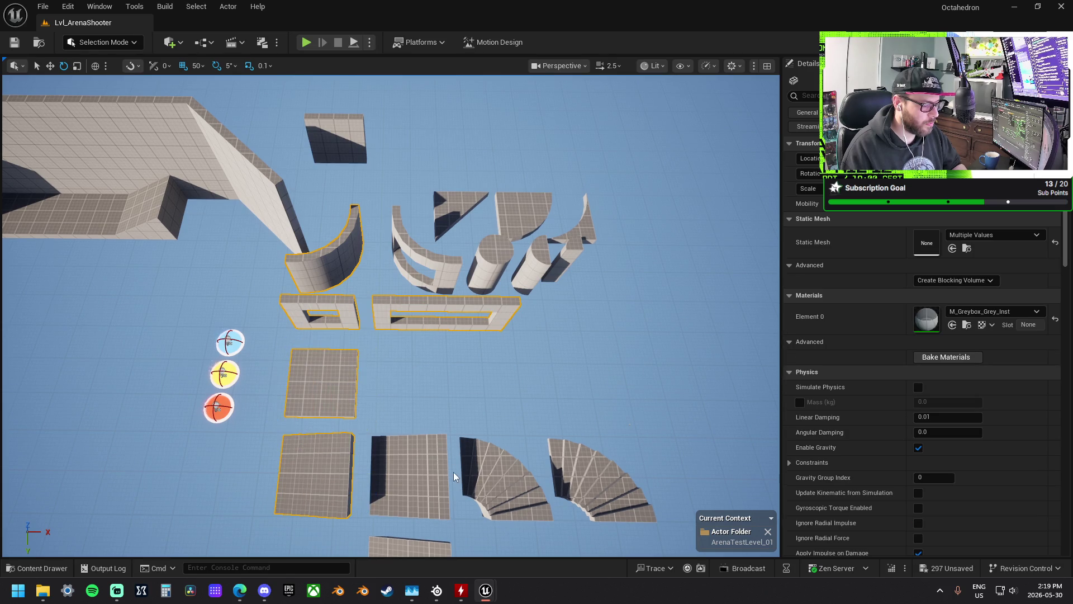
{"action": "left_click", "coordinate": [439, 472]}
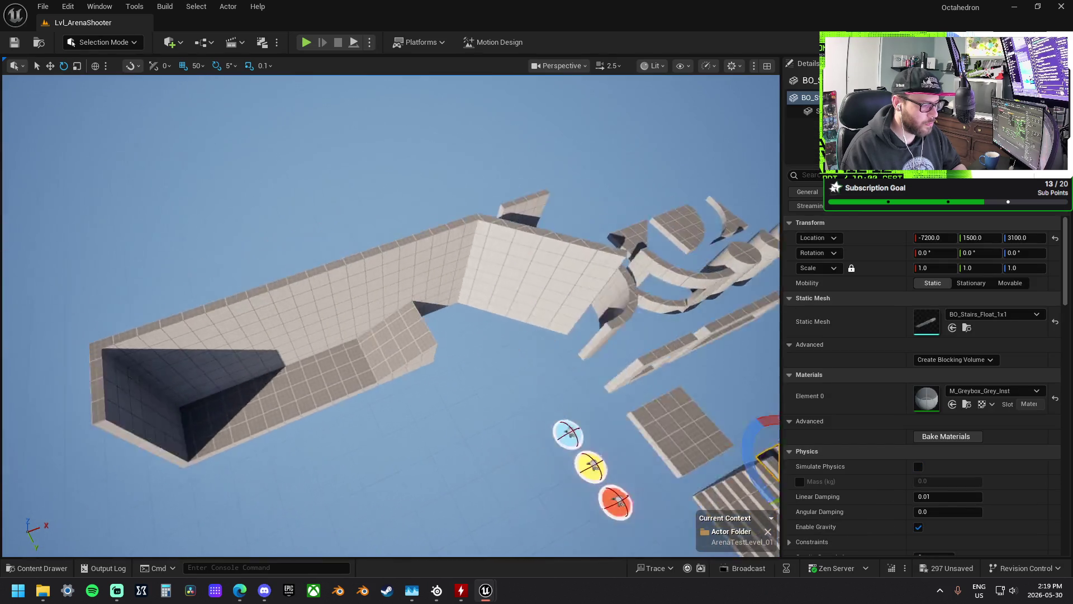
{"action": "left_click", "coordinate": [526, 287]}
{"action": "left_click", "coordinate": [453, 300], "text": "ctrl"}
{"action": "left_click", "coordinate": [280, 282], "text": "ctrl"}
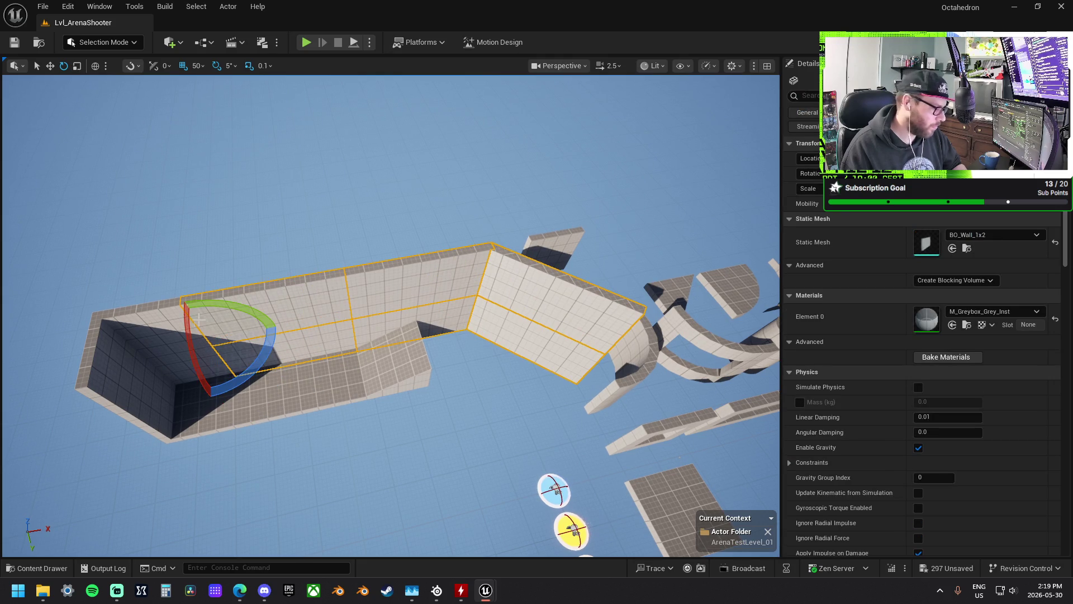
- Move the rotation pivot onto the lower wall and frame the selected walls
{"action": "middle_click", "coordinate": [387, 381]}
{"action": "scroll", "coordinate": [387, 380], "scroll_direction": "down", "scroll_amount": 5}
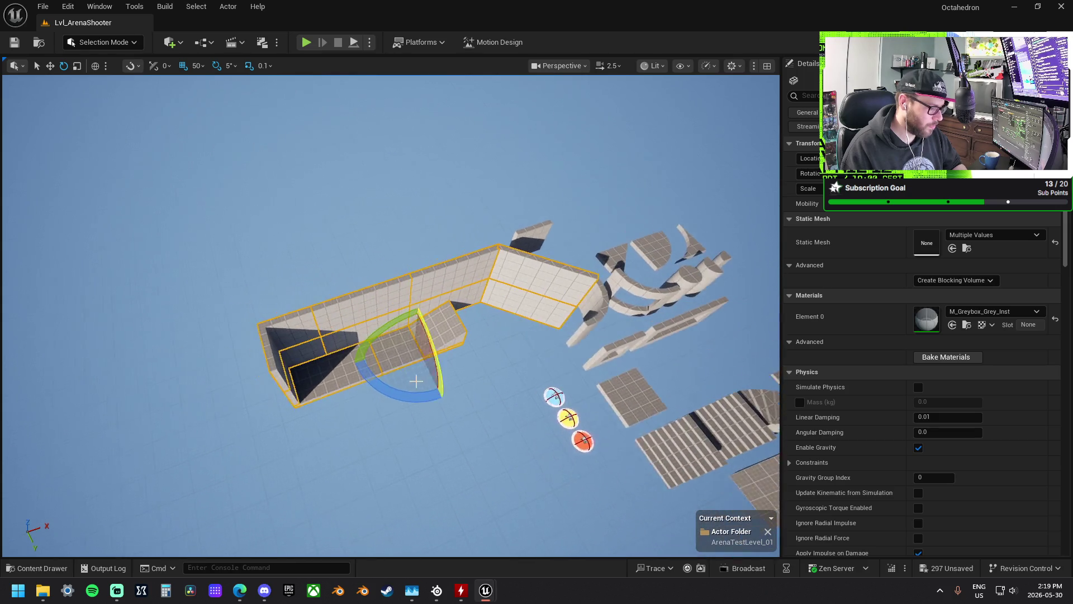
{"action": "key", "text": "w"}
{"action": "mouse_move", "coordinate": [453, 441]}
{"action": "left_mouse_down"}
{"action": "mouse_move", "coordinate": [395, 436]}
{"action": "mouse_move", "coordinate": [386, 415]}
{"action": "mouse_move", "coordinate": [321, 403]}
{"action": "left_mouse_up"}
{"action": "key", "text": "f"}
{"action": "mouse_move", "coordinate": [511, 328]}
{"action": "left_mouse_down"}
{"action": "mouse_move", "coordinate": [483, 322]}
{"action": "mouse_move", "coordinate": [511, 328]}
{"action": "left_mouse_up"}
- Move the curved wall up to the wall frames and lift the BO_Ramp_1x1 to 3350 onto the right wall
{"action": "left_click", "coordinate": [599, 359]}
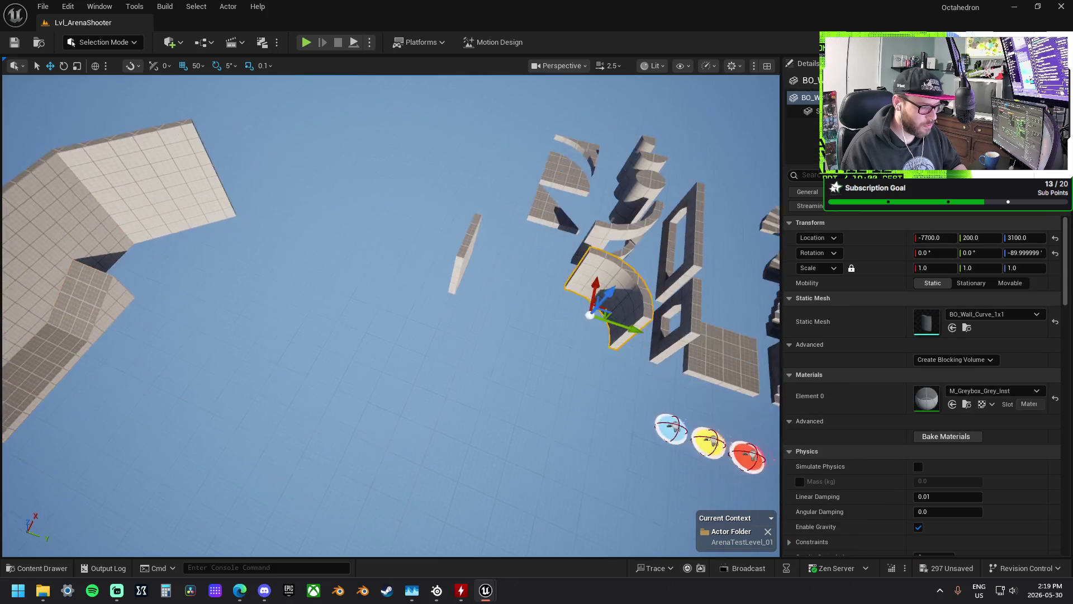
{"action": "mouse_move", "coordinate": [610, 415]}
{"action": "left_mouse_down"}
{"action": "mouse_move", "coordinate": [584, 417]}
{"action": "mouse_move", "coordinate": [506, 296]}
{"action": "mouse_move", "coordinate": [565, 268]}
{"action": "left_mouse_up"}
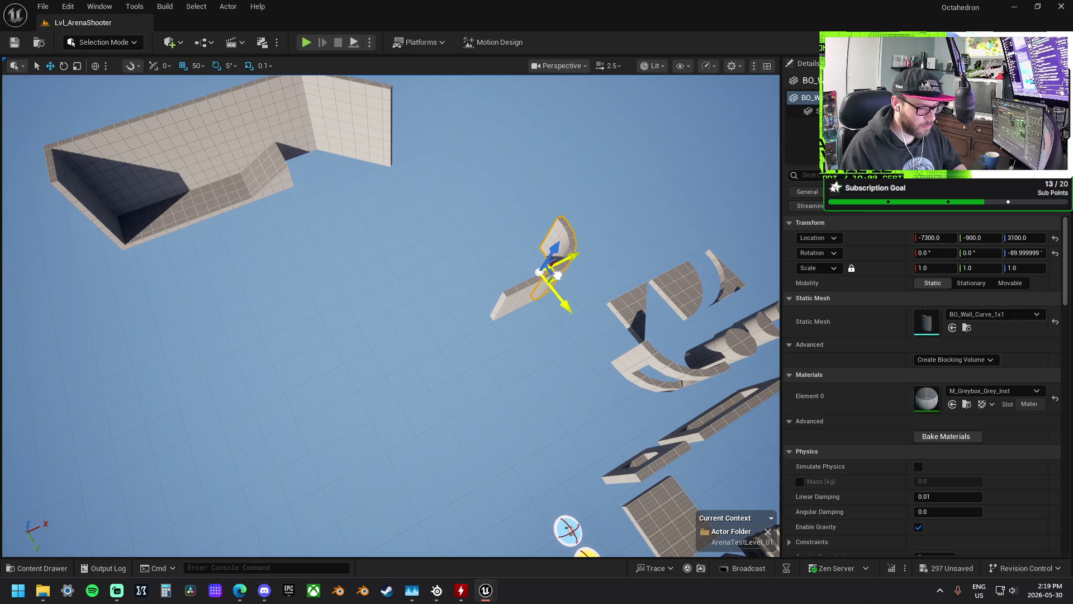
{"action": "mouse_move", "coordinate": [538, 272]}
{"action": "left_mouse_down"}
{"action": "mouse_move", "coordinate": [515, 282]}
{"action": "mouse_move", "coordinate": [481, 234]}
{"action": "left_mouse_up"}
{"action": "mouse_move", "coordinate": [311, 328]}
{"action": "left_mouse_down"}
{"action": "mouse_move", "coordinate": [510, 322]}
{"action": "mouse_move", "coordinate": [499, 293]}
{"action": "left_mouse_up"}
{"action": "left_click", "coordinate": [289, 324]}
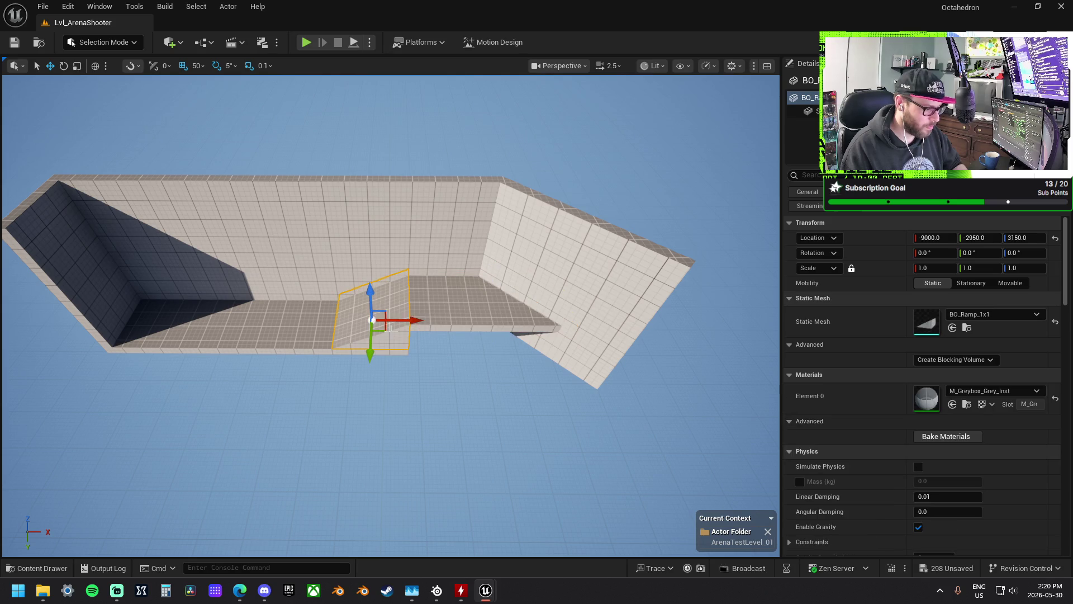
{"action": "left_click_drag", "start_coordinate": [372, 320], "coordinate": [520, 280]}
{"action": "key", "text": "e"}
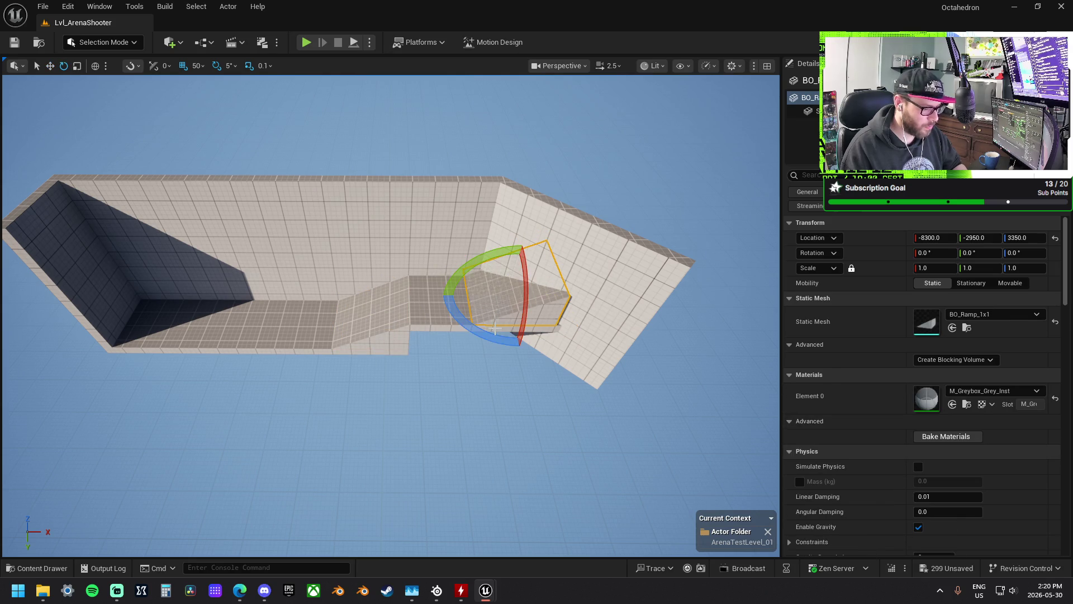
{"action": "mouse_move", "coordinate": [494, 339]}
{"action": "left_mouse_down"}
{"action": "mouse_move", "coordinate": [540, 347]}
{"action": "mouse_move", "coordinate": [477, 319]}
{"action": "left_mouse_up"}
{"action": "key", "text": "w"}
{"action": "mouse_move", "coordinate": [362, 274]}
{"action": "left_mouse_down"}
{"action": "mouse_move", "coordinate": [543, 289]}
{"action": "mouse_move", "coordinate": [488, 311]}
{"action": "mouse_move", "coordinate": [420, 279]}
{"action": "mouse_move", "coordinate": [484, 309]}
{"action": "left_mouse_up"}
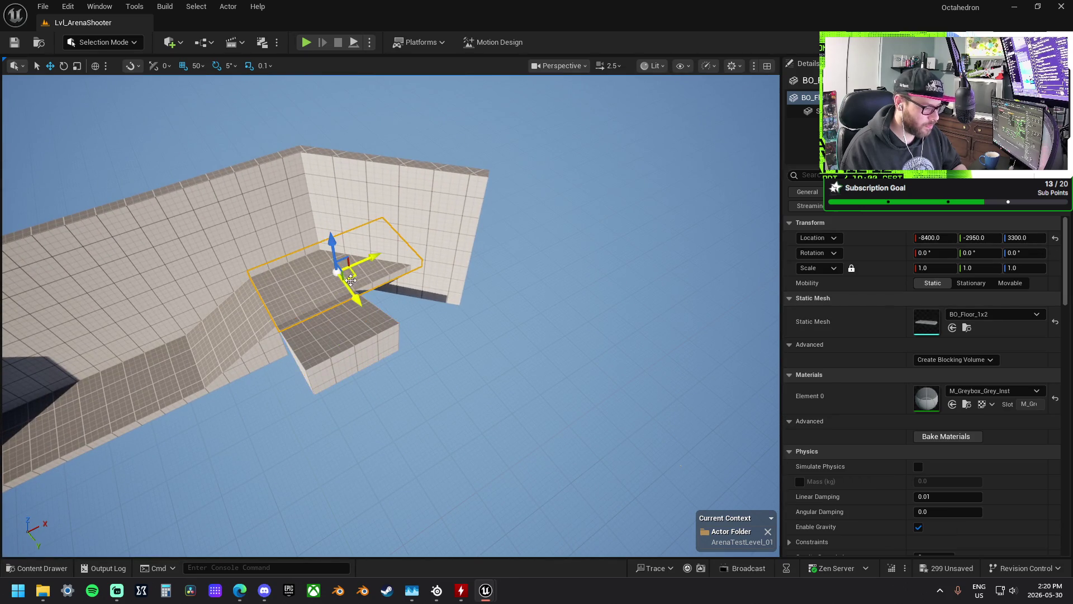
{"action": "left_click_drag", "start_coordinate": [334, 252], "coordinate": [338, 223]}
{"action": "mouse_move", "coordinate": [338, 268]}
{"action": "left_mouse_down"}
{"action": "mouse_move", "coordinate": [371, 274]}
{"action": "mouse_move", "coordinate": [337, 272]}
{"action": "left_mouse_up"}
{"action": "key", "text": "w"}
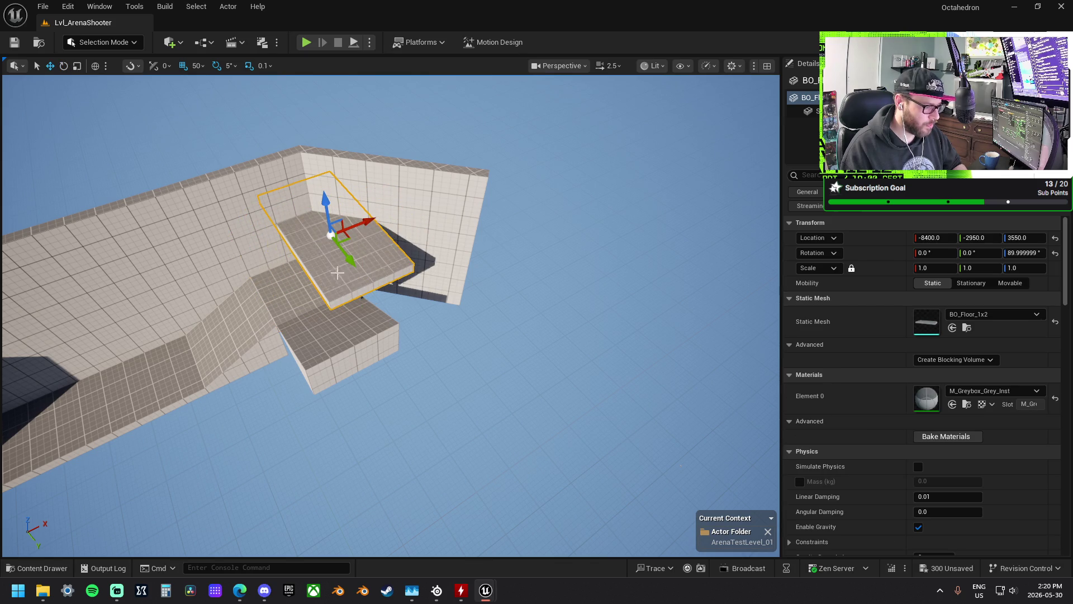
{"action": "mouse_move", "coordinate": [374, 221]}
{"action": "left_mouse_down"}
{"action": "mouse_move", "coordinate": [404, 209]}
{"action": "mouse_move", "coordinate": [415, 270]}
{"action": "left_mouse_up"}
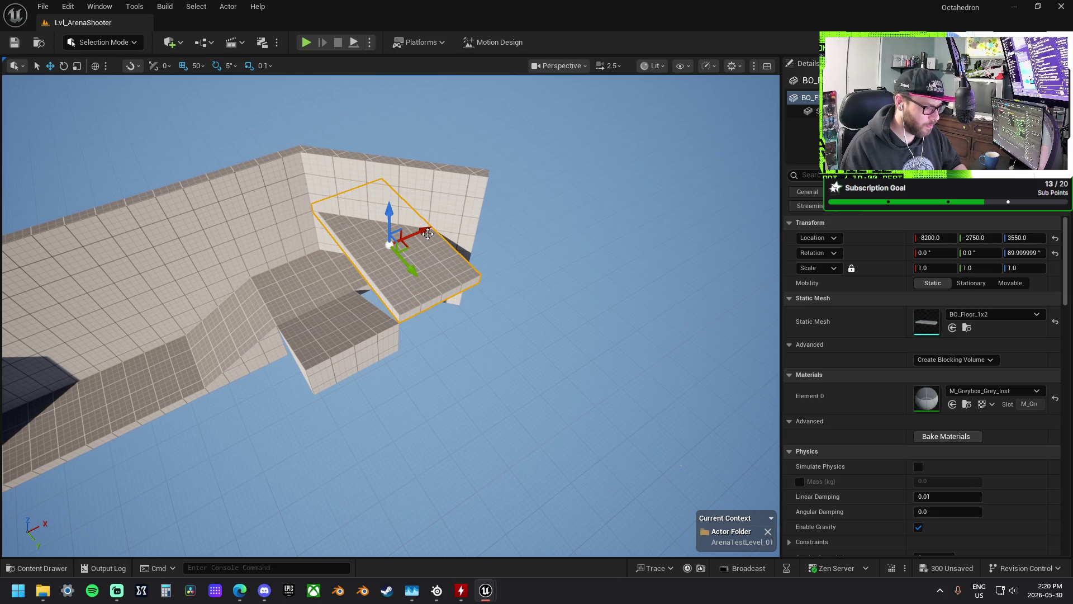
{"action": "left_click_drag", "start_coordinate": [390, 222], "coordinate": [396, 226]}
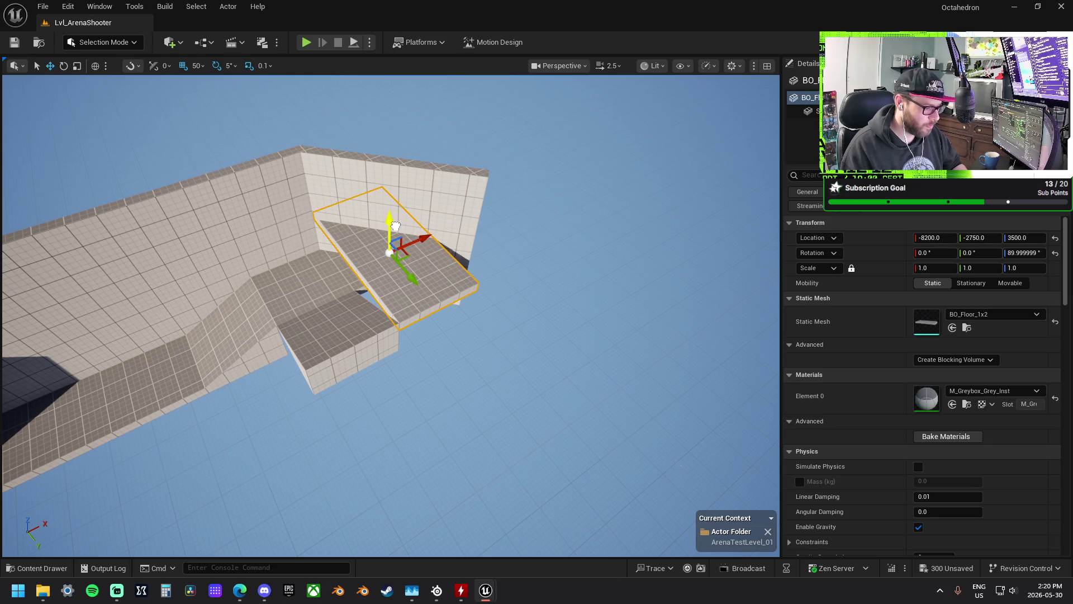
{"action": "scroll", "coordinate": [396, 225], "scroll_direction": "up", "scroll_amount": 5}
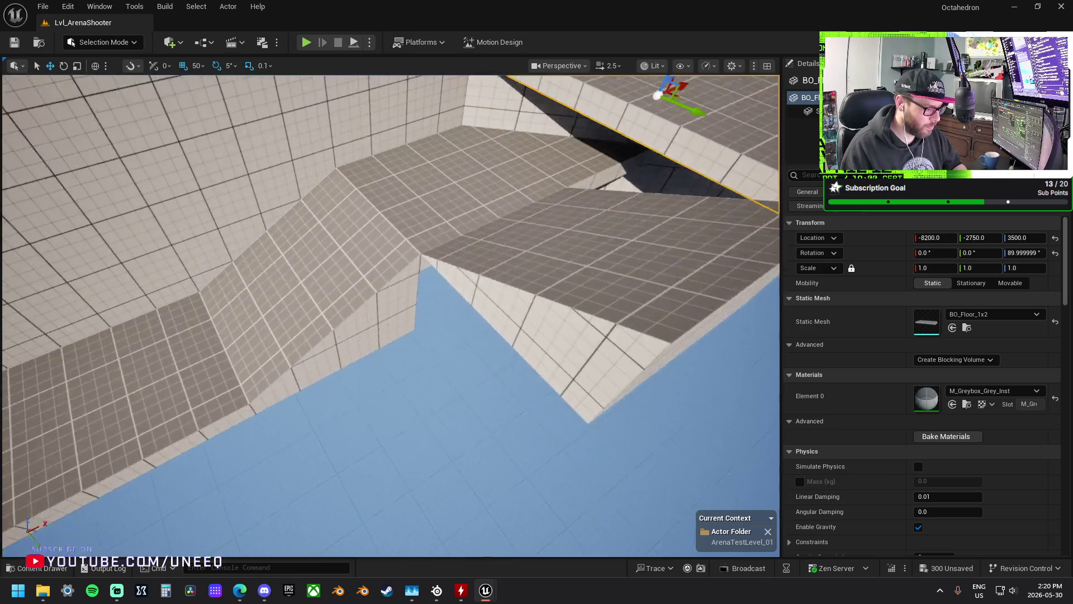
{"action": "scroll", "coordinate": [395, 225], "scroll_direction": "up", "scroll_amount": 2}
{"action": "left_click", "coordinate": [466, 238]}
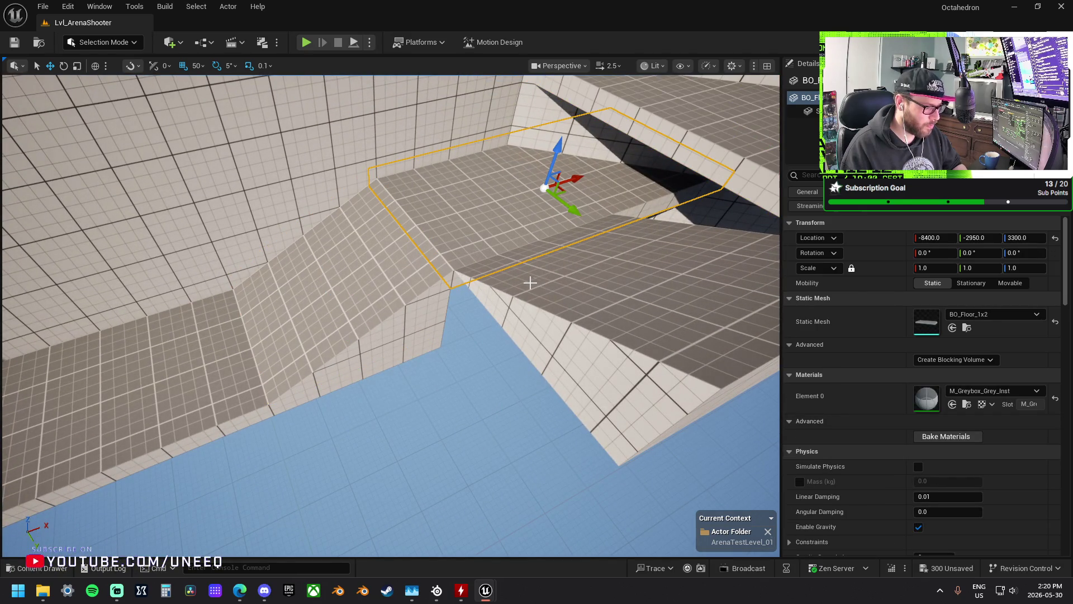
{"action": "scroll", "coordinate": [527, 283], "scroll_direction": "up", "scroll_amount": 3}
{"action": "left_click", "coordinate": [492, 274]}
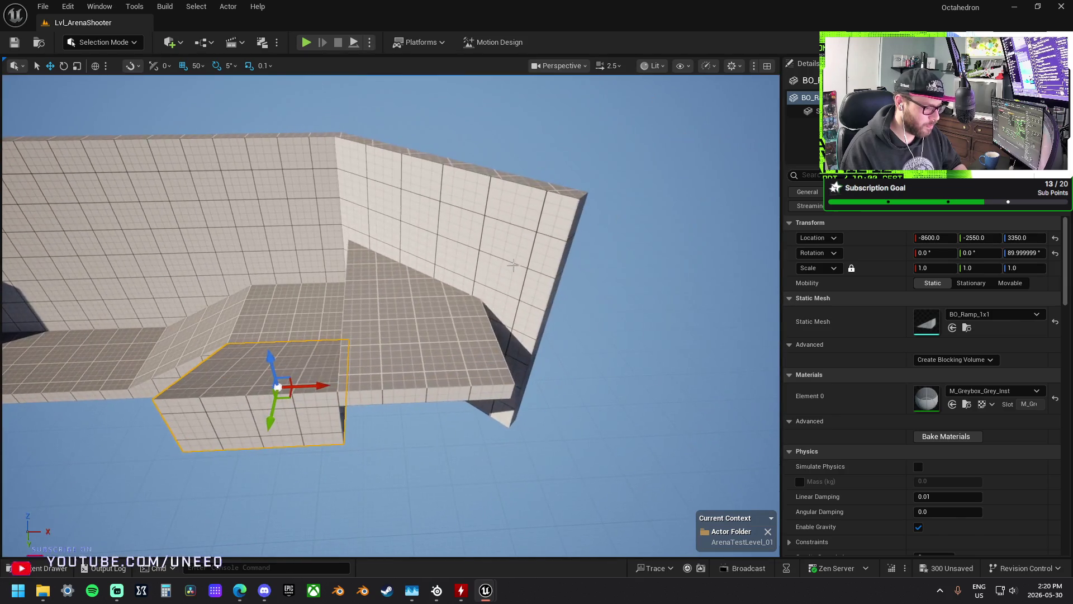
{"action": "left_click", "coordinate": [520, 313]}
{"action": "left_click_drag", "start_coordinate": [515, 344], "coordinate": [456, 305]}
{"action": "left_click", "coordinate": [437, 237], "text": "ctrl"}
- Select the walkway walls and fine-tune their height, undoing the first raise
{"action": "left_click", "coordinate": [372, 290], "text": "ctrl"}
{"action": "left_click", "coordinate": [229, 286], "text": "ctrl"}
{"action": "left_click", "coordinate": [170, 225], "text": "ctrl"}
{"action": "left_click", "coordinate": [170, 225], "text": "ctrl"}
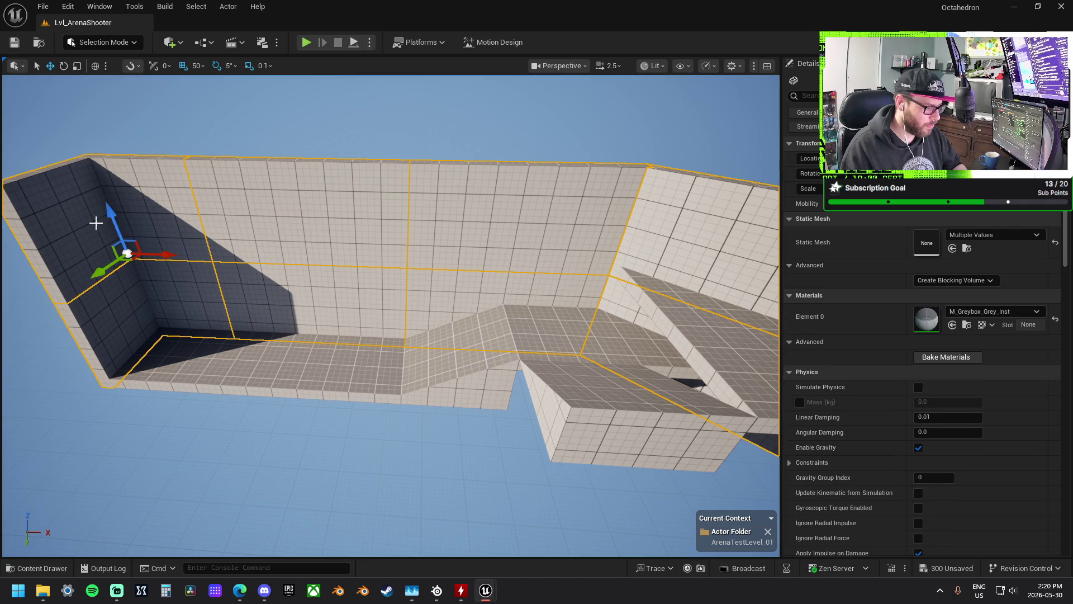
{"action": "left_click_drag", "start_coordinate": [110, 210], "coordinate": [111, 204]}
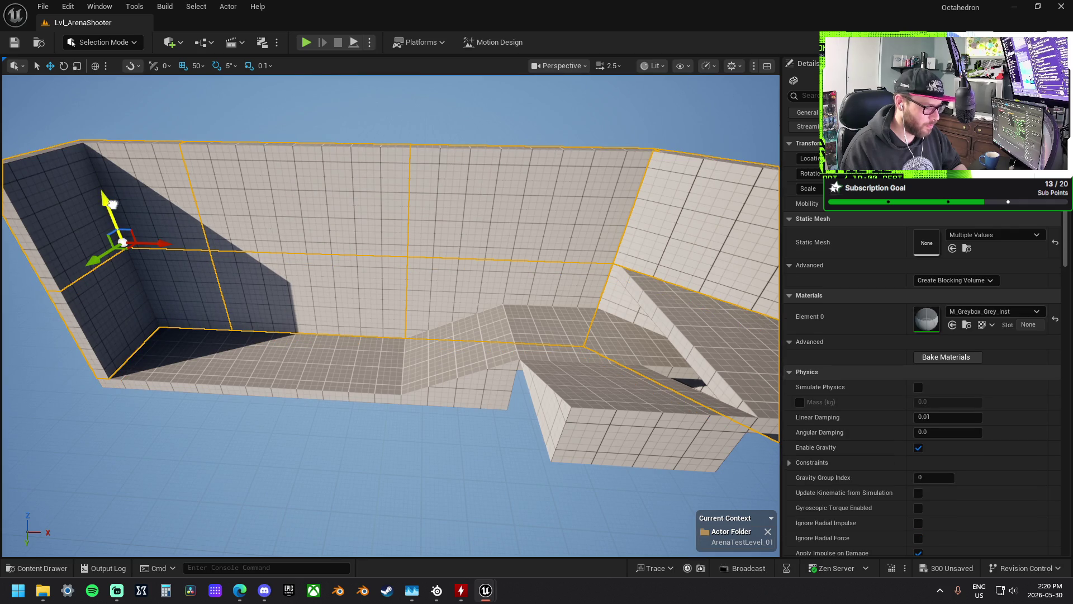
{"action": "left_click_drag", "start_coordinate": [382, 283], "coordinate": [382, 291]}
{"action": "key", "text": "ctrl+z"}
{"action": "left_click_drag", "start_coordinate": [384, 233], "coordinate": [384, 233]}
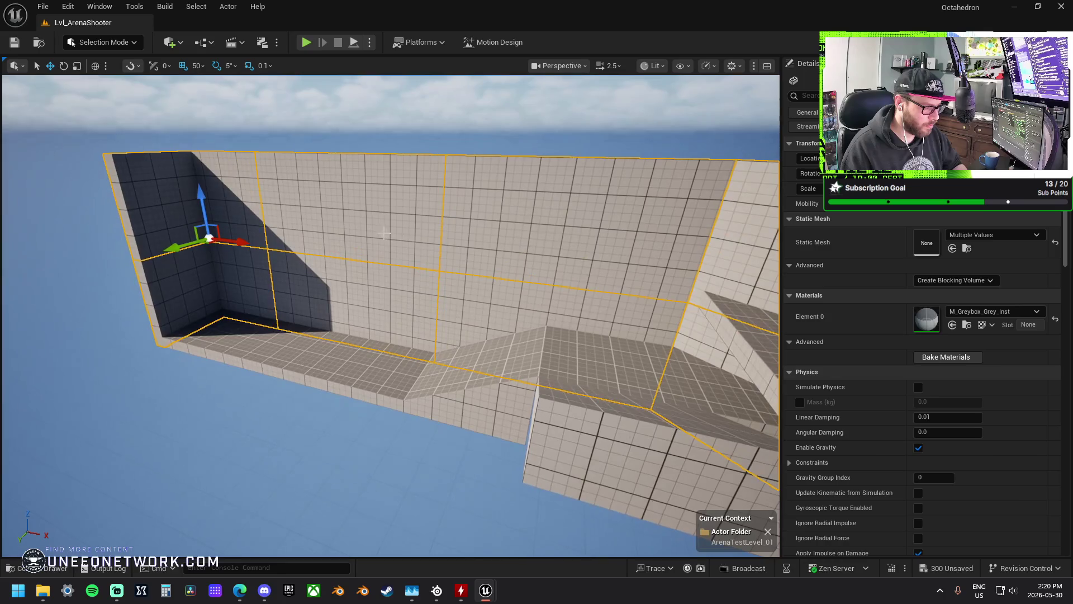
{"action": "left_click_drag", "start_coordinate": [202, 201], "coordinate": [203, 184]}
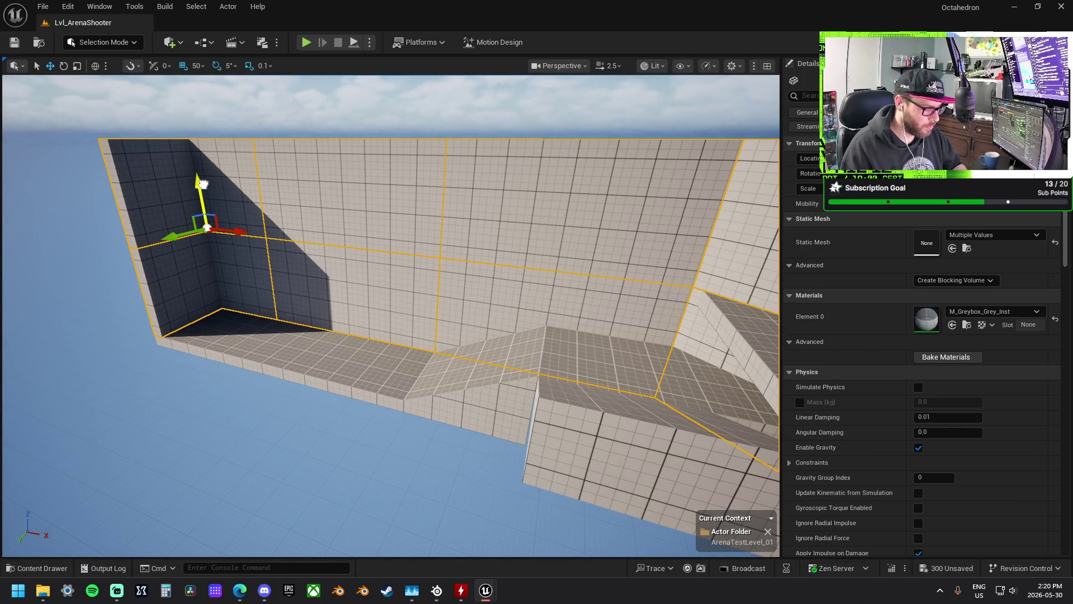
{"action": "left_click_drag", "start_coordinate": [208, 188], "coordinate": [211, 193]}
- Restore the full walkway selection, add the last piece and raise the whole section
{"action": "left_click_drag", "start_coordinate": [524, 280], "coordinate": [653, 343]}
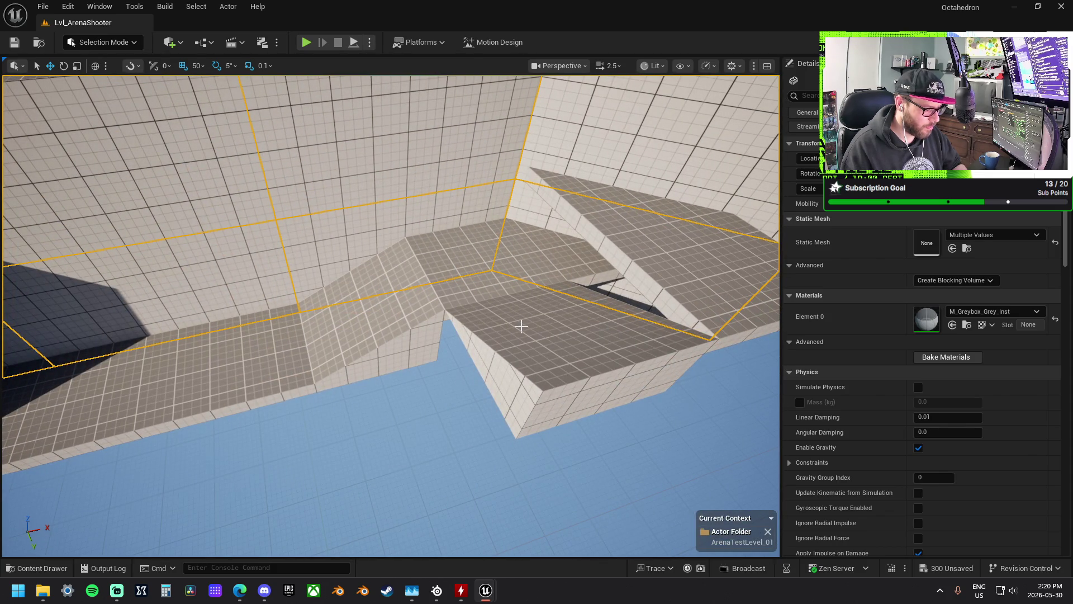
{"action": "left_click_drag", "start_coordinate": [525, 329], "coordinate": [525, 329]}
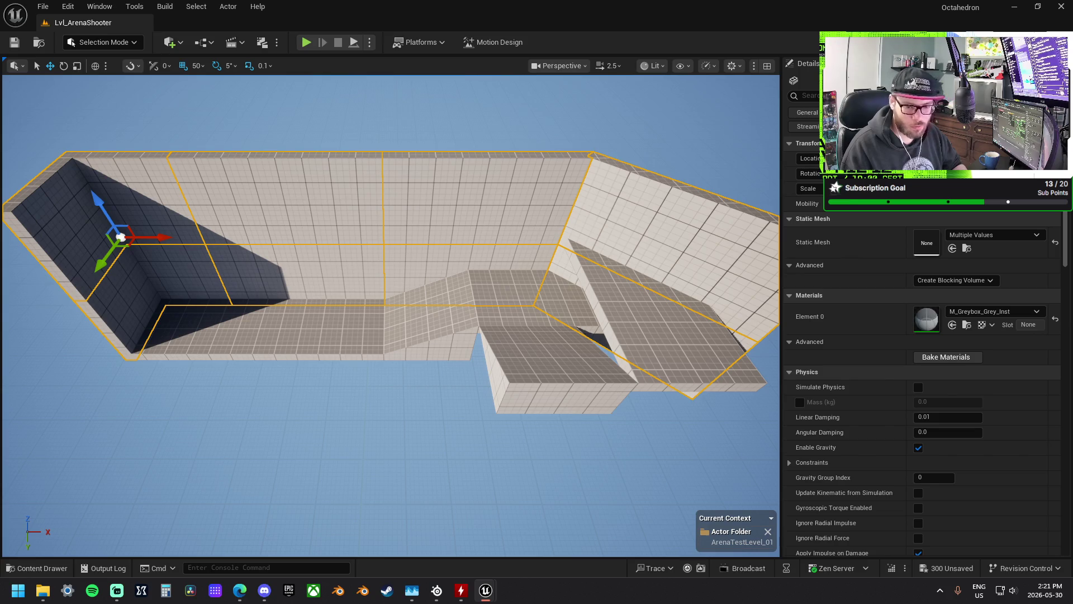
{"action": "left_click", "coordinate": [692, 394]}
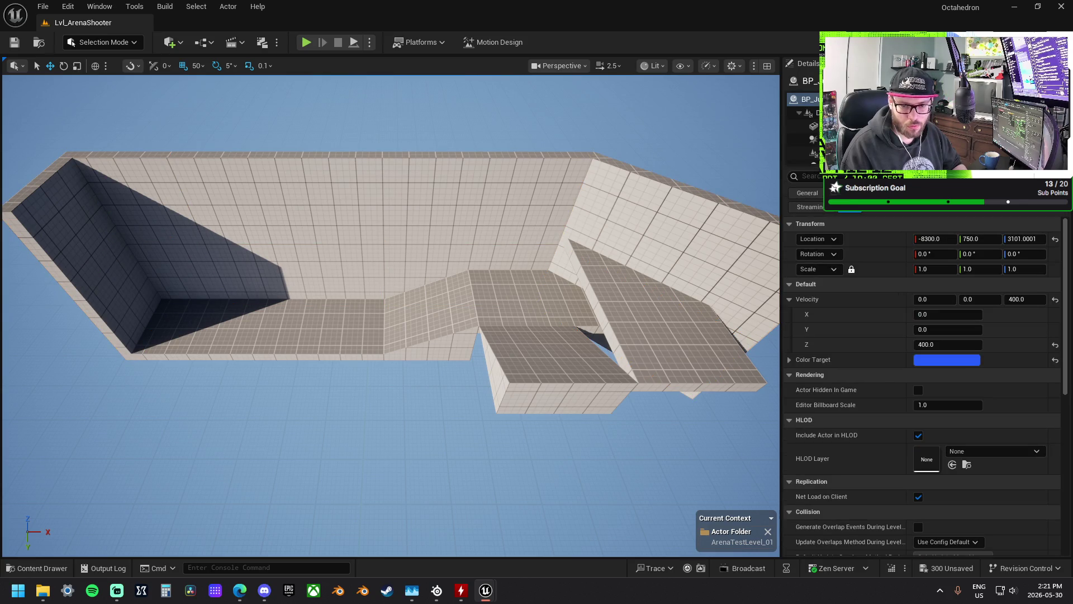
{"action": "key", "text": "ctrl+z"}
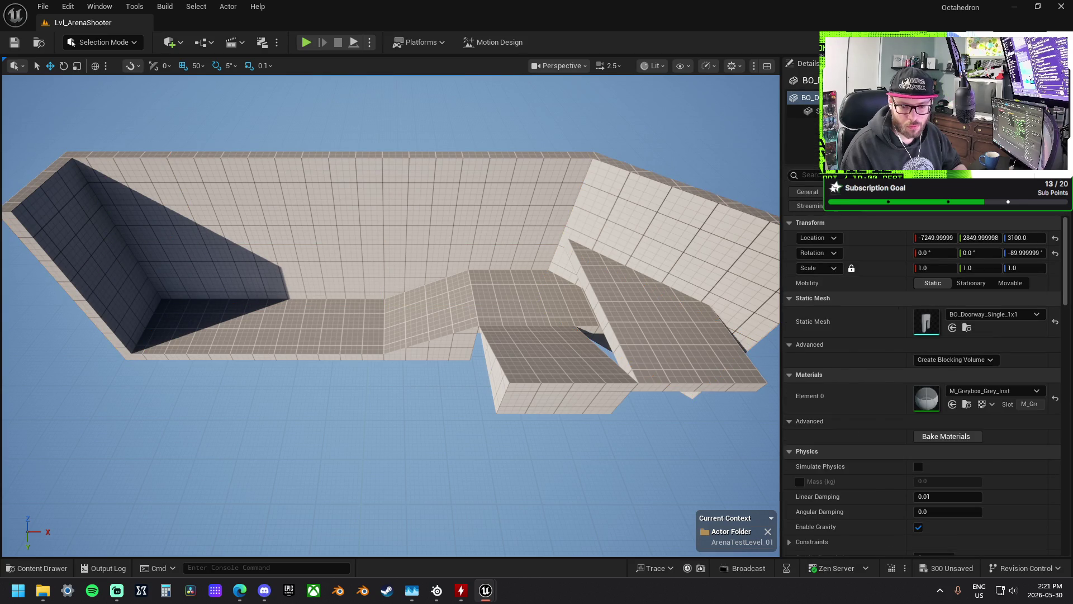
{"action": "key", "text": "ctrl+z"}
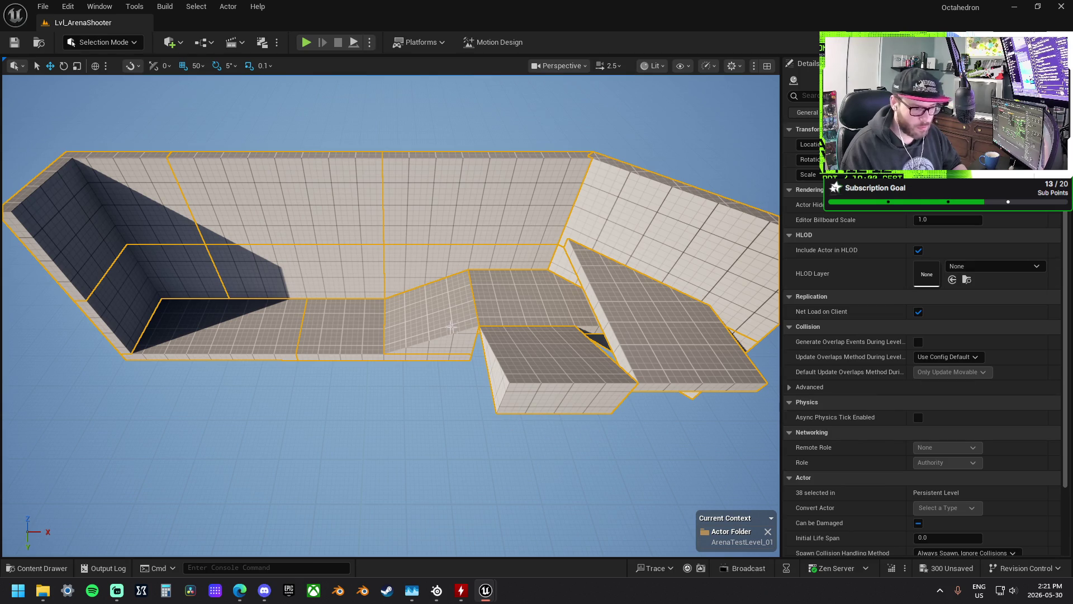
{"action": "left_click", "coordinate": [518, 297], "text": "ctrl"}
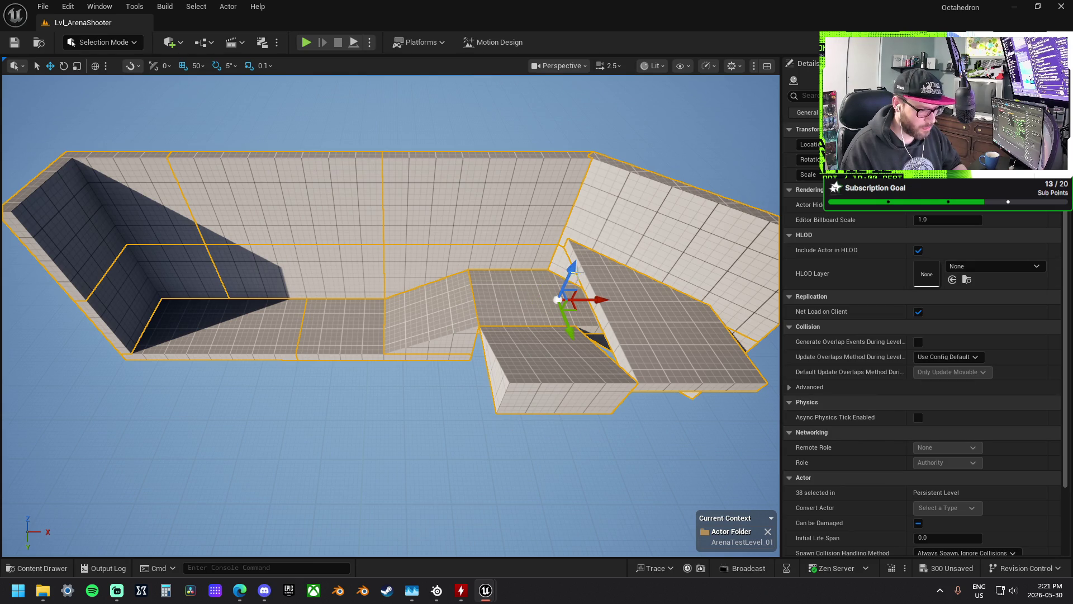
{"action": "left_click_drag", "start_coordinate": [572, 268], "coordinate": [577, 260]}
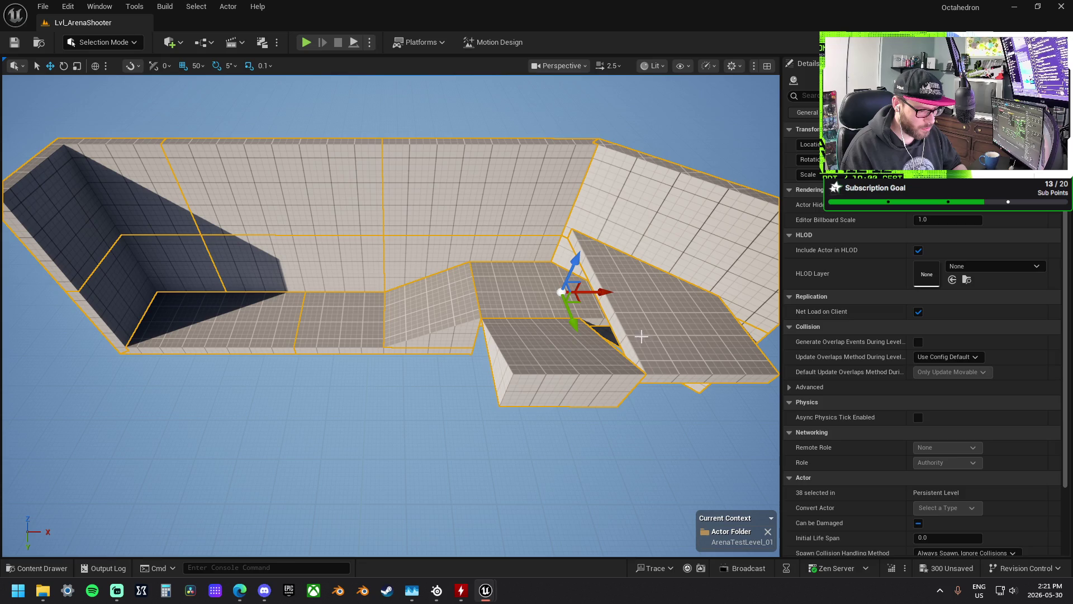
{"action": "left_click", "coordinate": [641, 336]}
- Duplicate the wall piece, rotate the copy and shift it slightly along its length
{"action": "key", "text": "f"}
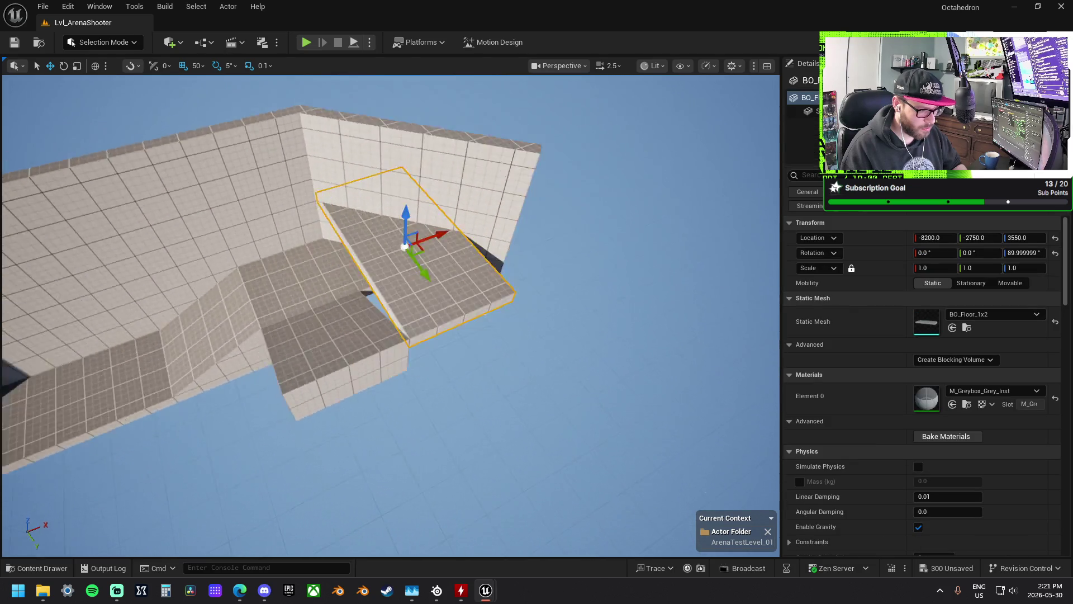
{"action": "left_click_drag", "start_coordinate": [568, 286], "coordinate": [567, 286]}
{"action": "left_click", "coordinate": [363, 201]}
{"action": "left_click_drag", "start_coordinate": [337, 269], "coordinate": [591, 310]}
{"action": "key", "text": "e"}
{"action": "mouse_move", "coordinate": [601, 274]}
{"action": "left_mouse_down"}
{"action": "mouse_move", "coordinate": [596, 316]}
{"action": "mouse_move", "coordinate": [559, 330]}
{"action": "left_mouse_up"}
{"action": "key", "text": "w"}
{"action": "left_click_drag", "start_coordinate": [565, 265], "coordinate": [567, 265]}
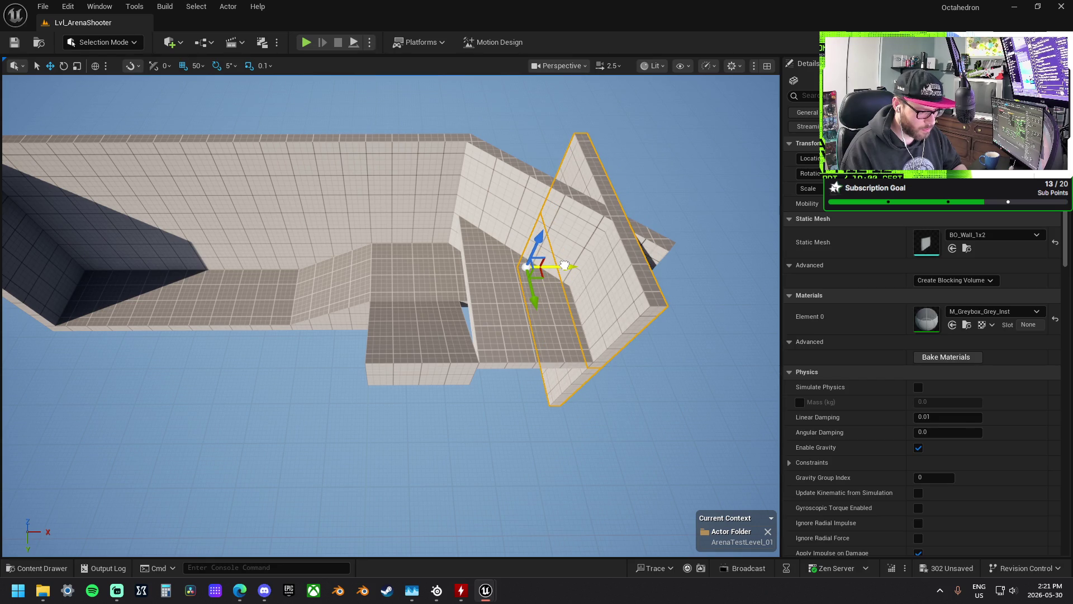
{"action": "mouse_move", "coordinate": [536, 302]}
{"action": "left_mouse_down"}
{"action": "mouse_move", "coordinate": [391, 272]}
{"action": "mouse_move", "coordinate": [542, 269]}
{"action": "mouse_move", "coordinate": [494, 255]}
{"action": "left_mouse_up"}
- Slide a BO_Floor_1x2 along Y to extend the platform, then undo and redo a wall edit
{"action": "left_click", "coordinate": [442, 273]}
{"action": "left_click_drag", "start_coordinate": [432, 270], "coordinate": [576, 373]}
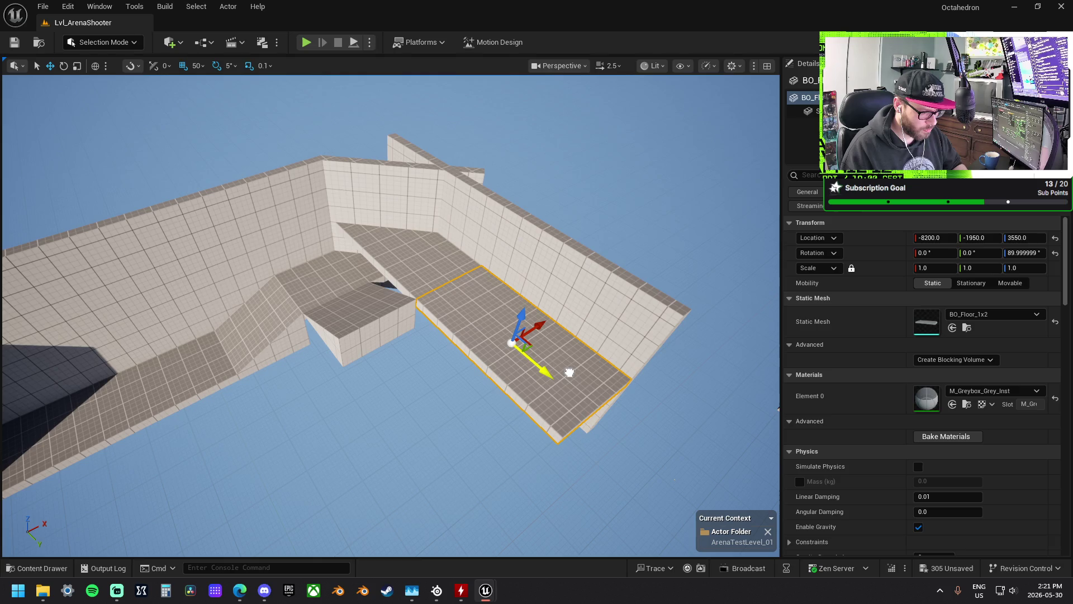
{"action": "scroll", "coordinate": [576, 373], "scroll_direction": "up", "scroll_amount": 2}
{"action": "mouse_move", "coordinate": [625, 340]}
{"action": "left_mouse_down"}
{"action": "mouse_move", "coordinate": [541, 370]}
{"action": "mouse_move", "coordinate": [777, 241]}
{"action": "mouse_move", "coordinate": [529, 290]}
{"action": "mouse_move", "coordinate": [572, 295]}
{"action": "left_mouse_up"}
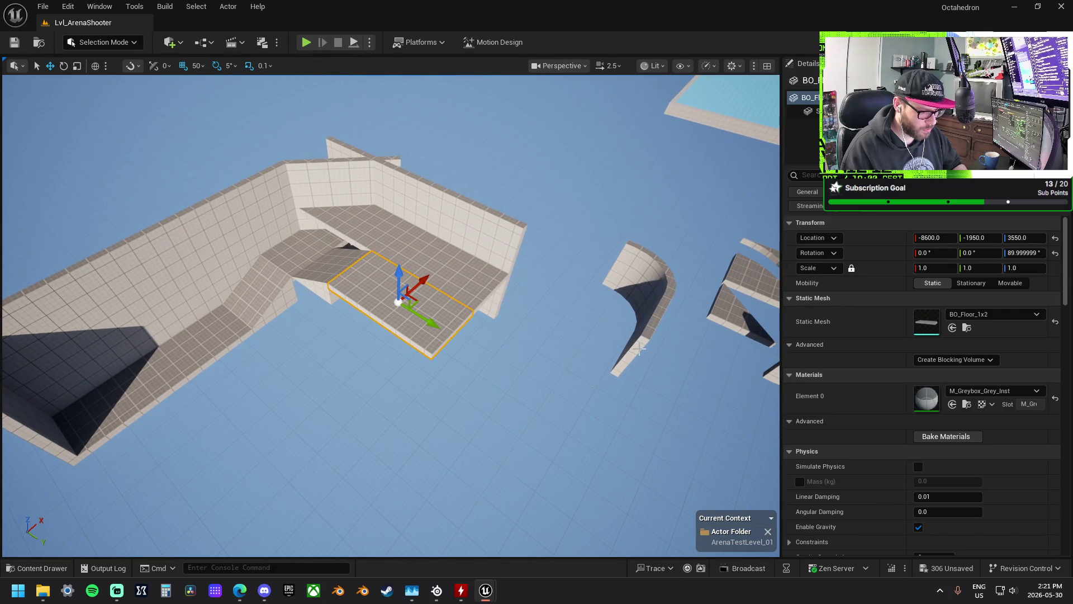
{"action": "left_click_drag", "start_coordinate": [617, 329], "coordinate": [463, 246]}
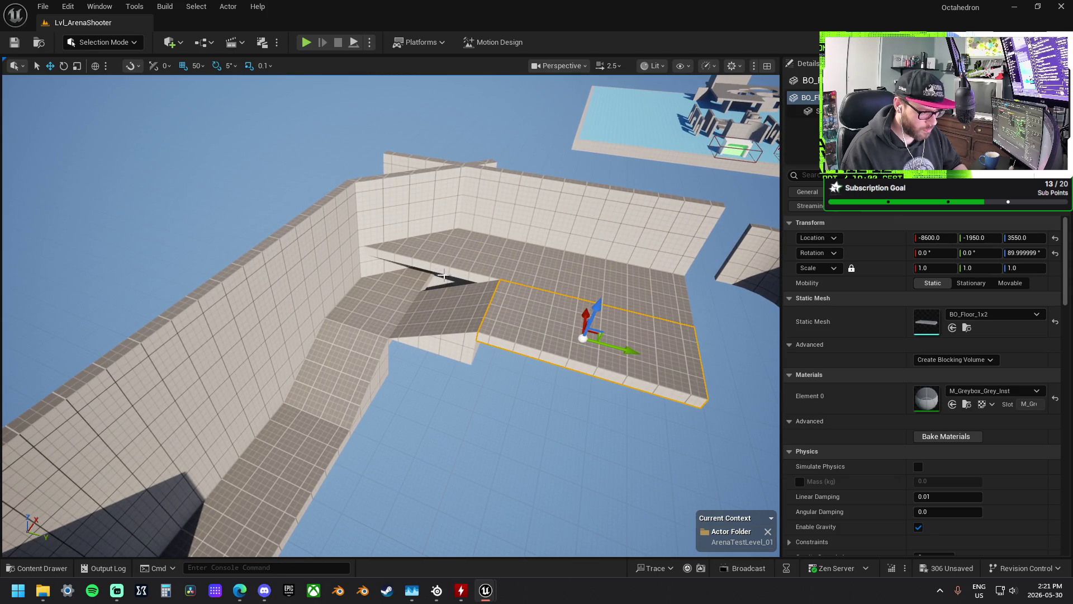
{"action": "left_click", "coordinate": [516, 237]}
{"action": "key", "text": "ctrl+z"}
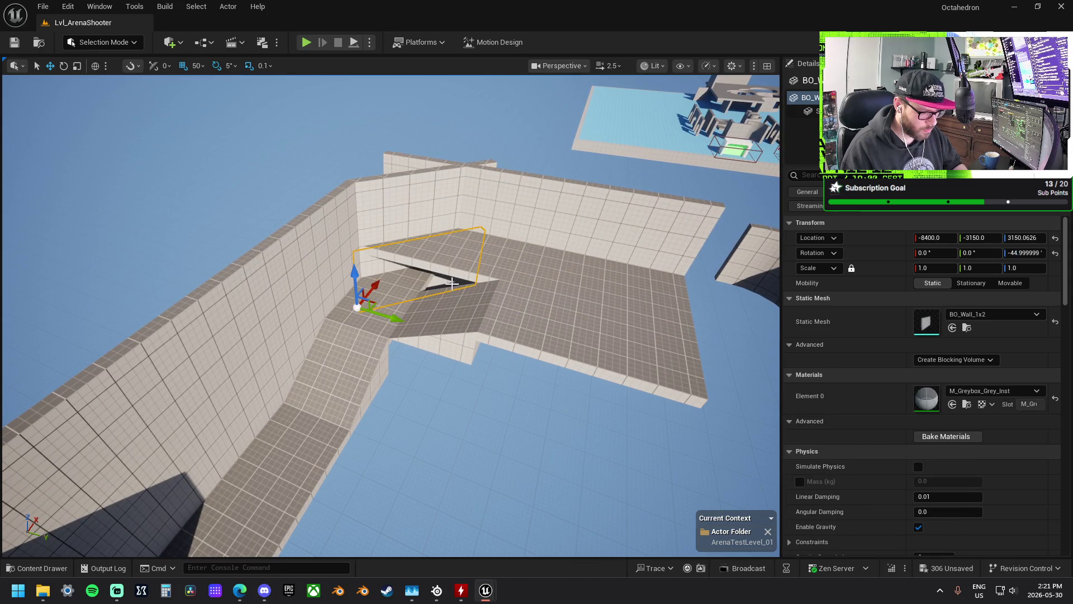
{"action": "key", "text": "ctrl+z"}
{"action": "mouse_move", "coordinate": [451, 283]}
{"action": "left_mouse_down"}
{"action": "mouse_move", "coordinate": [473, 269]}
{"action": "mouse_move", "coordinate": [425, 263]}
{"action": "mouse_move", "coordinate": [506, 294]}
{"action": "mouse_move", "coordinate": [525, 287]}
{"action": "mouse_move", "coordinate": [492, 295]}
{"action": "mouse_move", "coordinate": [354, 267]}
{"action": "mouse_move", "coordinate": [403, 298]}
{"action": "mouse_move", "coordinate": [391, 339]}
{"action": "mouse_move", "coordinate": [406, 318]}
{"action": "mouse_move", "coordinate": [322, 302]}
{"action": "left_mouse_up"}
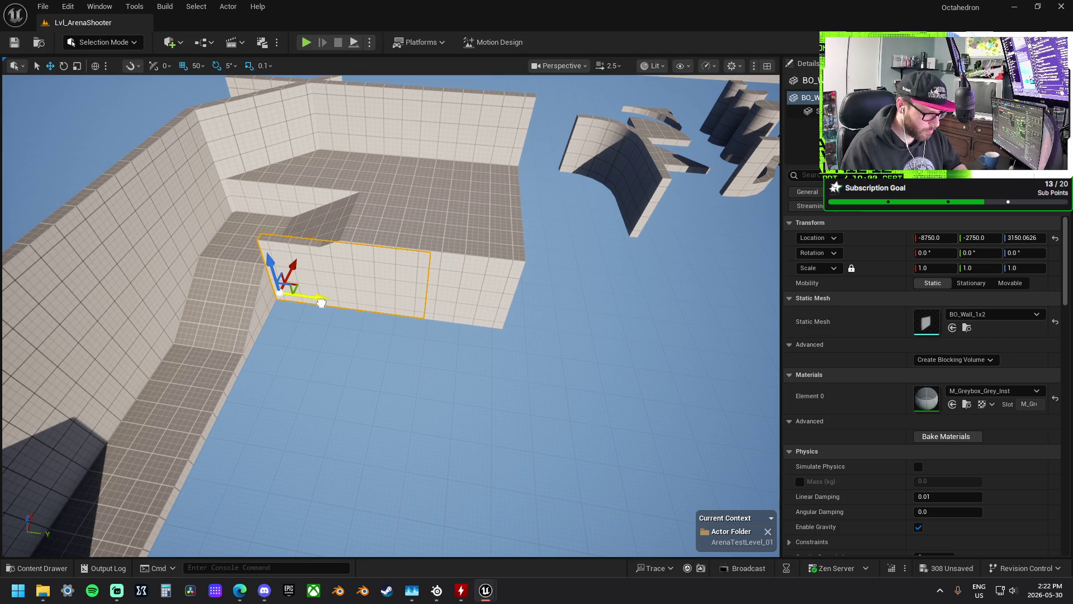
- Scale the short BO_Wall_1x2 under the platform down to 0.6 in Y and Z
{"action": "key", "text": "r"}
{"action": "left_click_drag", "start_coordinate": [270, 258], "coordinate": [271, 266]}
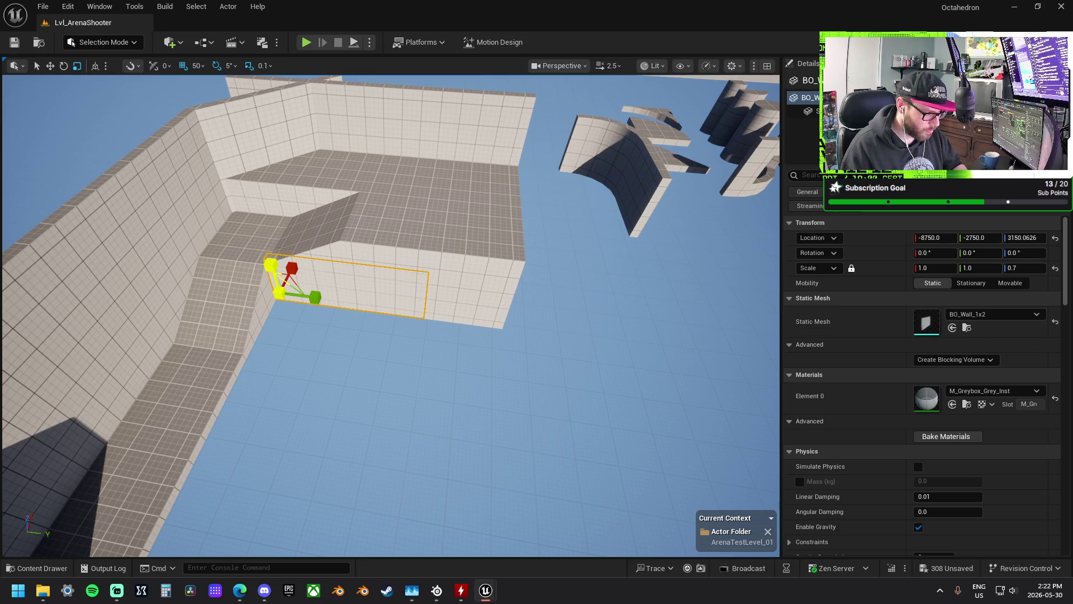
{"action": "left_click_drag", "start_coordinate": [310, 295], "coordinate": [296, 295]}
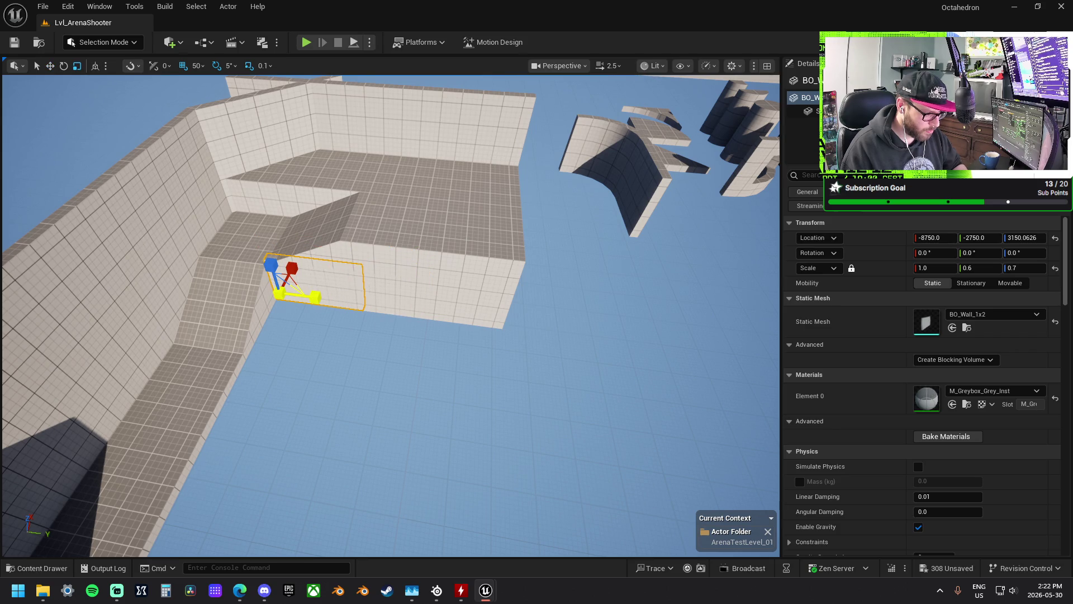
{"action": "mouse_move", "coordinate": [391, 313]}
{"action": "left_mouse_down"}
{"action": "mouse_move", "coordinate": [481, 294]}
{"action": "mouse_move", "coordinate": [762, 272]}
{"action": "left_mouse_up"}
- Move BO_Doorway_Double_1x2 against the platform's back wall at -8800, -1600, 3550
{"action": "left_click", "coordinate": [741, 257]}
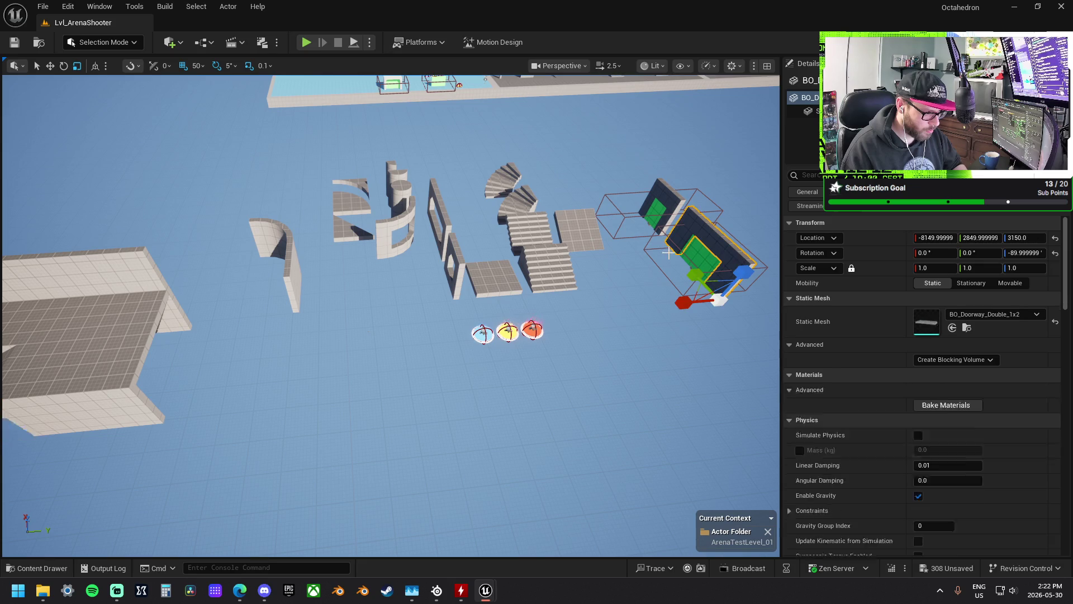
{"action": "scroll", "coordinate": [643, 363], "scroll_direction": "down", "scroll_amount": 3}
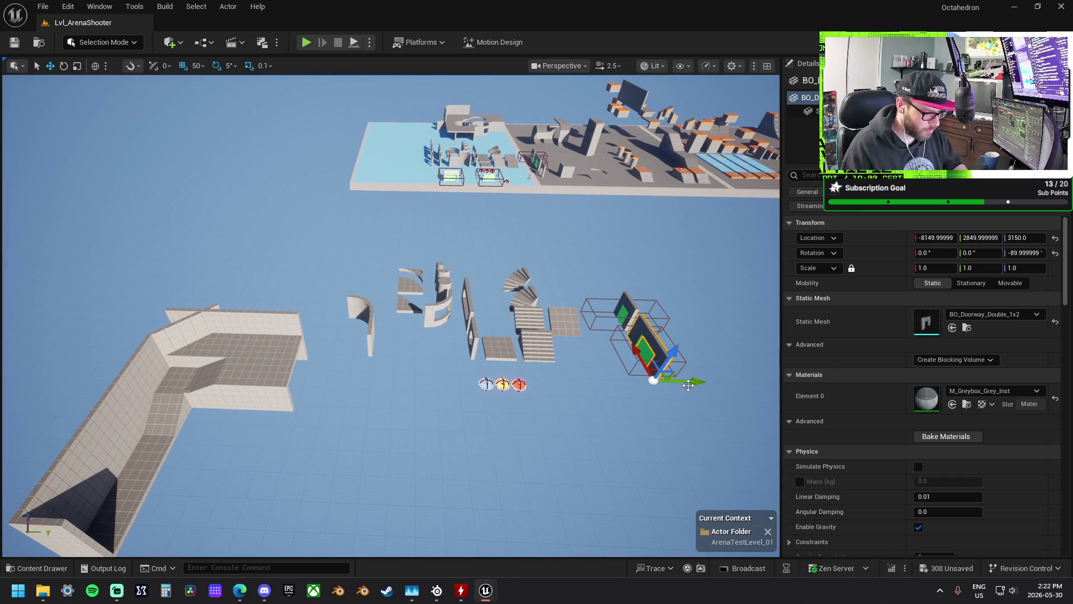
{"action": "left_click_drag", "start_coordinate": [697, 387], "coordinate": [330, 389]}
{"action": "key", "text": "f"}
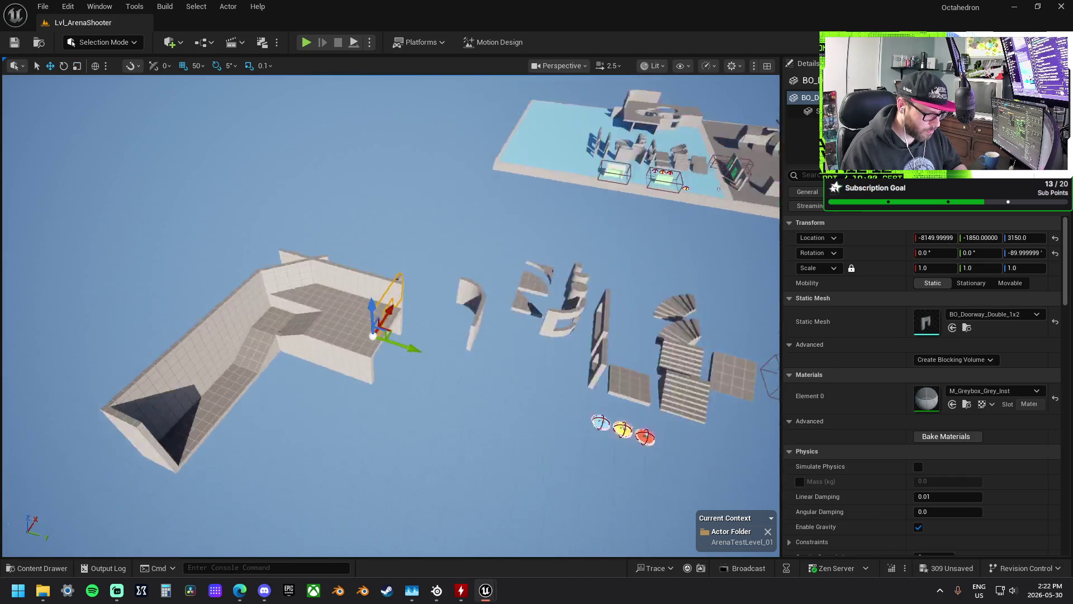
{"action": "mouse_move", "coordinate": [463, 320]}
{"action": "left_mouse_down"}
{"action": "mouse_move", "coordinate": [408, 298]}
{"action": "mouse_move", "coordinate": [345, 303]}
{"action": "mouse_move", "coordinate": [484, 337]}
{"action": "mouse_move", "coordinate": [503, 313]}
{"action": "mouse_move", "coordinate": [514, 224]}
{"action": "left_mouse_up"}
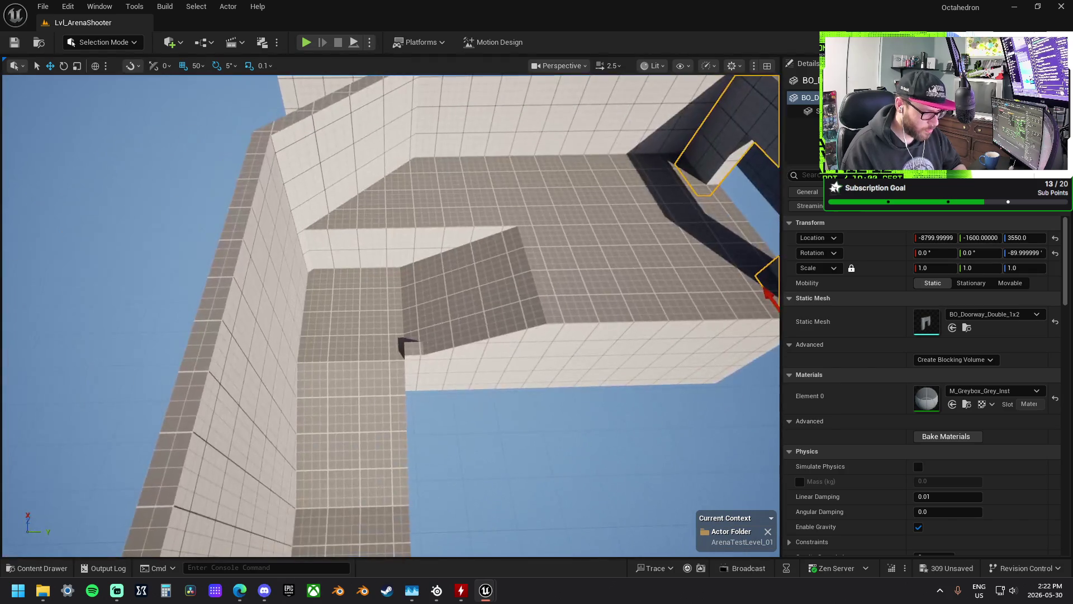
{"action": "mouse_move", "coordinate": [353, 267]}
{"action": "left_mouse_down"}
{"action": "mouse_move", "coordinate": [355, 223]}
{"action": "mouse_move", "coordinate": [353, 267]}
{"action": "mouse_move", "coordinate": [547, 295]}
{"action": "mouse_move", "coordinate": [545, 305]}
{"action": "mouse_move", "coordinate": [503, 291]}
{"action": "mouse_move", "coordinate": [459, 263]}
{"action": "mouse_move", "coordinate": [424, 350]}
{"action": "left_mouse_up"}
{"action": "left_click", "coordinate": [353, 267]}
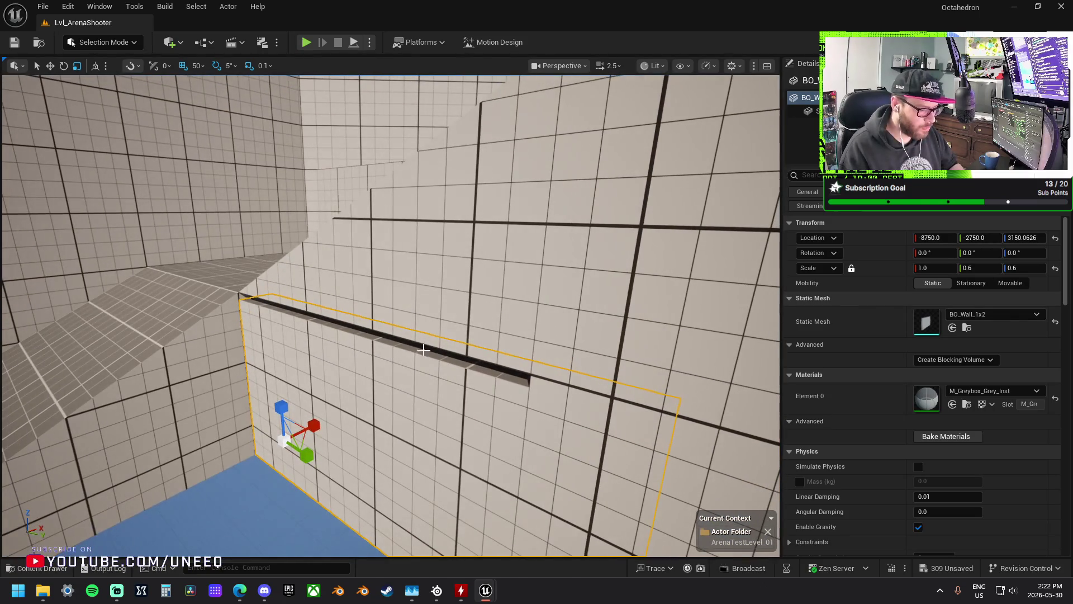
- Set scale snap to 0.0625 and trim the wall's height to a 0.625 Z scale
{"action": "key", "text": "ctrl+z"}
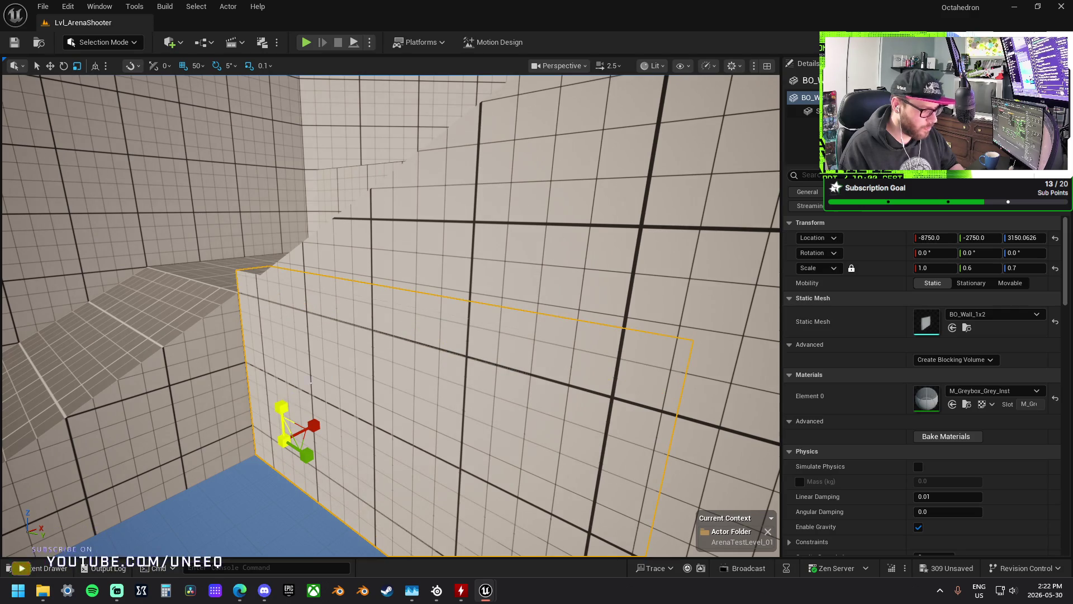
{"action": "left_click", "coordinate": [265, 69]}
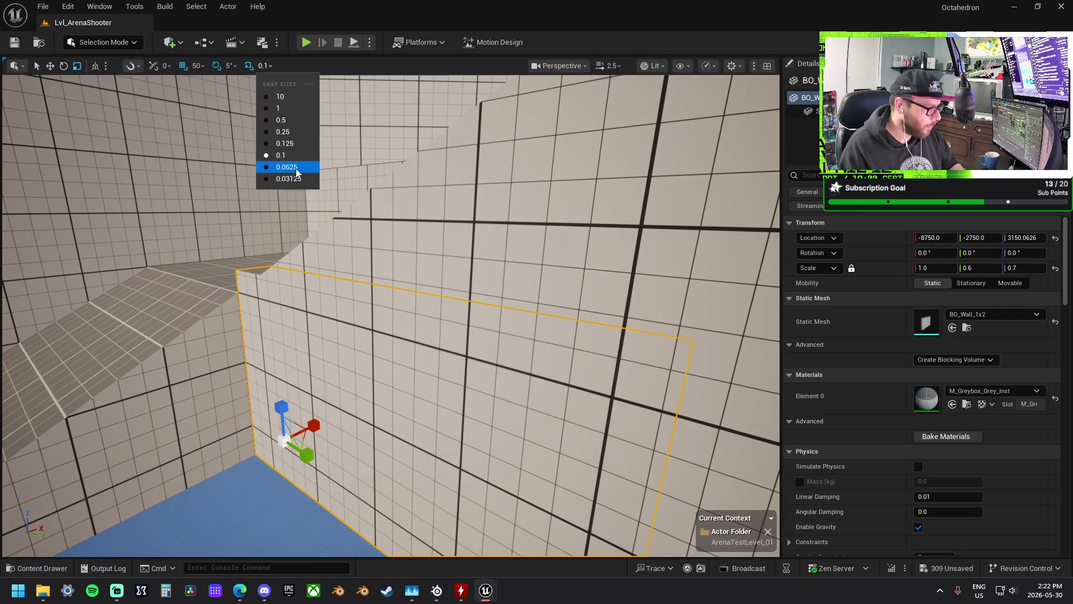
{"action": "left_click", "coordinate": [274, 167]}
{"action": "mouse_move", "coordinate": [282, 407]}
{"action": "left_mouse_down"}
{"action": "mouse_move", "coordinate": [283, 416]}
{"action": "mouse_move", "coordinate": [302, 369]}
{"action": "mouse_move", "coordinate": [291, 347]}
{"action": "mouse_move", "coordinate": [305, 341]}
{"action": "mouse_move", "coordinate": [294, 335]}
{"action": "mouse_move", "coordinate": [307, 329]}
{"action": "left_mouse_up"}
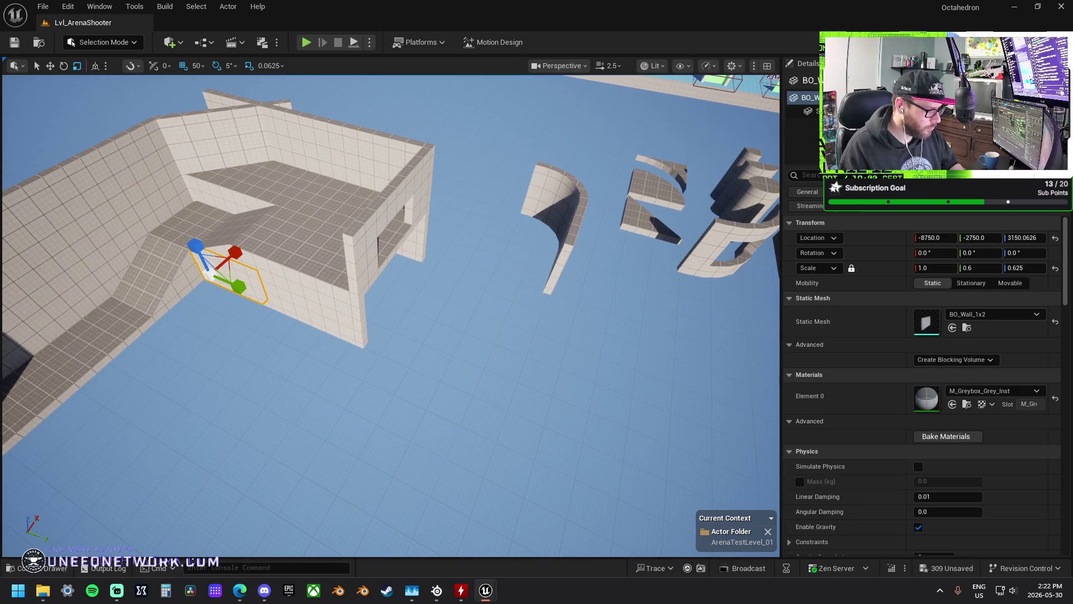
- Move the 1x2 floor piece from inside the walls out onto open ground
{"action": "left_click", "coordinate": [351, 229]}
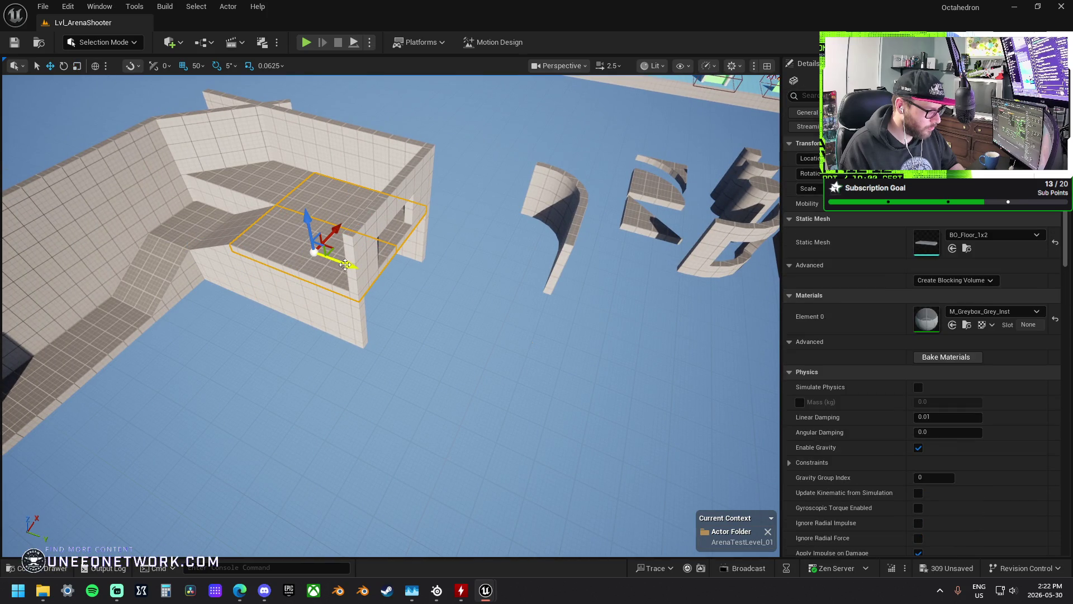
{"action": "mouse_move", "coordinate": [350, 249]}
{"action": "left_mouse_down"}
{"action": "mouse_move", "coordinate": [508, 333]}
{"action": "mouse_move", "coordinate": [473, 301]}
{"action": "mouse_move", "coordinate": [439, 302]}
{"action": "left_mouse_up"}
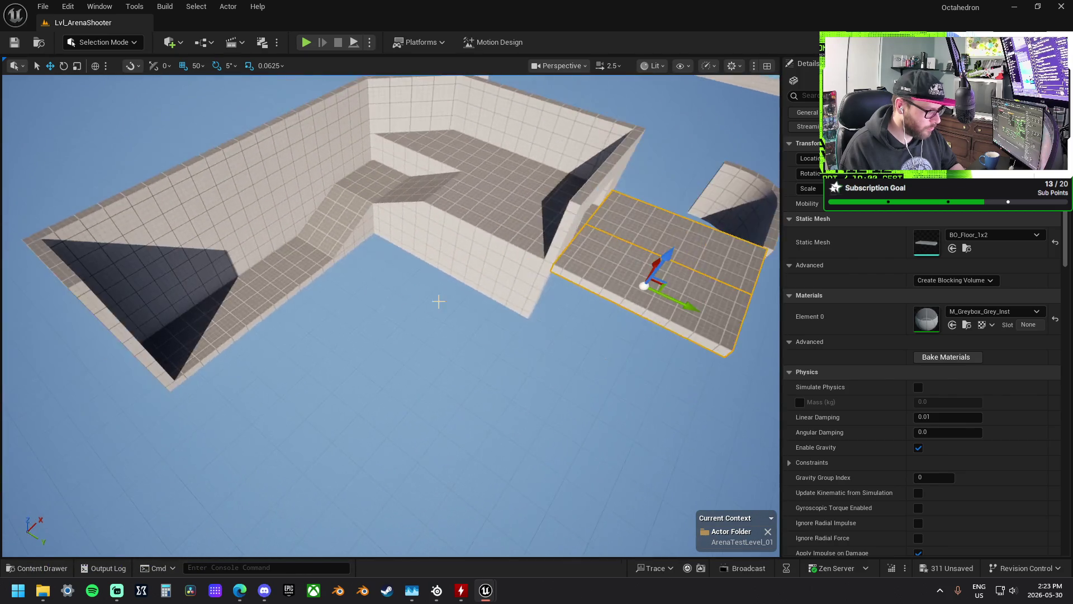
{"action": "left_click", "coordinate": [249, 313]}
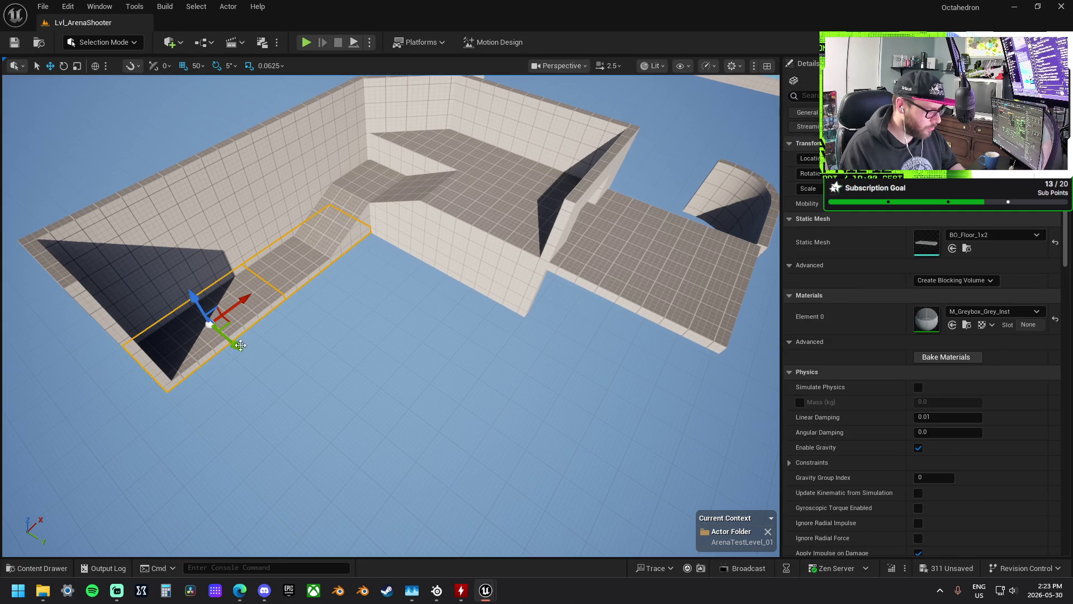
- Slide the floor piece into the left pit and lower the small ramp to ground height 3000
{"action": "mouse_move", "coordinate": [233, 345]}
{"action": "left_mouse_down"}
{"action": "mouse_move", "coordinate": [305, 391]}
{"action": "mouse_move", "coordinate": [291, 386]}
{"action": "left_mouse_up"}
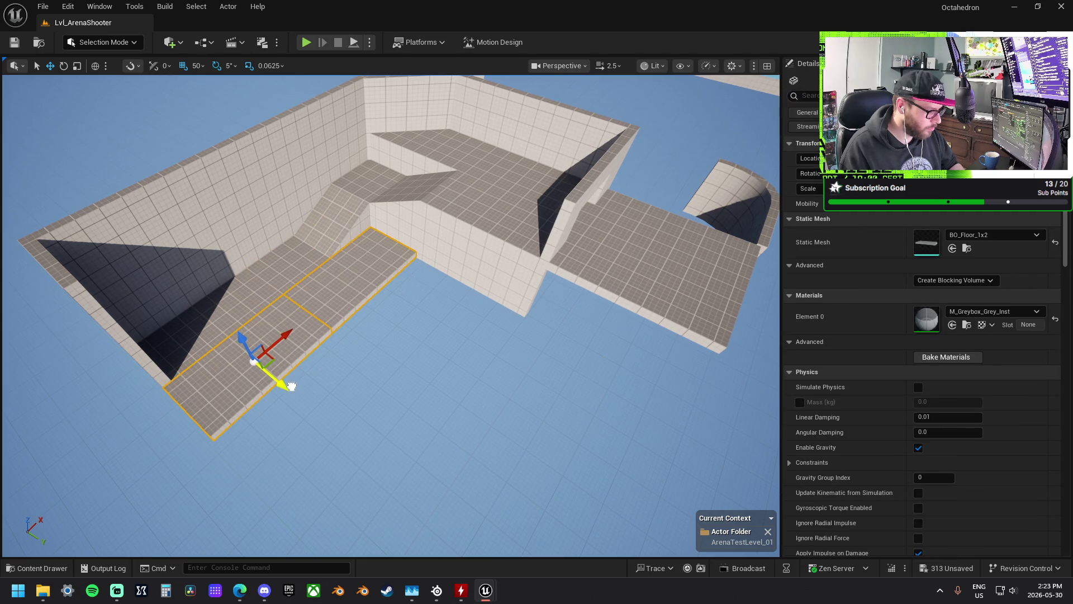
{"action": "left_click", "coordinate": [383, 257]}
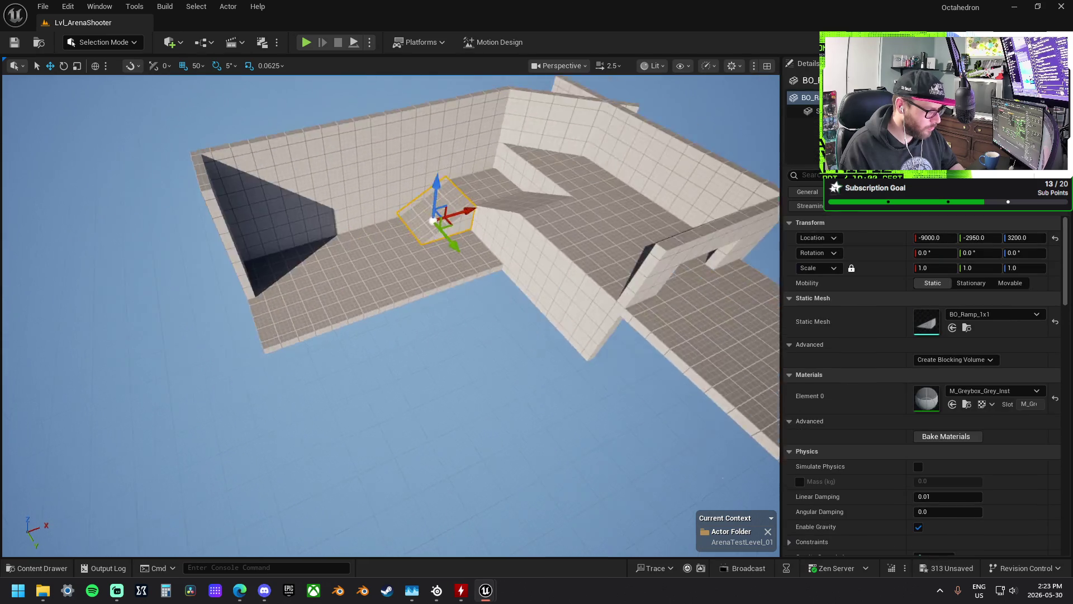
{"action": "mouse_move", "coordinate": [562, 196]}
{"action": "left_mouse_down"}
{"action": "mouse_move", "coordinate": [396, 223]}
{"action": "mouse_move", "coordinate": [270, 226]}
{"action": "left_mouse_up"}
{"action": "left_click_drag", "start_coordinate": [240, 279], "coordinate": [242, 343]}
{"action": "left_click_drag", "start_coordinate": [221, 284], "coordinate": [245, 313]}
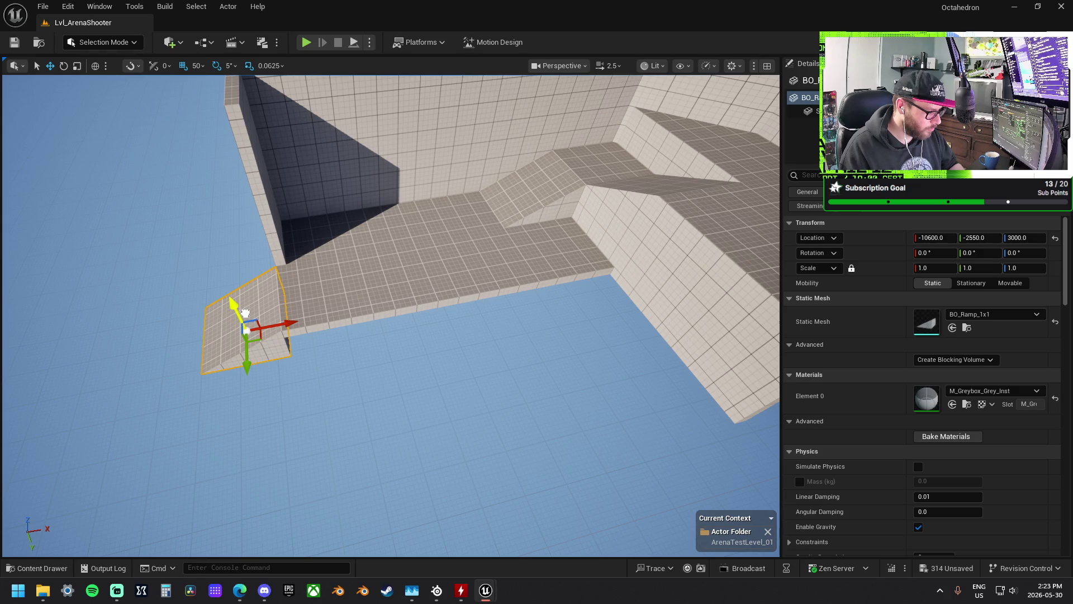
- Stretch the BO_Ramp_1x1 to 2.0 along X and place it at -10800, -1700, 3000
{"action": "key", "text": "f"}
{"action": "key", "text": "r"}
{"action": "left_click_drag", "start_coordinate": [416, 316], "coordinate": [429, 315]}
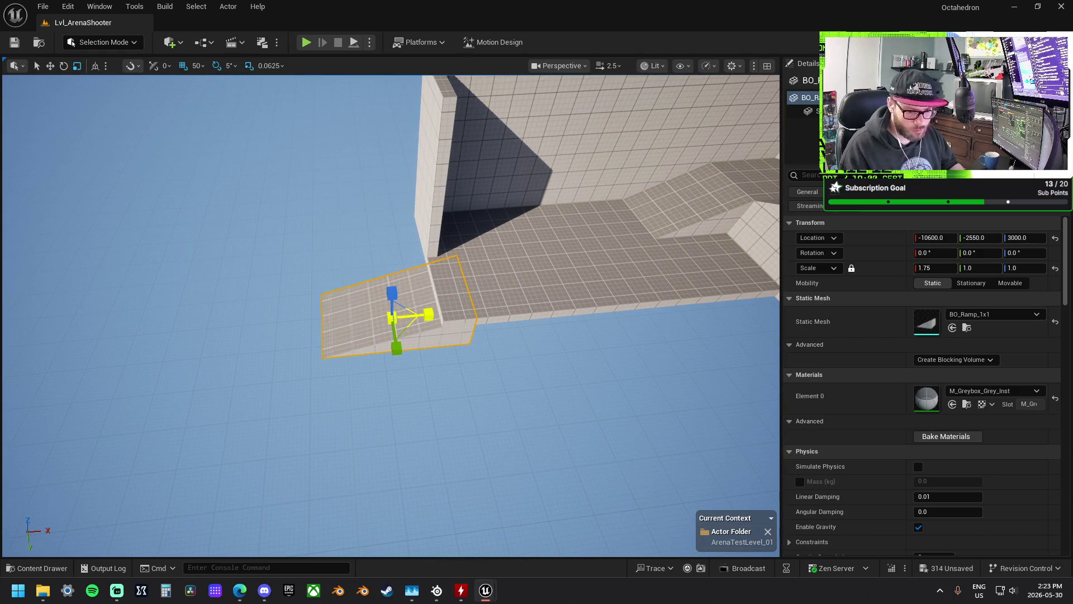
{"action": "key", "text": "w"}
{"action": "mouse_move", "coordinate": [440, 316]}
{"action": "left_mouse_down"}
{"action": "mouse_move", "coordinate": [385, 321]}
{"action": "mouse_move", "coordinate": [405, 343]}
{"action": "mouse_move", "coordinate": [440, 351]}
{"action": "left_mouse_up"}
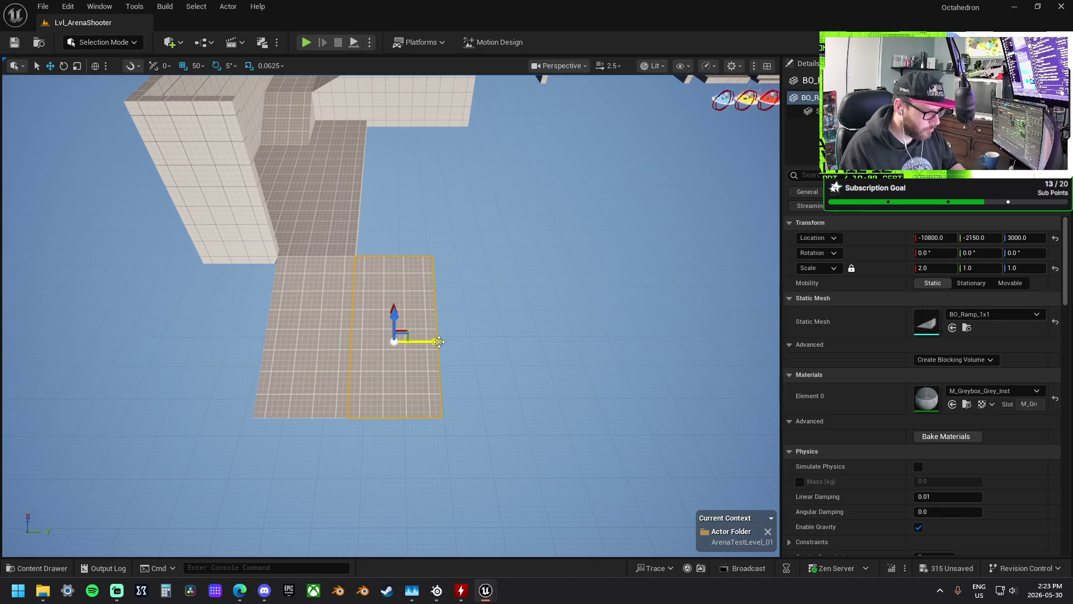
{"action": "mouse_move", "coordinate": [440, 342]}
{"action": "left_mouse_down"}
{"action": "mouse_move", "coordinate": [535, 351]}
{"action": "mouse_move", "coordinate": [481, 335]}
{"action": "left_mouse_up"}
- Slide the walkway floor pieces toward the ramp and nudge the bottom ramp back along Y
{"action": "left_click", "coordinate": [414, 310]}
{"action": "left_click", "coordinate": [484, 284]}
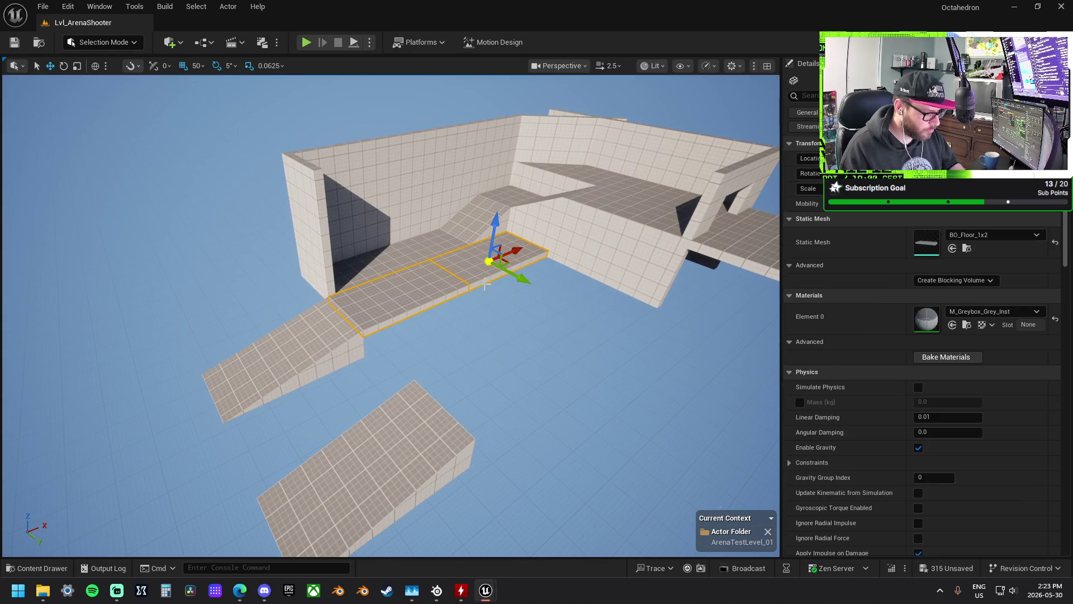
{"action": "mouse_move", "coordinate": [523, 279]}
{"action": "left_mouse_down"}
{"action": "mouse_move", "coordinate": [575, 317]}
{"action": "mouse_move", "coordinate": [562, 315]}
{"action": "left_mouse_up"}
{"action": "left_click", "coordinate": [442, 445]}
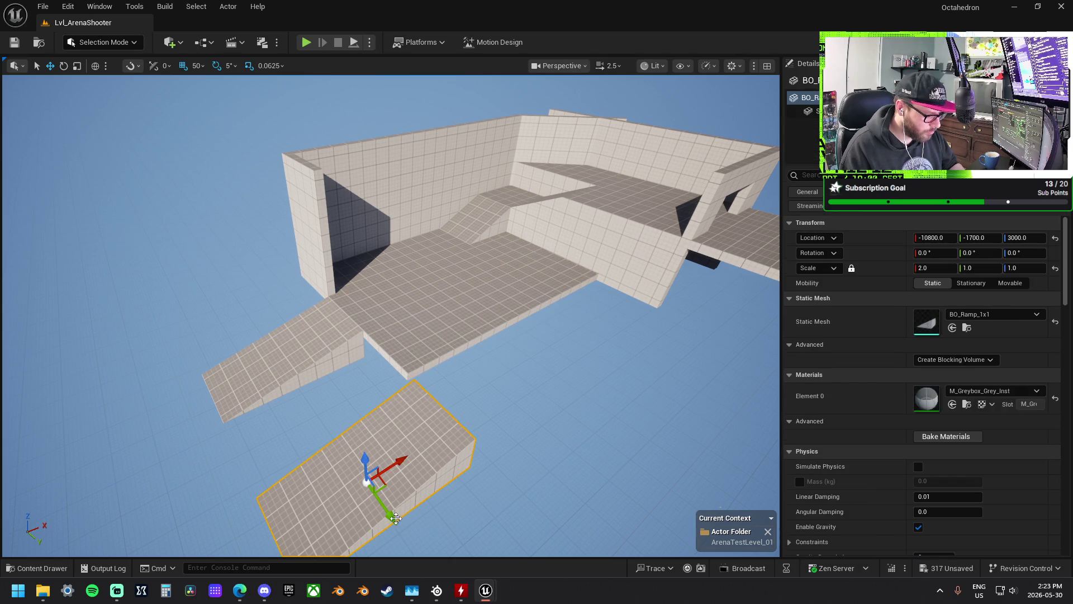
{"action": "left_click_drag", "start_coordinate": [382, 517], "coordinate": [390, 480]}
- Bring the walkway floor pieces into line with the ramps along Y
{"action": "left_click", "coordinate": [522, 300]}
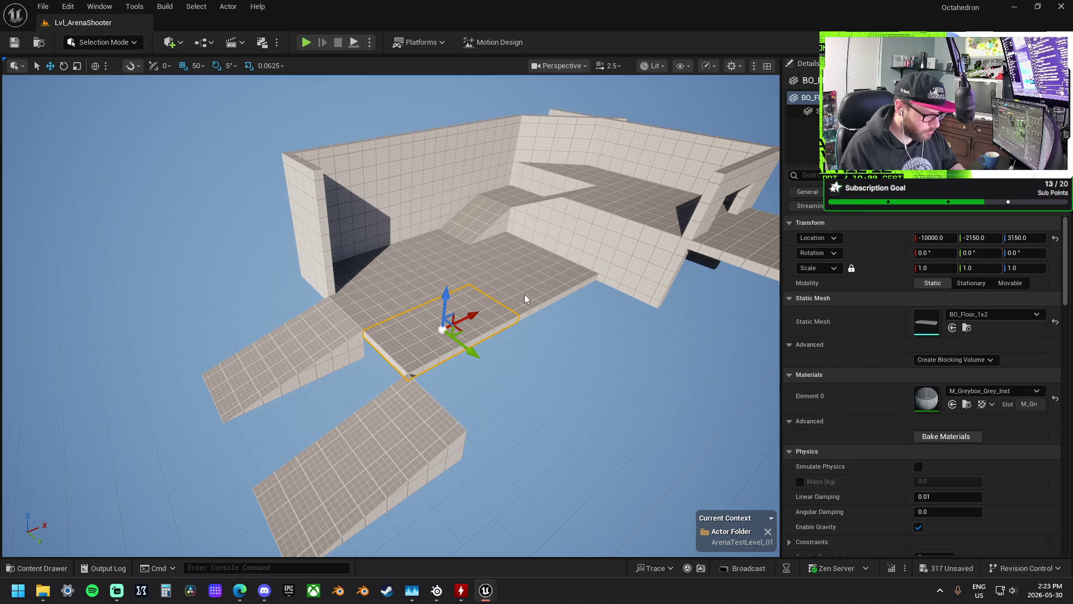
{"action": "left_click", "coordinate": [545, 302], "text": "ctrl"}
{"action": "mouse_move", "coordinate": [572, 306]}
{"action": "left_mouse_down"}
{"action": "mouse_move", "coordinate": [634, 344]}
{"action": "mouse_move", "coordinate": [450, 310]}
{"action": "mouse_move", "coordinate": [561, 317]}
{"action": "left_mouse_up"}
{"action": "left_click", "coordinate": [528, 302]}
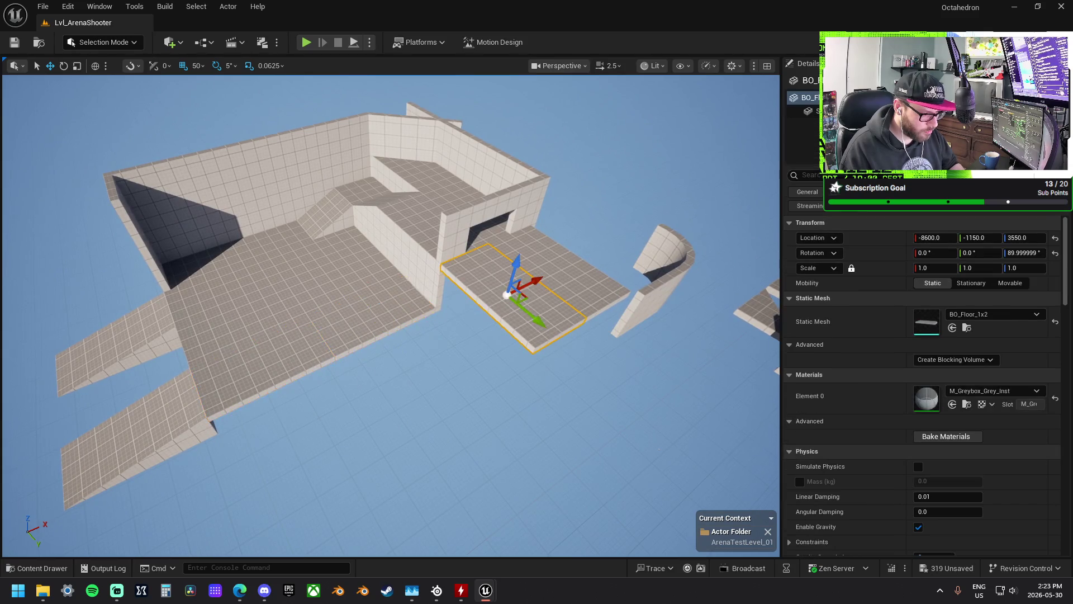
{"action": "left_click_drag", "start_coordinate": [469, 302], "coordinate": [517, 293]}
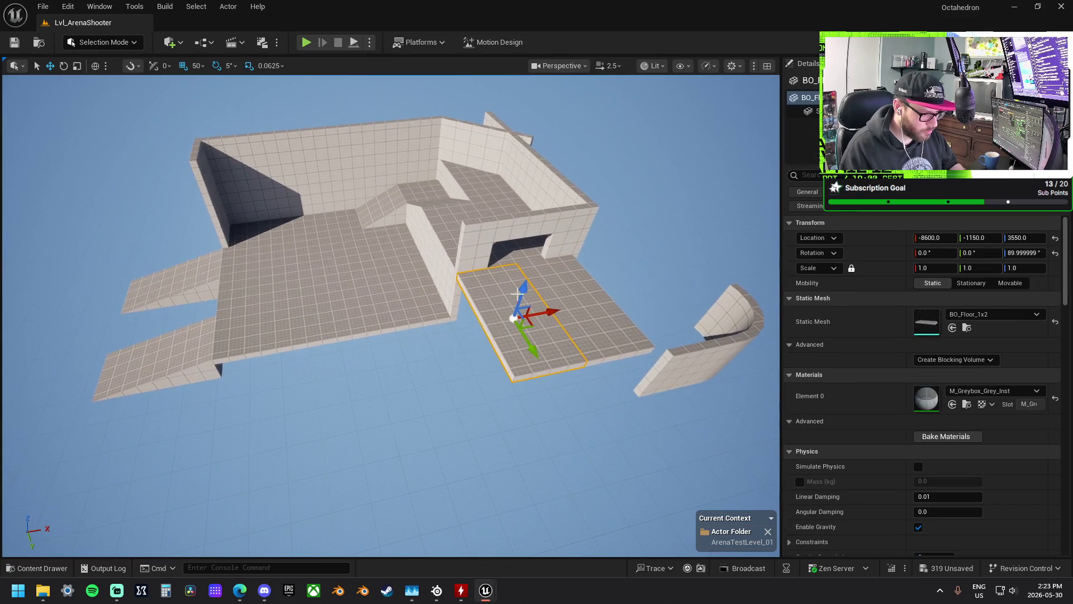
{"action": "left_click", "coordinate": [696, 362]}
{"action": "mouse_move", "coordinate": [669, 380]}
{"action": "left_mouse_down"}
{"action": "mouse_move", "coordinate": [315, 218]}
{"action": "mouse_move", "coordinate": [487, 283]}
{"action": "mouse_move", "coordinate": [466, 300]}
{"action": "mouse_move", "coordinate": [444, 251]}
{"action": "left_mouse_up"}
{"action": "left_click", "coordinate": [315, 218]}
- Raise the back wall segments together and slide the left wall into place along X
{"action": "left_click_drag", "start_coordinate": [455, 191], "coordinate": [454, 197]}
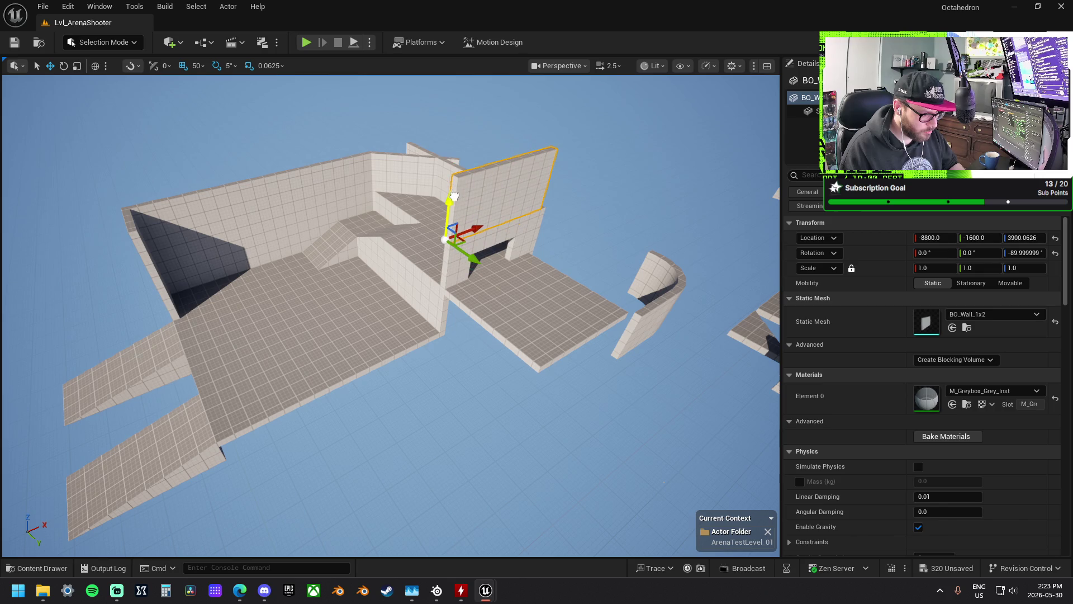
{"action": "left_click", "coordinate": [419, 193]}
{"action": "left_click", "coordinate": [398, 192], "text": "ctrl"}
{"action": "left_click", "coordinate": [335, 192], "text": "ctrl"}
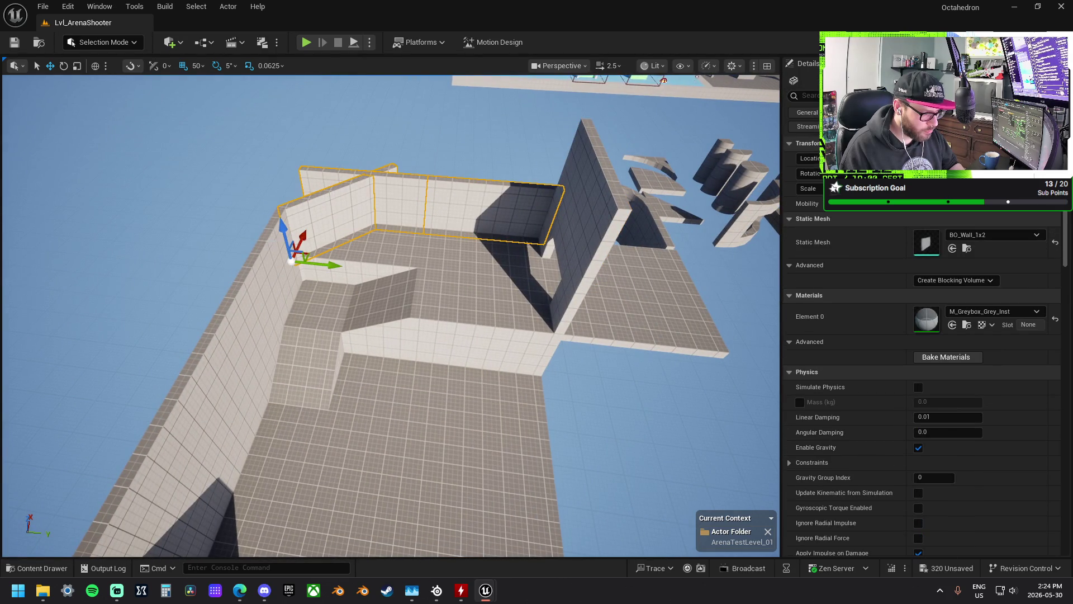
{"action": "left_click_drag", "start_coordinate": [391, 313], "coordinate": [302, 235]}
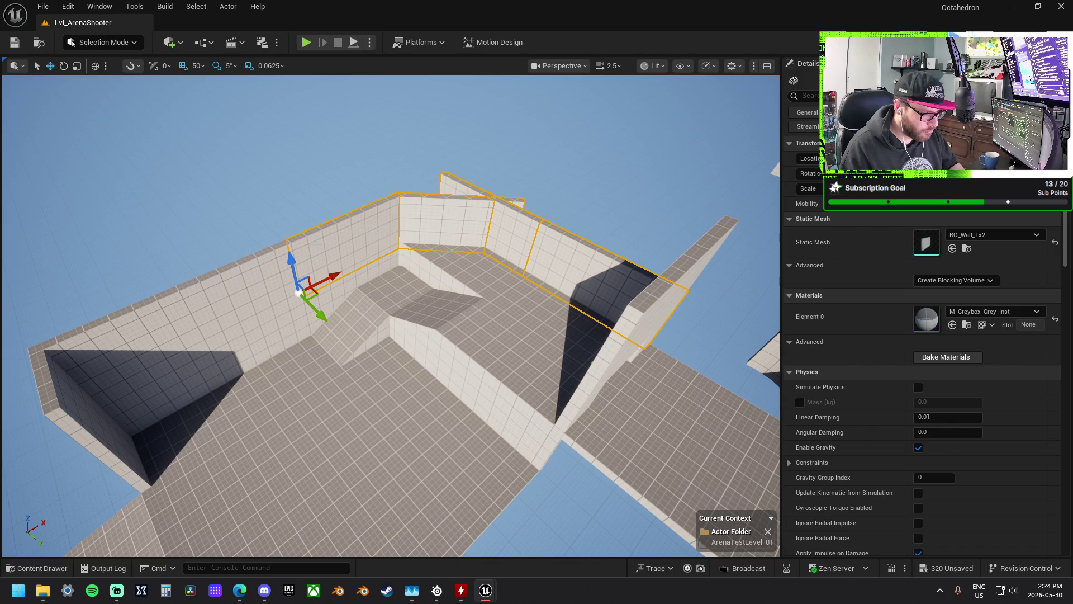
{"action": "left_click_drag", "start_coordinate": [293, 262], "coordinate": [286, 193]}
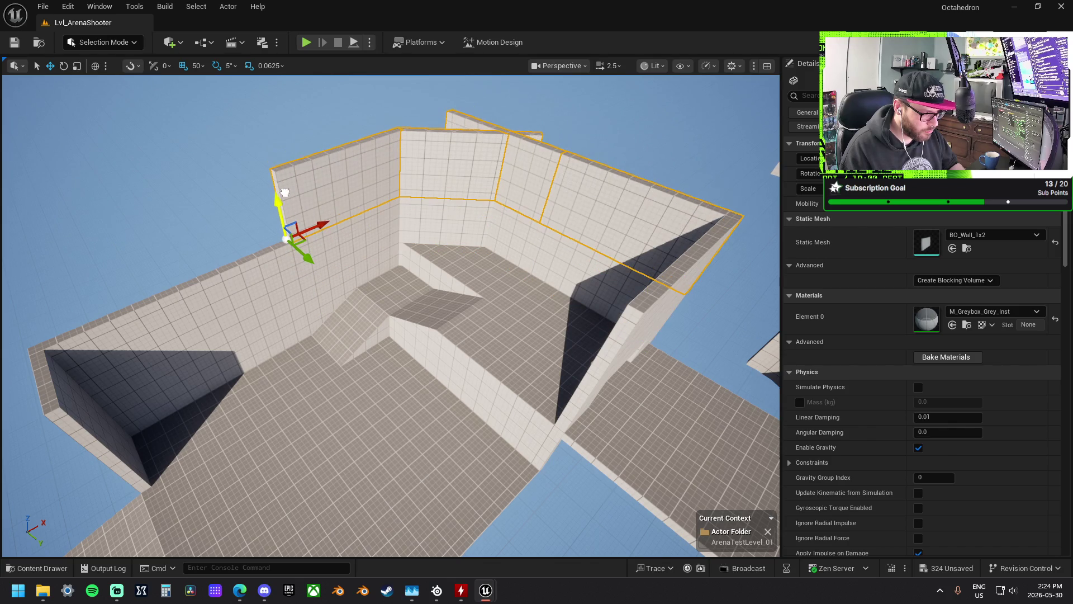
{"action": "left_click", "coordinate": [330, 207]}
{"action": "mouse_move", "coordinate": [322, 225]}
{"action": "left_mouse_down"}
{"action": "mouse_move", "coordinate": [416, 221]}
{"action": "mouse_move", "coordinate": [414, 212]}
{"action": "mouse_move", "coordinate": [408, 235]}
{"action": "mouse_move", "coordinate": [419, 221]}
{"action": "left_mouse_up"}
- Set a BO_Floor_1x2 tile on the wall top as a ledge at -9200, -3300, 3900
{"action": "left_click", "coordinate": [389, 346]}
{"action": "left_click_drag", "start_coordinate": [454, 358], "coordinate": [479, 277]}
{"action": "left_click_drag", "start_coordinate": [510, 322], "coordinate": [362, 300]}
{"action": "mouse_move", "coordinate": [314, 256]}
{"action": "left_mouse_down"}
{"action": "mouse_move", "coordinate": [303, 213]}
{"action": "mouse_move", "coordinate": [317, 229]}
{"action": "left_mouse_up"}
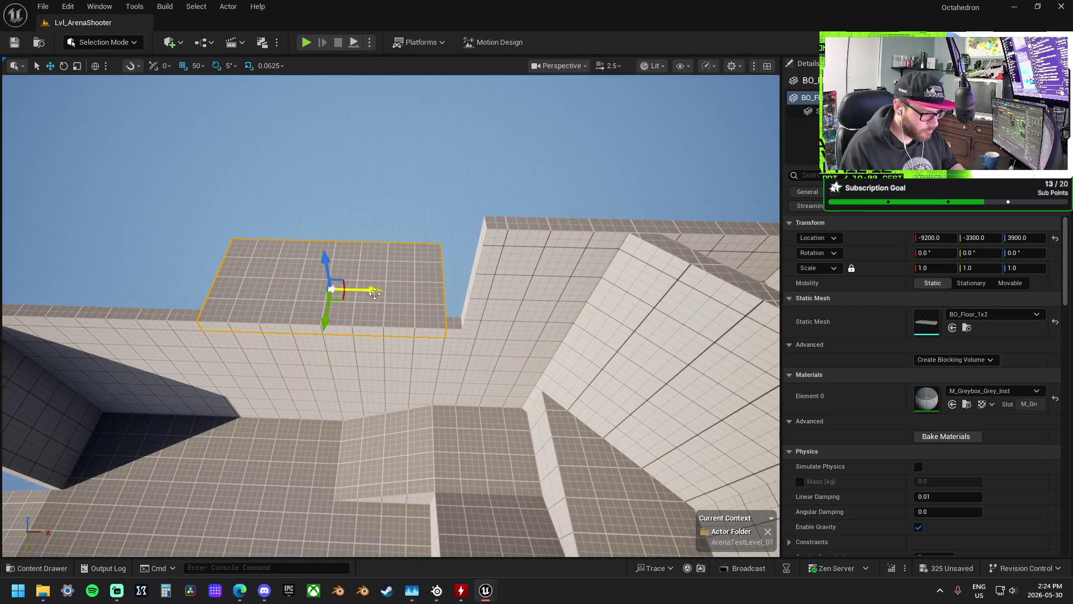
- Shift the floor tile along the wall top, move the ramp beside the wall and extend the floor outward
{"action": "left_click_drag", "start_coordinate": [378, 290], "coordinate": [460, 300]}
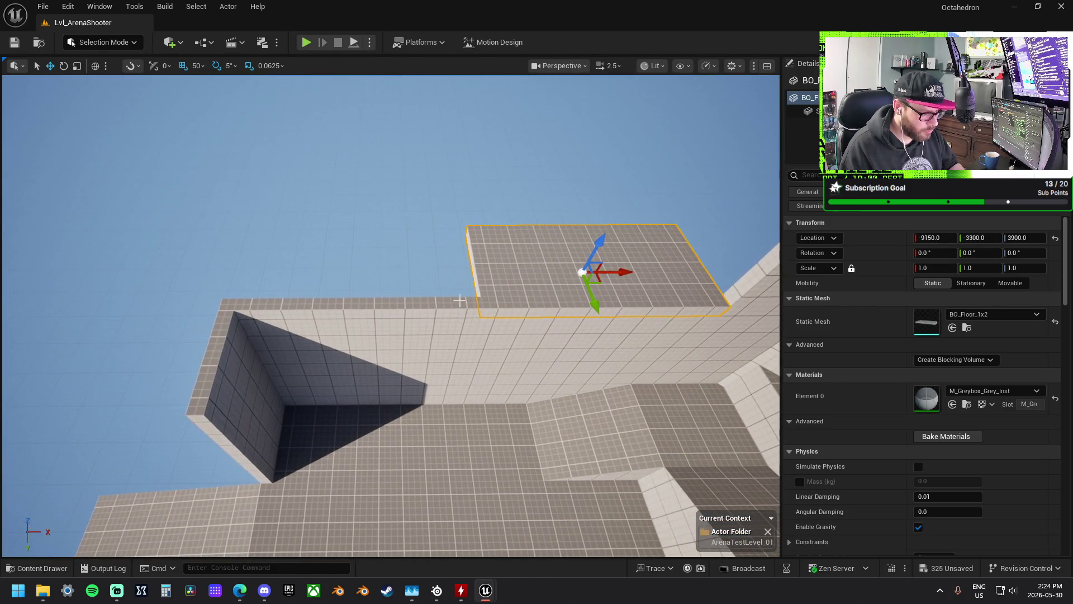
{"action": "mouse_move", "coordinate": [628, 273]}
{"action": "left_mouse_down"}
{"action": "mouse_move", "coordinate": [389, 272]}
{"action": "mouse_move", "coordinate": [408, 272]}
{"action": "left_mouse_up"}
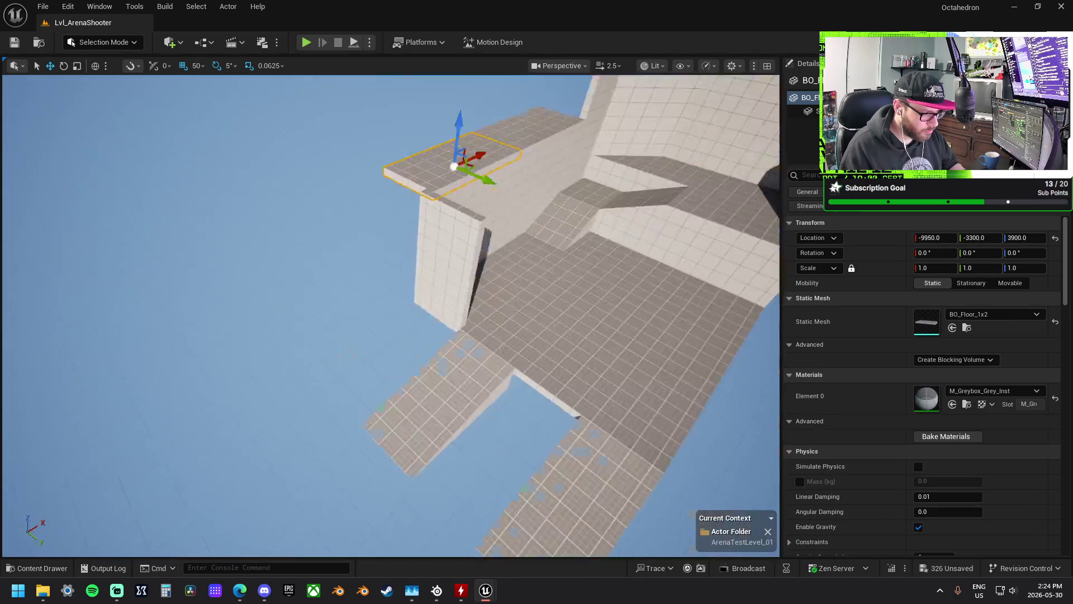
{"action": "left_click_drag", "start_coordinate": [517, 278], "coordinate": [517, 278]}
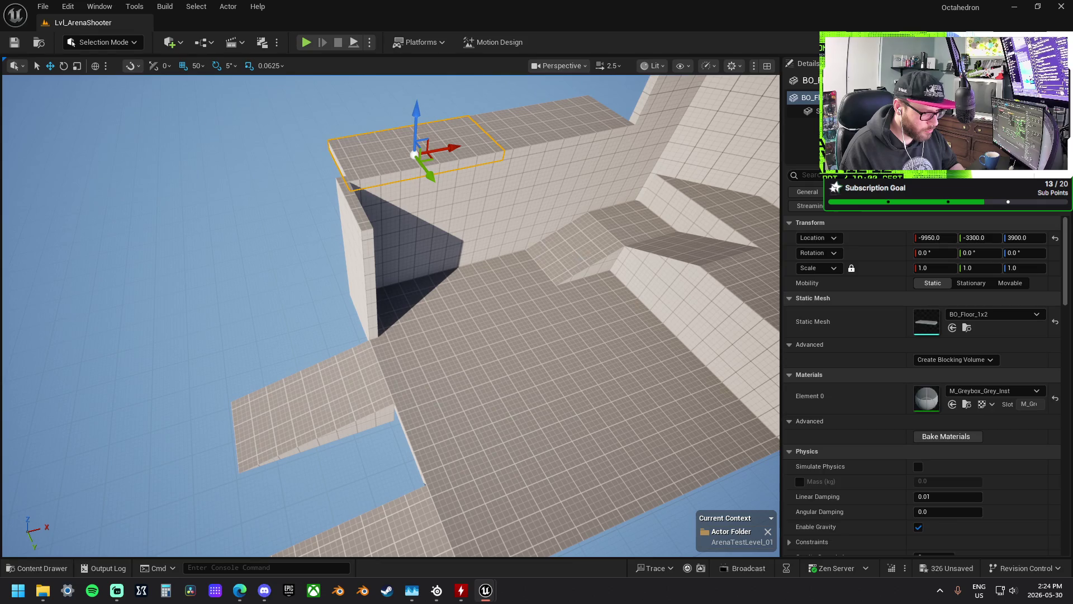
{"action": "left_click", "coordinate": [588, 261]}
{"action": "mouse_move", "coordinate": [587, 263]}
{"action": "left_mouse_down"}
{"action": "mouse_move", "coordinate": [542, 302]}
{"action": "mouse_move", "coordinate": [366, 305]}
{"action": "mouse_move", "coordinate": [332, 289]}
{"action": "mouse_move", "coordinate": [307, 180]}
{"action": "left_mouse_up"}
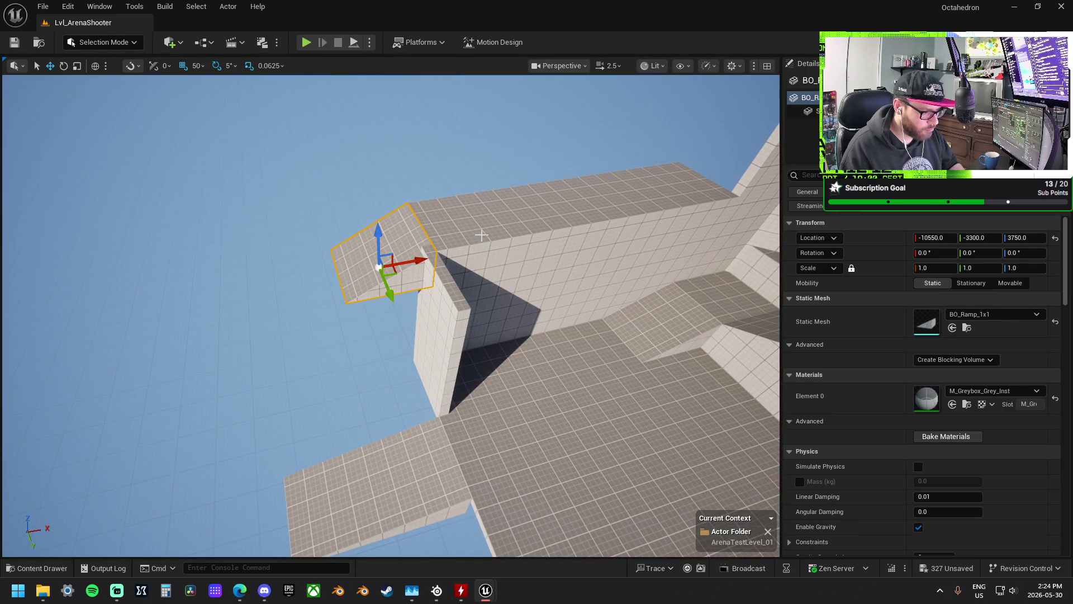
{"action": "left_click", "coordinate": [505, 226]}
{"action": "mouse_move", "coordinate": [538, 216]}
{"action": "left_mouse_down"}
{"action": "mouse_move", "coordinate": [378, 221]}
{"action": "mouse_move", "coordinate": [341, 246]}
{"action": "mouse_move", "coordinate": [344, 260]}
{"action": "mouse_move", "coordinate": [463, 291]}
{"action": "mouse_move", "coordinate": [396, 271]}
{"action": "mouse_move", "coordinate": [298, 262]}
{"action": "left_mouse_up"}
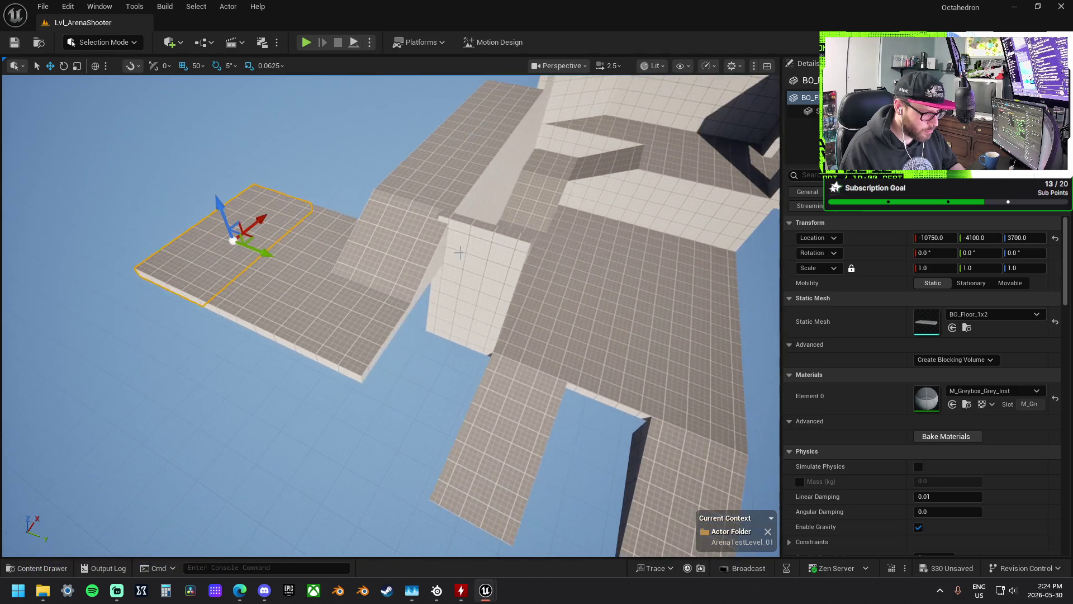
- Raise the wall corner by 400 units and join the floor pieces into a platform
{"action": "left_click", "coordinate": [466, 252]}
{"action": "key", "text": "f"}
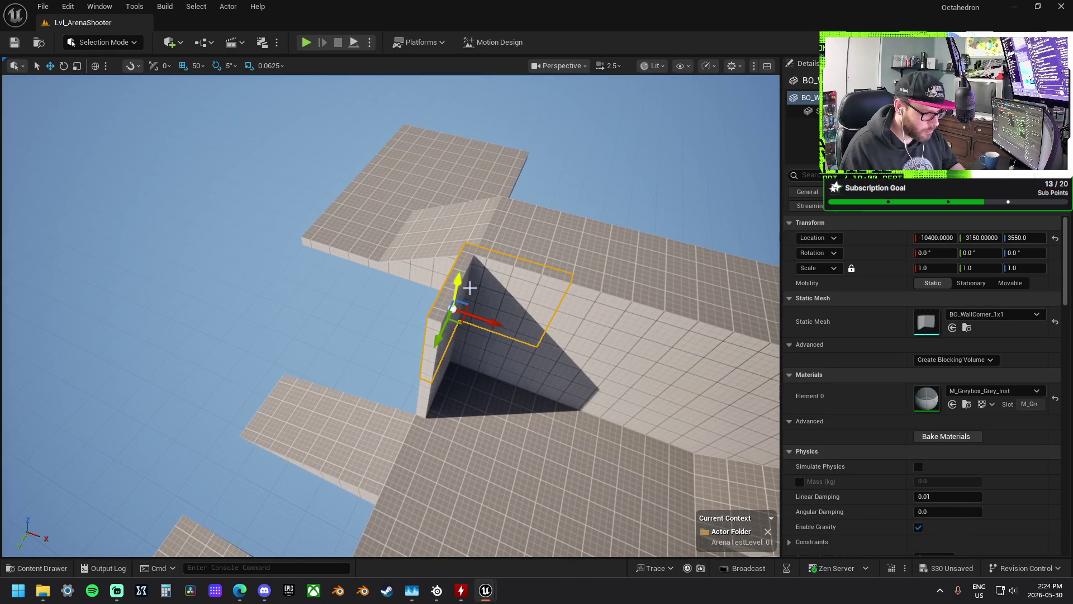
{"action": "mouse_move", "coordinate": [459, 285]}
{"action": "left_mouse_down"}
{"action": "mouse_move", "coordinate": [450, 240]}
{"action": "mouse_move", "coordinate": [472, 196]}
{"action": "mouse_move", "coordinate": [475, 213]}
{"action": "mouse_move", "coordinate": [703, 247]}
{"action": "mouse_move", "coordinate": [668, 265]}
{"action": "left_mouse_up"}
{"action": "left_click", "coordinate": [496, 229]}
{"action": "left_click_drag", "start_coordinate": [371, 287], "coordinate": [372, 287]}
{"action": "left_click", "coordinate": [371, 287]}
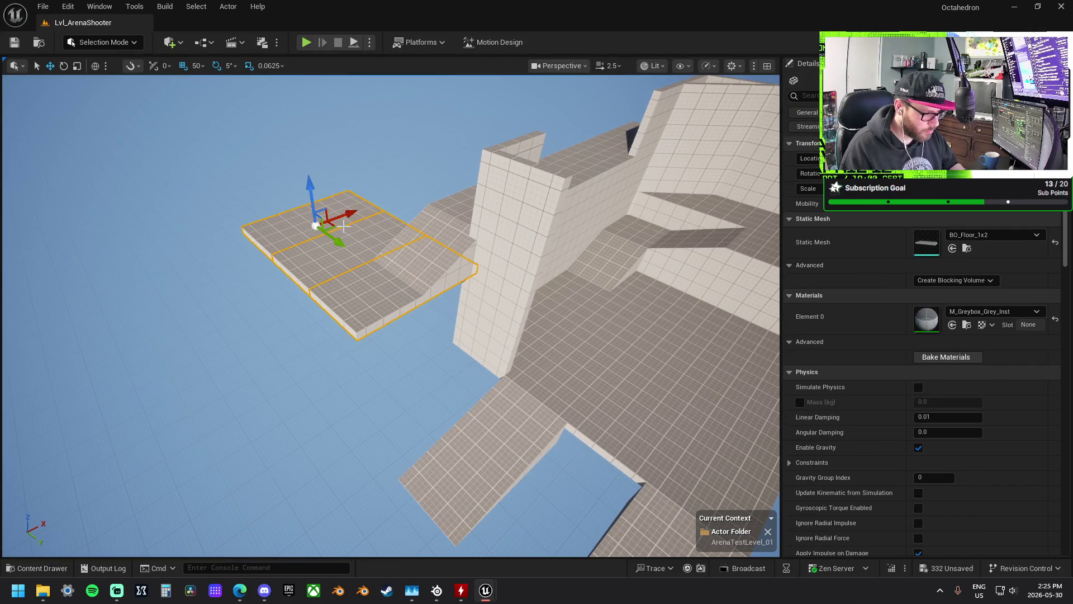
{"action": "mouse_move", "coordinate": [350, 215]}
{"action": "left_mouse_down"}
{"action": "mouse_move", "coordinate": [233, 271]}
{"action": "mouse_move", "coordinate": [242, 272]}
{"action": "left_mouse_up"}
- Rotate the BO_Window_Curve_1x1 to face -90 degrees around Z
{"action": "left_click_drag", "start_coordinate": [326, 269], "coordinate": [325, 269]}
{"action": "left_click", "coordinate": [456, 327]}
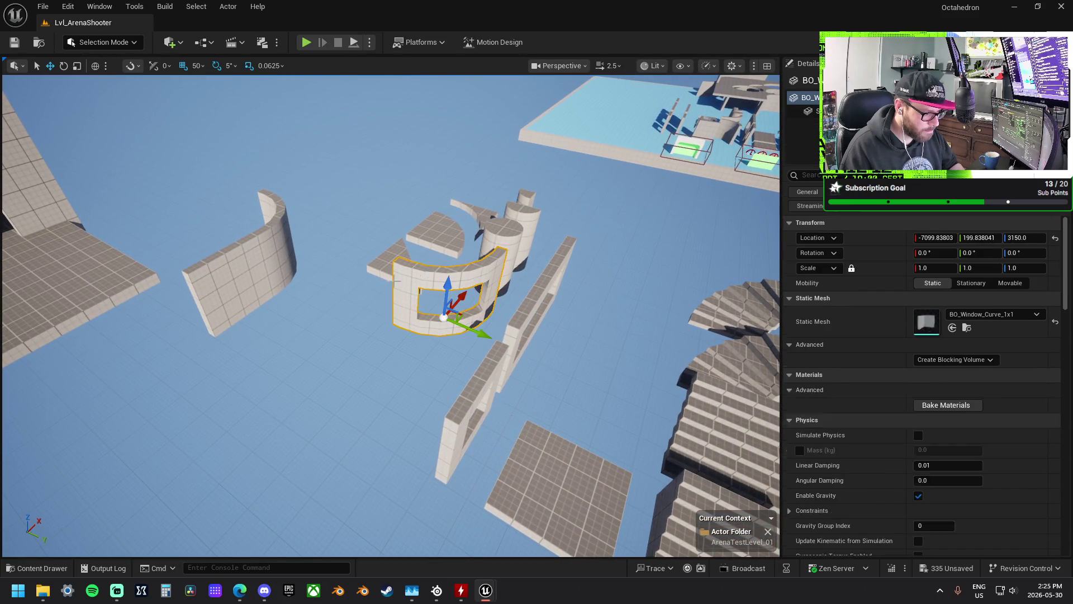
{"action": "left_click_drag", "start_coordinate": [455, 327], "coordinate": [455, 327]}
{"action": "mouse_move", "coordinate": [531, 317]}
{"action": "left_mouse_down"}
{"action": "mouse_move", "coordinate": [386, 302]}
{"action": "mouse_move", "coordinate": [394, 322]}
{"action": "mouse_move", "coordinate": [304, 307]}
{"action": "mouse_move", "coordinate": [257, 327]}
{"action": "mouse_move", "coordinate": [386, 411]}
{"action": "mouse_move", "coordinate": [454, 388]}
{"action": "mouse_move", "coordinate": [392, 314]}
{"action": "left_mouse_up"}
{"action": "key", "text": "e"}
{"action": "mouse_move", "coordinate": [399, 380]}
{"action": "left_mouse_down"}
{"action": "mouse_move", "coordinate": [335, 364]}
{"action": "mouse_move", "coordinate": [322, 347]}
{"action": "mouse_move", "coordinate": [331, 321]}
{"action": "left_mouse_up"}
{"action": "left_click_drag", "start_coordinate": [503, 391], "coordinate": [560, 374]}
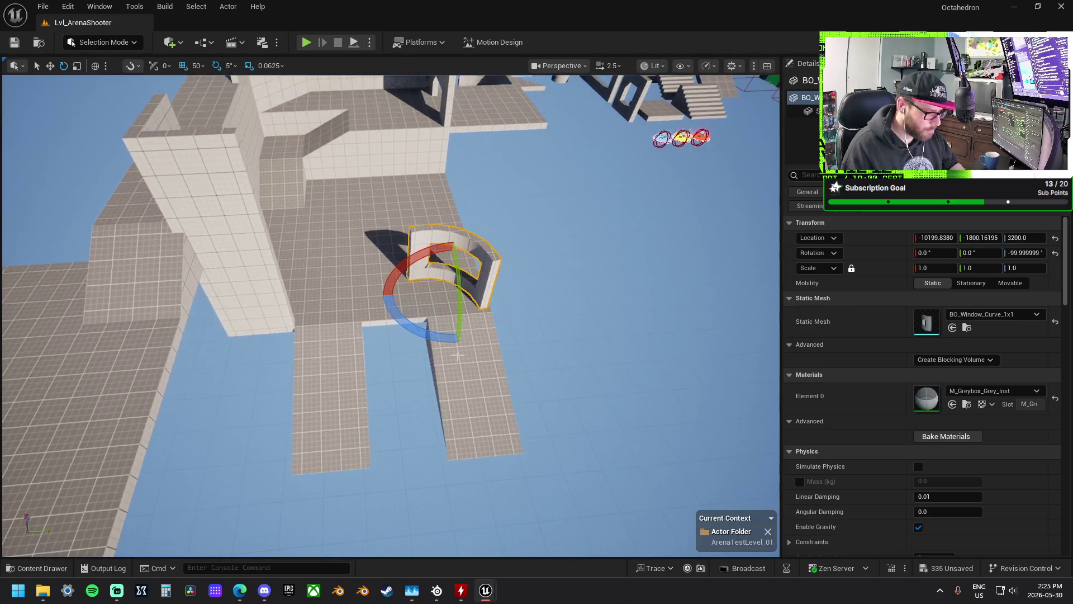
{"action": "left_click_drag", "start_coordinate": [444, 340], "coordinate": [454, 335]}
{"action": "mouse_move", "coordinate": [503, 392]}
{"action": "left_mouse_down"}
{"action": "mouse_move", "coordinate": [542, 383]}
{"action": "mouse_move", "coordinate": [471, 340]}
{"action": "mouse_move", "coordinate": [384, 335]}
{"action": "mouse_move", "coordinate": [447, 366]}
{"action": "left_mouse_up"}
{"action": "key", "text": "w"}
- Place the curved window on the raised wall and nudge a second copy in beside it
{"action": "mouse_move", "coordinate": [451, 442]}
{"action": "left_mouse_down"}
{"action": "mouse_move", "coordinate": [511, 335]}
{"action": "mouse_move", "coordinate": [481, 427]}
{"action": "mouse_move", "coordinate": [336, 425]}
{"action": "mouse_move", "coordinate": [331, 287]}
{"action": "left_mouse_up"}
{"action": "mouse_move", "coordinate": [350, 349]}
{"action": "left_mouse_down"}
{"action": "mouse_move", "coordinate": [542, 447]}
{"action": "mouse_move", "coordinate": [526, 433]}
{"action": "mouse_move", "coordinate": [538, 433]}
{"action": "left_mouse_up"}
{"action": "left_click_drag", "start_coordinate": [469, 450], "coordinate": [519, 376]}
{"action": "mouse_move", "coordinate": [593, 323]}
{"action": "left_mouse_down"}
{"action": "mouse_move", "coordinate": [609, 323]}
{"action": "mouse_move", "coordinate": [511, 306]}
{"action": "mouse_move", "coordinate": [430, 316]}
{"action": "mouse_move", "coordinate": [415, 357]}
{"action": "mouse_move", "coordinate": [384, 361]}
{"action": "mouse_move", "coordinate": [470, 346]}
{"action": "left_mouse_up"}
{"action": "key", "text": "e"}
{"action": "key", "text": "w"}
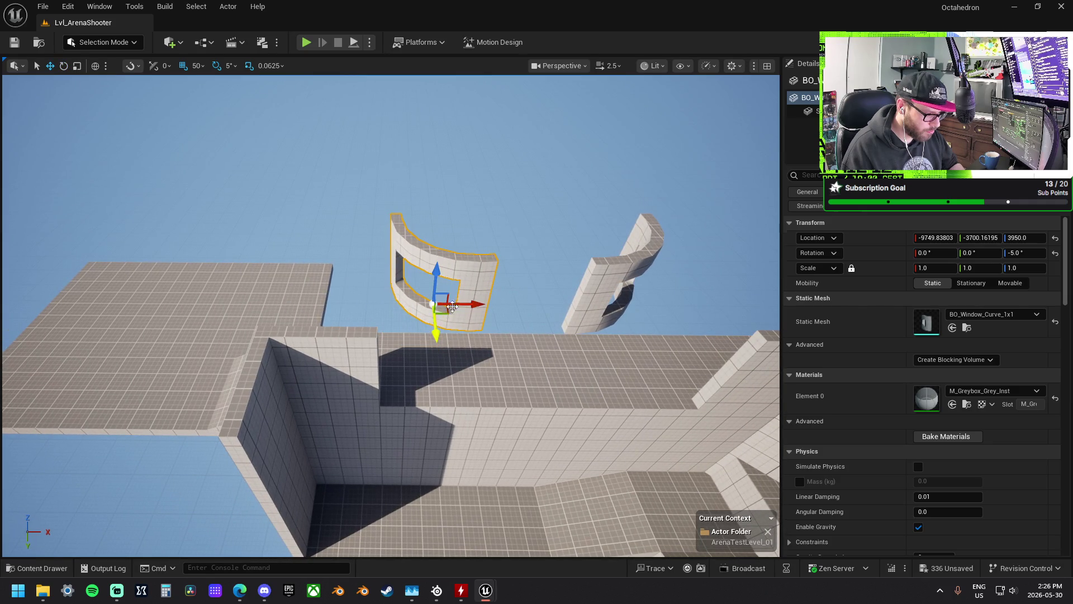
{"action": "left_click_drag", "start_coordinate": [464, 305], "coordinate": [456, 303]}
{"action": "scroll", "coordinate": [456, 303], "scroll_direction": "down", "scroll_amount": 5}
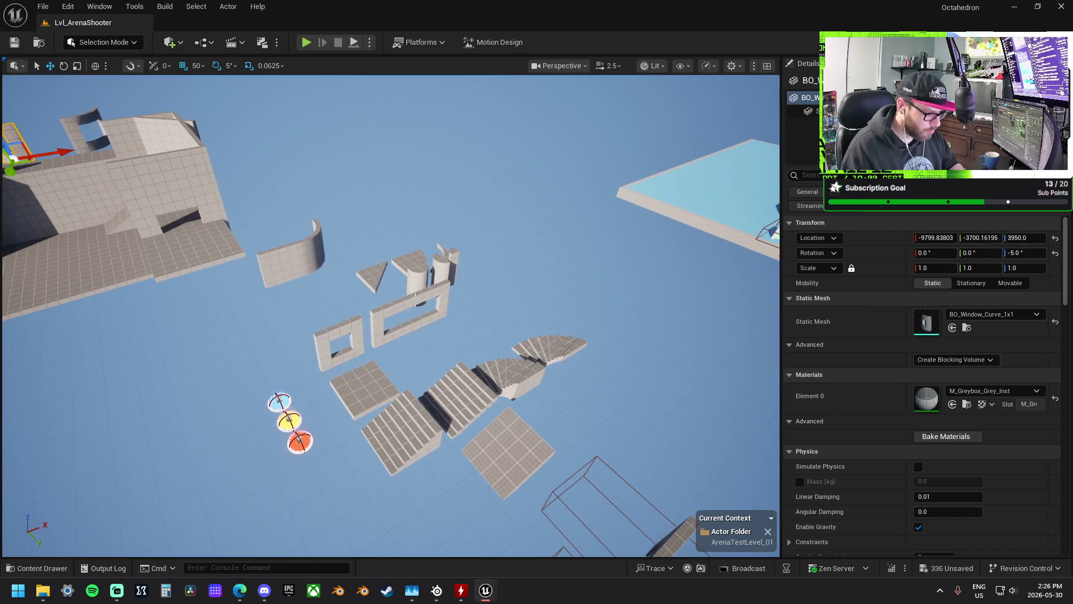
- Move BO_Doorway_Double_1x2 over to the left wall and nudge a curved window piece along Y
{"action": "left_click", "coordinate": [447, 268]}
{"action": "scroll", "coordinate": [447, 268], "scroll_direction": "up", "scroll_amount": 5}
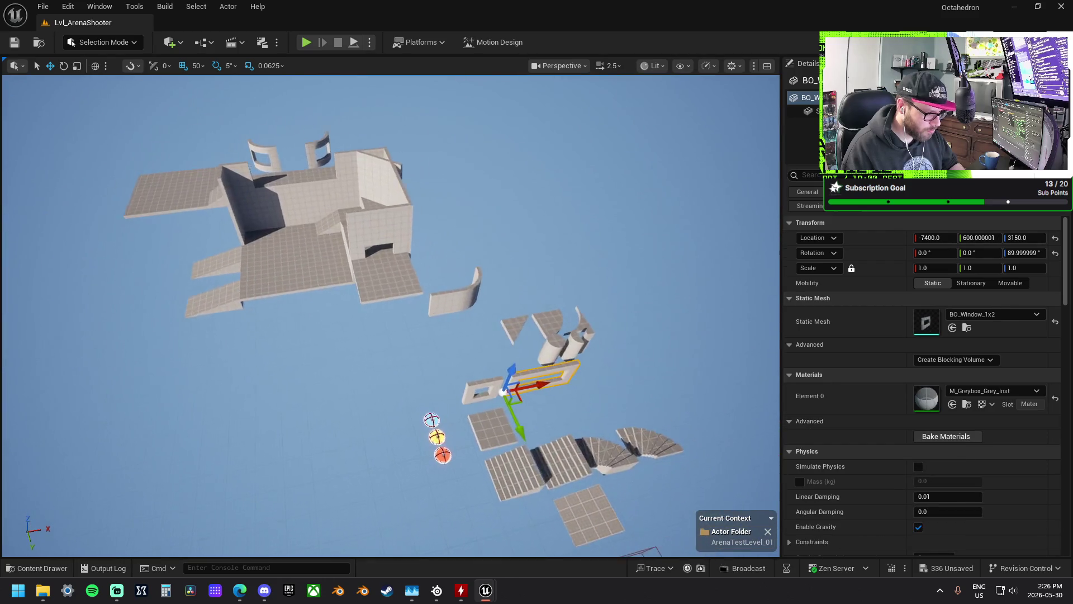
{"action": "left_click", "coordinate": [582, 262]}
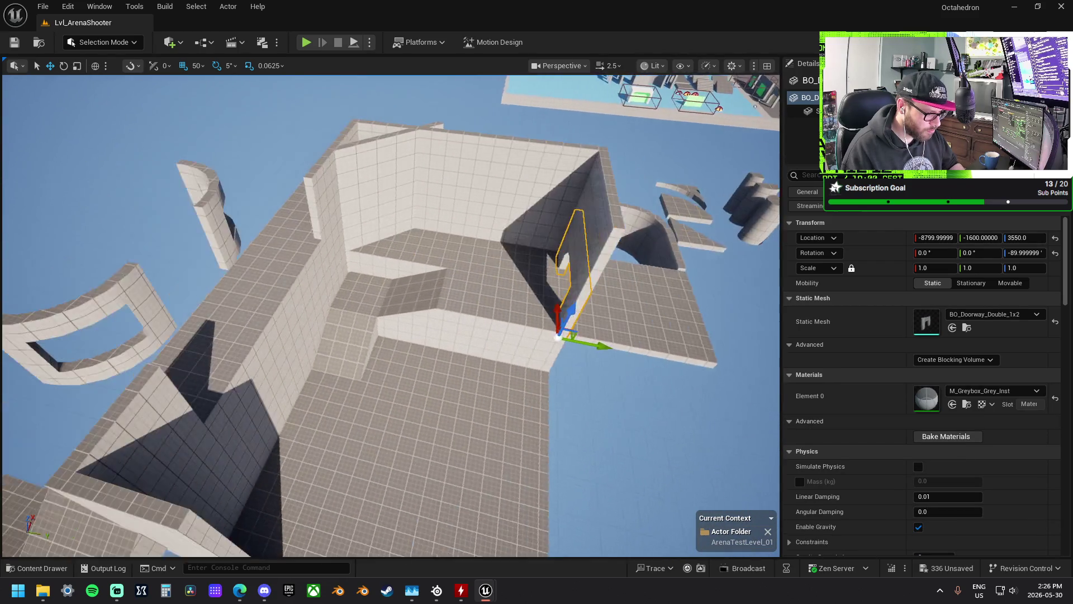
{"action": "mouse_move", "coordinate": [617, 341]}
{"action": "left_mouse_down"}
{"action": "mouse_move", "coordinate": [312, 297]}
{"action": "mouse_move", "coordinate": [257, 274]}
{"action": "mouse_move", "coordinate": [179, 313]}
{"action": "mouse_move", "coordinate": [183, 328]}
{"action": "mouse_move", "coordinate": [324, 368]}
{"action": "mouse_move", "coordinate": [294, 291]}
{"action": "left_mouse_up"}
{"action": "left_click", "coordinate": [294, 291]}
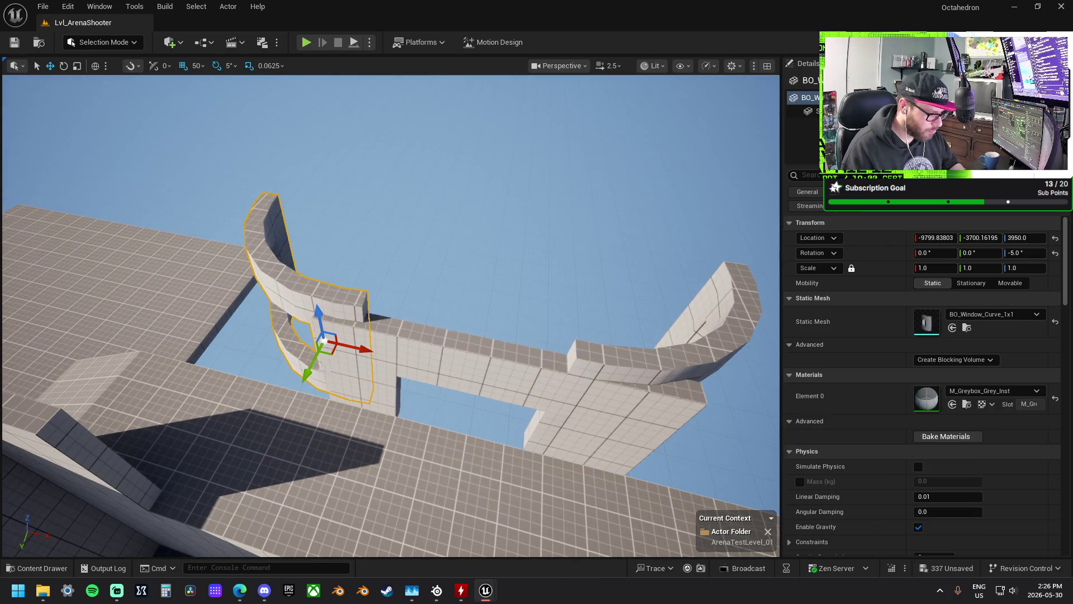
{"action": "mouse_move", "coordinate": [290, 374]}
{"action": "left_mouse_down"}
{"action": "mouse_move", "coordinate": [293, 385]}
{"action": "mouse_move", "coordinate": [324, 371]}
{"action": "left_mouse_up"}
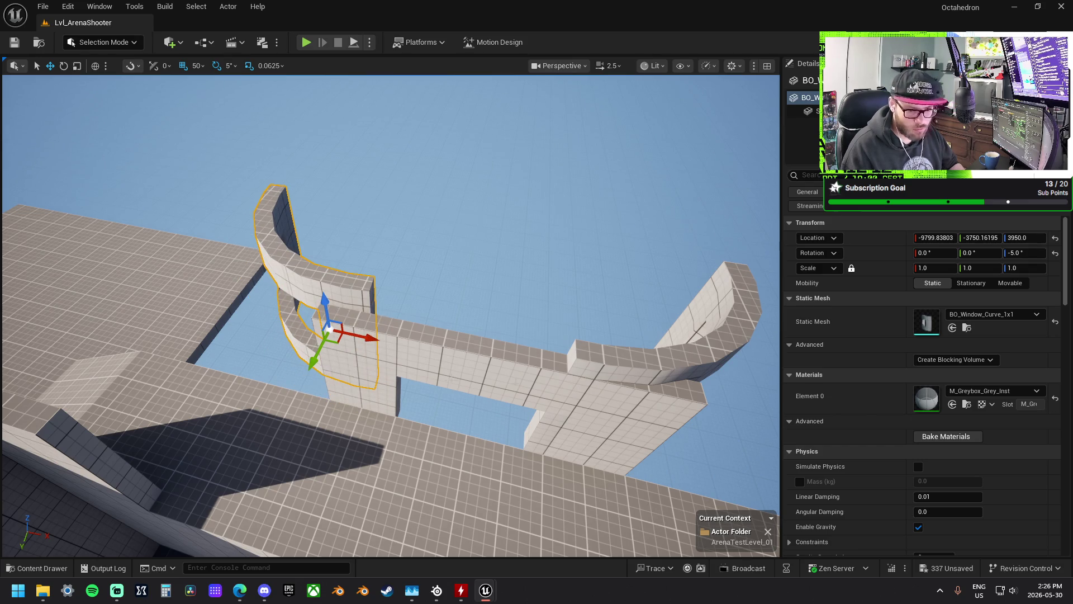
- Round the curved windows' positions, setting the left piece to X -9800, Y -3700, rotation Z 0
{"action": "left_click", "coordinate": [713, 346]}
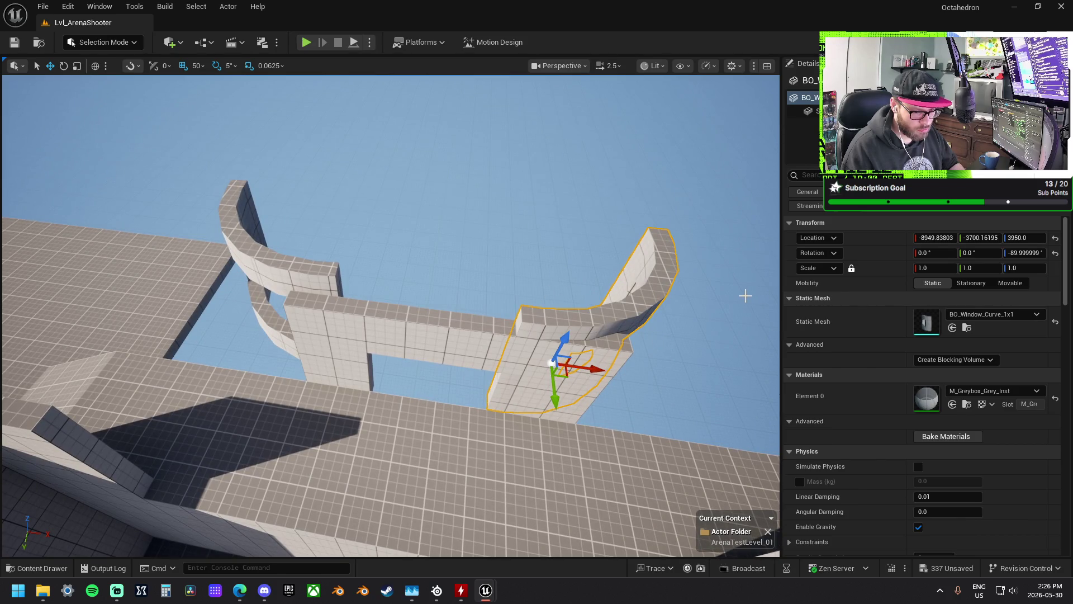
{"action": "type", "text": "3"}
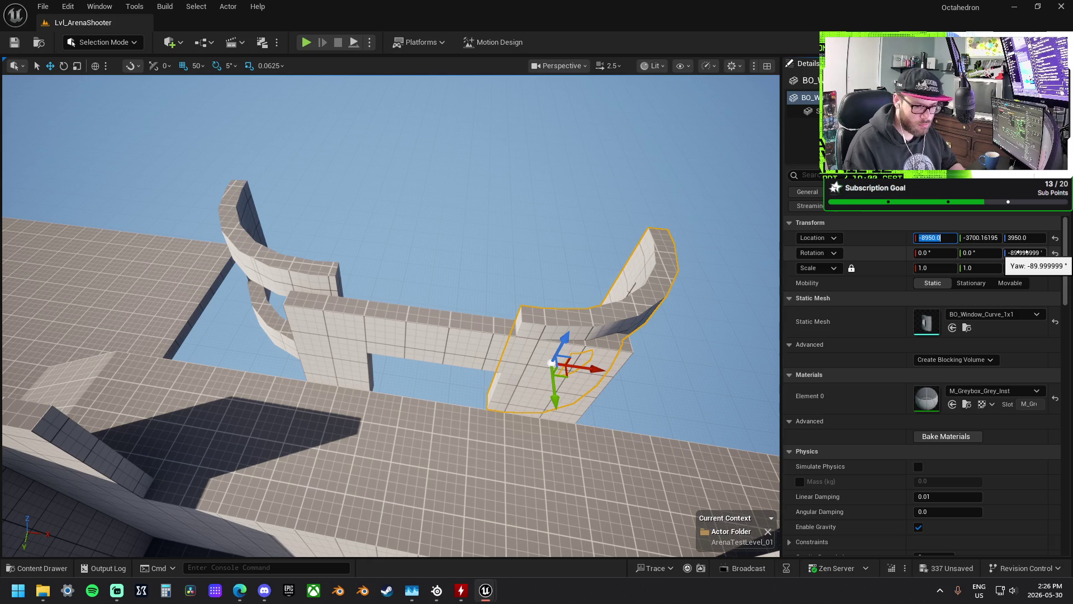
{"action": "left_click", "coordinate": [986, 239]}
{"action": "type", "text": "-3700"}
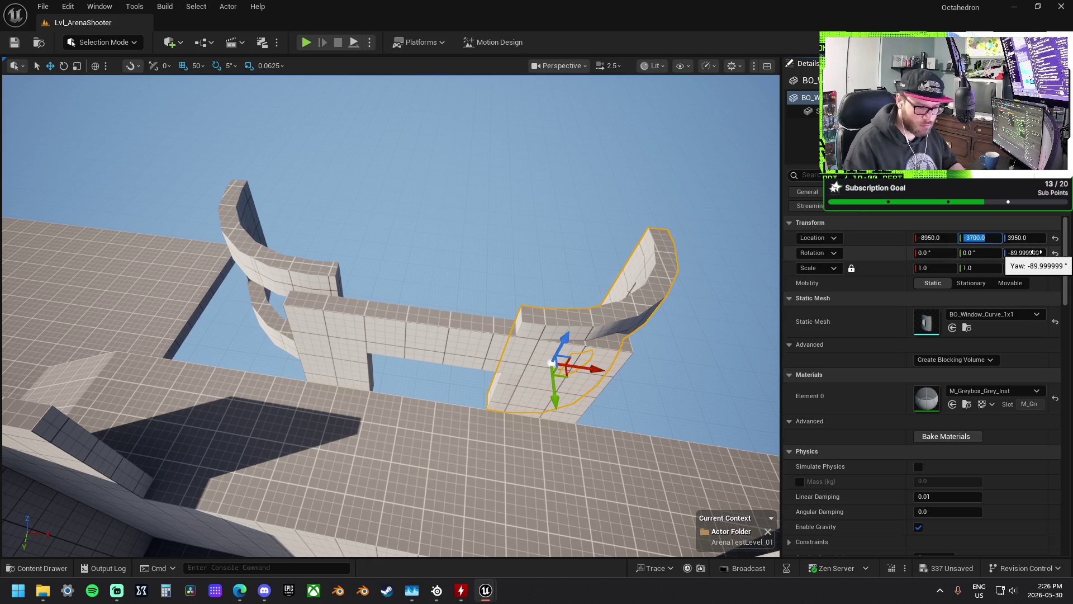
{"action": "left_click", "coordinate": [296, 297]}
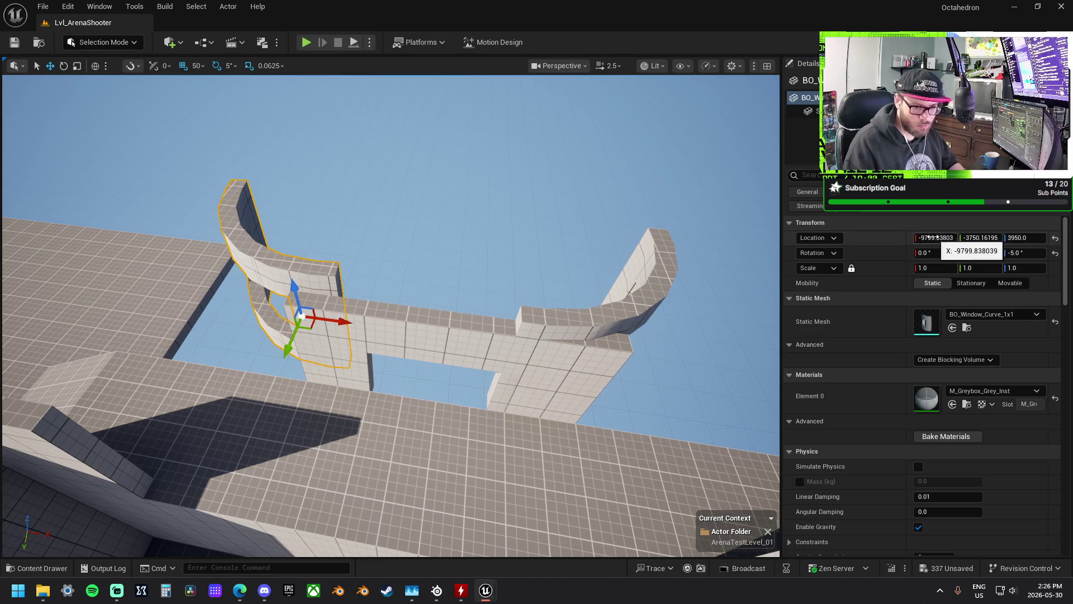
{"action": "type", "text": "-9800"}
{"action": "key", "text": "Return"}
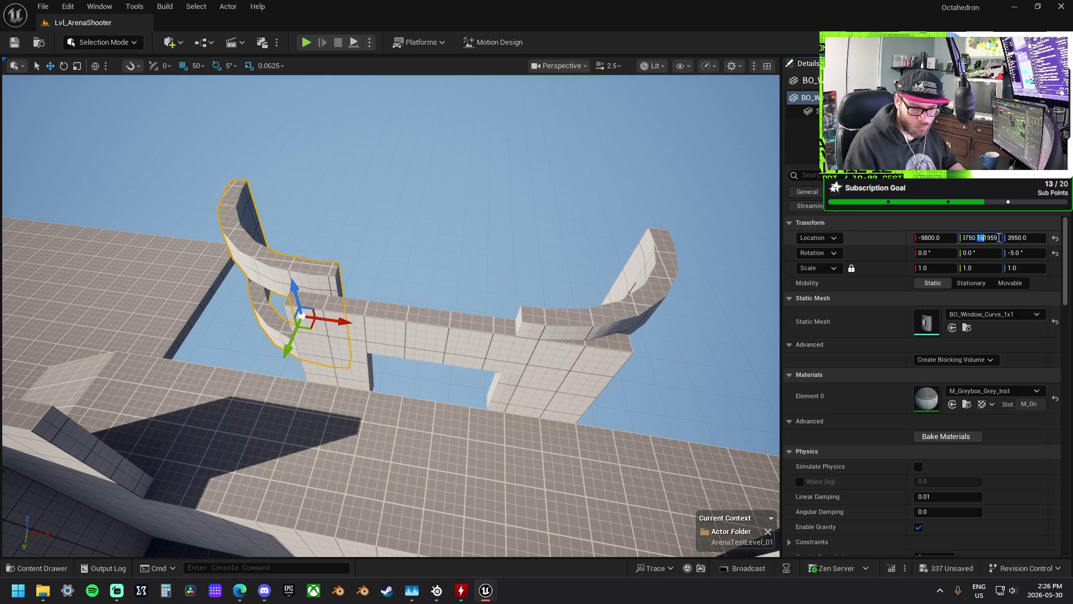
{"action": "type", "text": "0"}
{"action": "key", "text": "Return"}
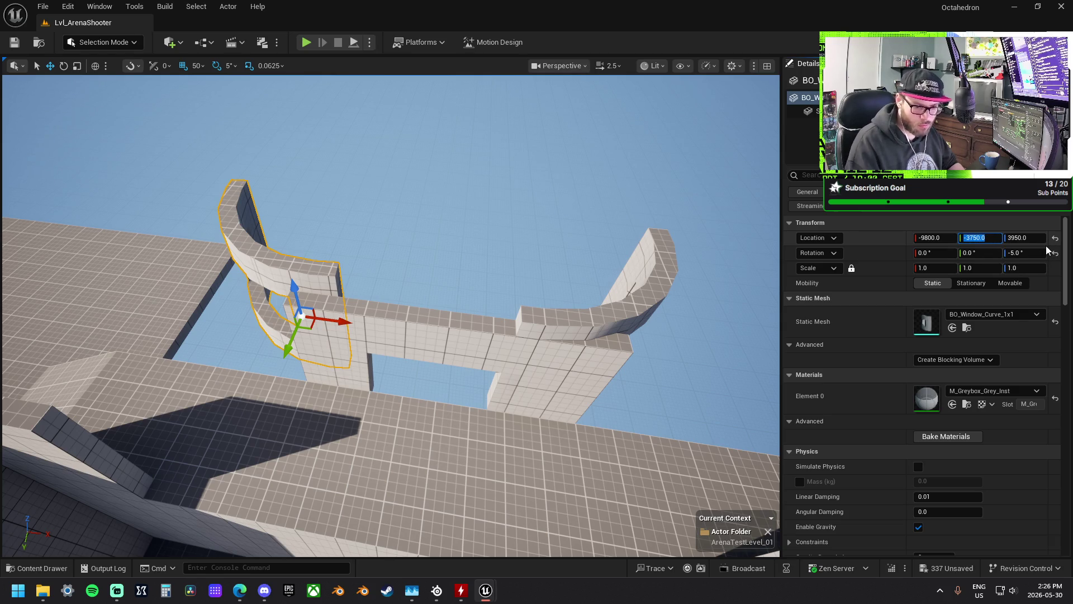
{"action": "left_click", "coordinate": [1030, 251]}
{"action": "type", "text": "0"}
{"action": "key", "text": "Return"}
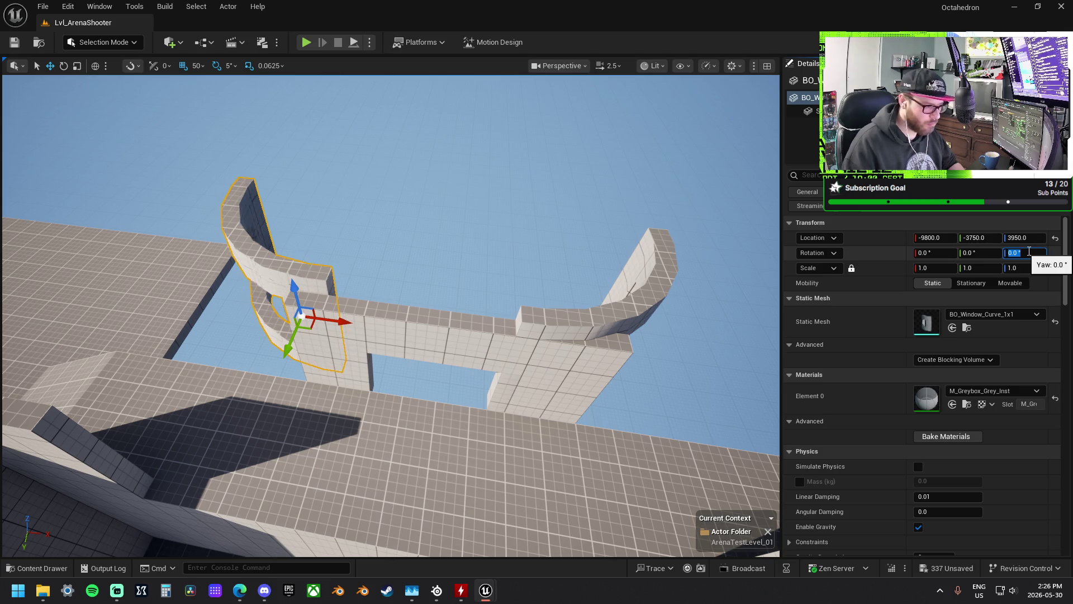
{"action": "left_click_drag", "start_coordinate": [285, 346], "coordinate": [281, 368]}
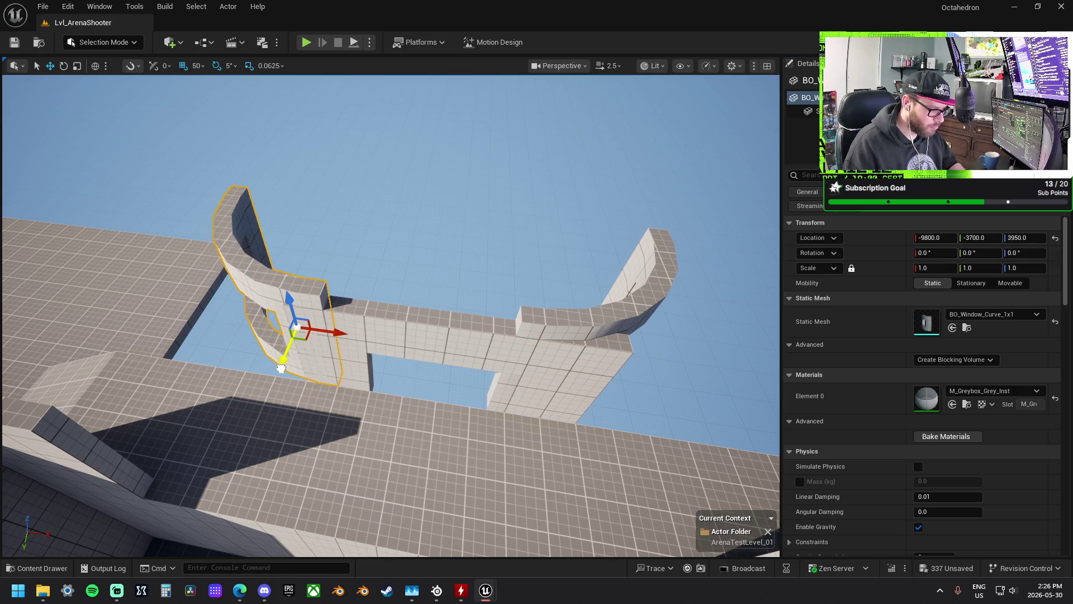
- Raise the double doorway to height 3950 between the curved windows
{"action": "left_click", "coordinate": [406, 325]}
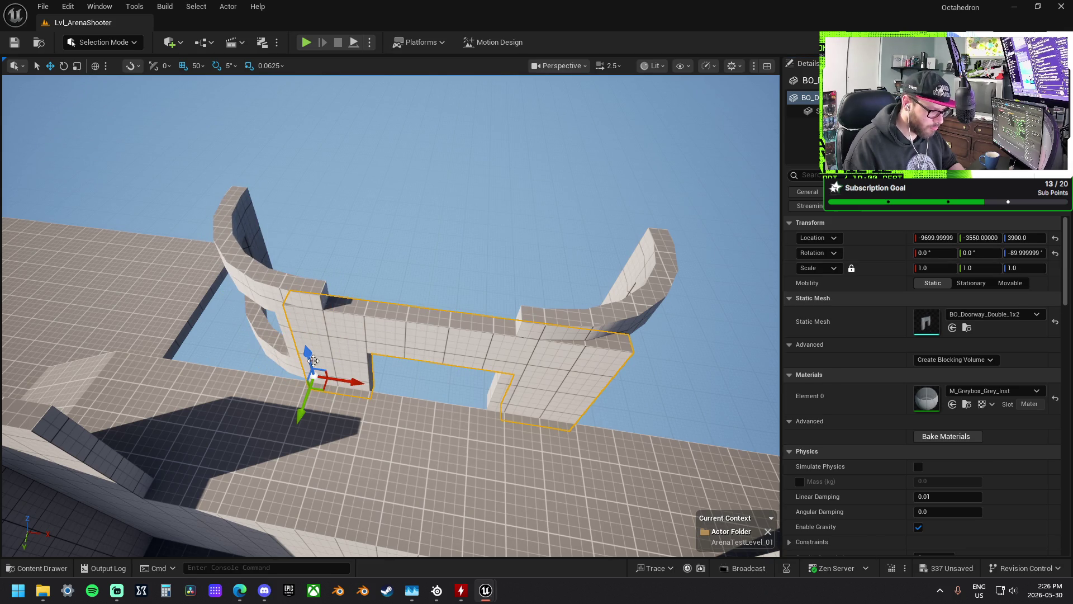
{"action": "left_click_drag", "start_coordinate": [303, 350], "coordinate": [299, 343]}
{"action": "left_click_drag", "start_coordinate": [373, 369], "coordinate": [218, 560]}
{"action": "mouse_move", "coordinate": [397, 272]}
{"action": "left_mouse_down"}
{"action": "mouse_move", "coordinate": [391, 224]}
{"action": "mouse_move", "coordinate": [414, 249]}
{"action": "mouse_move", "coordinate": [372, 251]}
{"action": "mouse_move", "coordinate": [506, 274]}
{"action": "mouse_move", "coordinate": [476, 223]}
{"action": "mouse_move", "coordinate": [391, 268]}
{"action": "mouse_move", "coordinate": [539, 311]}
{"action": "mouse_move", "coordinate": [553, 332]}
{"action": "mouse_move", "coordinate": [540, 324]}
{"action": "left_mouse_up"}
{"action": "left_click", "coordinate": [398, 272]}
- Focus on both curved window pieces and drag them across into place
{"action": "left_click", "coordinate": [417, 311]}
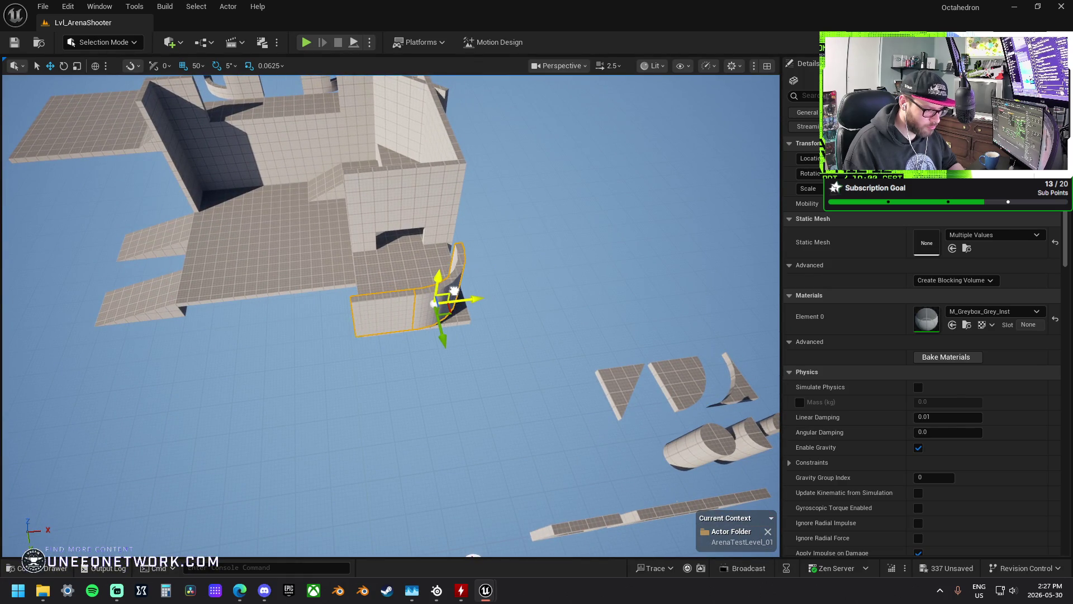
{"action": "left_click_drag", "start_coordinate": [463, 287], "coordinate": [392, 274]}
{"action": "key", "text": "f"}
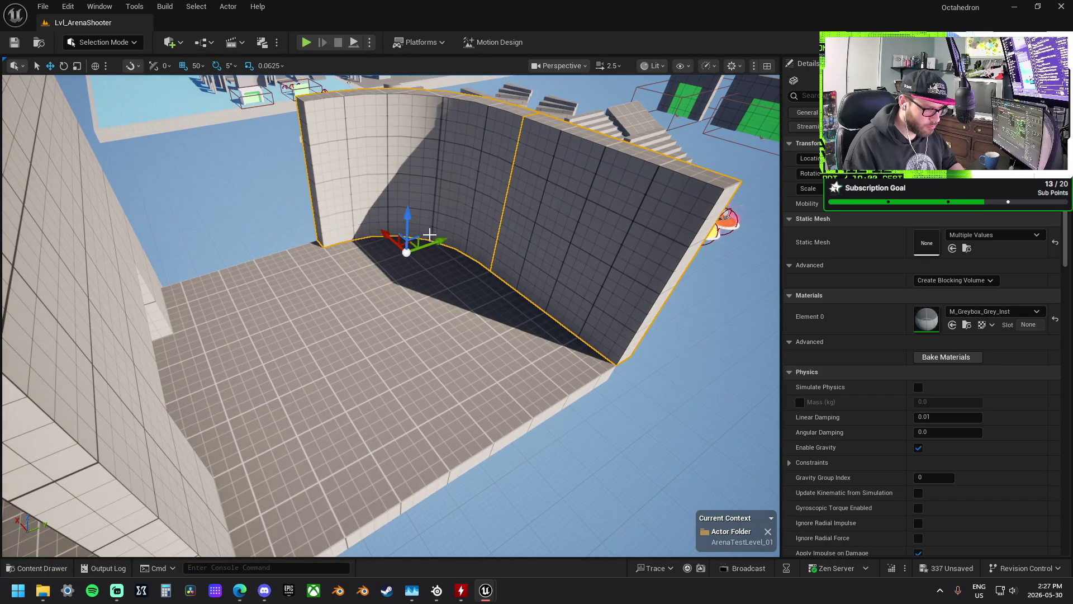
{"action": "left_click_drag", "start_coordinate": [437, 242], "coordinate": [535, 225]}
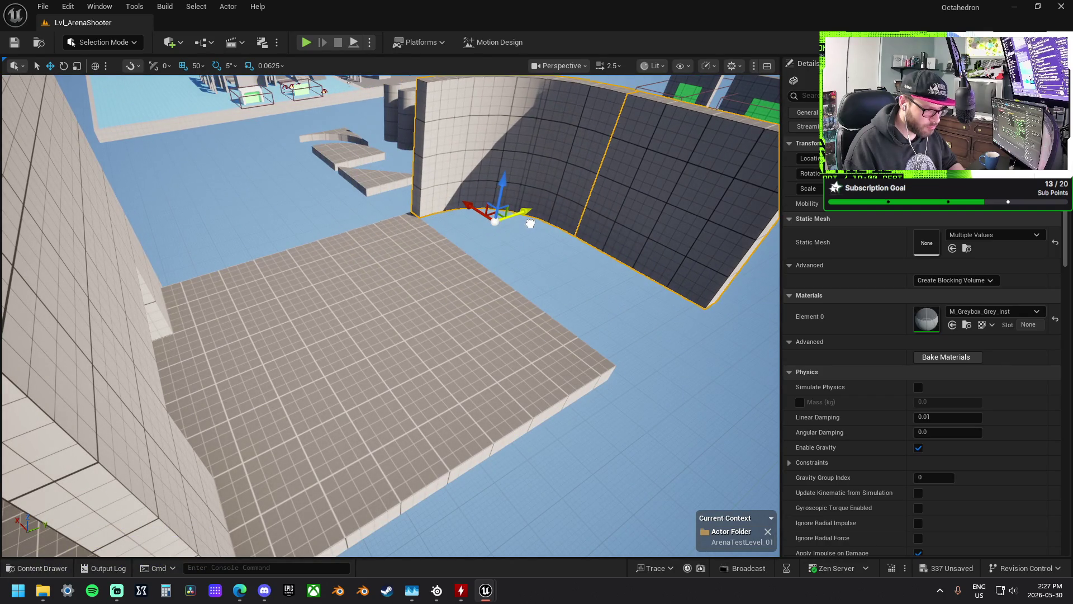
- Alt-drag the BO_Floor_1x2 along X to copy it and extend the raised walkway
{"action": "scroll", "coordinate": [530, 222], "scroll_direction": "down", "scroll_amount": 5}
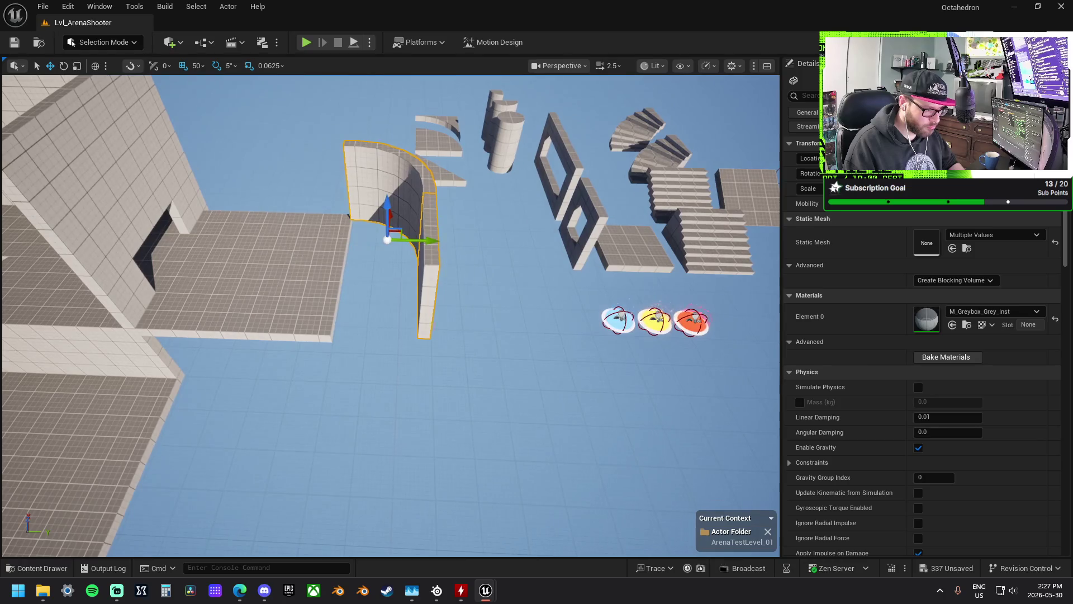
{"action": "left_click", "coordinate": [292, 256]}
{"action": "scroll", "coordinate": [321, 309], "scroll_direction": "up", "scroll_amount": 1}
{"action": "left_click", "coordinate": [321, 310], "text": "ctrl"}
{"action": "left_click_drag", "start_coordinate": [338, 310], "coordinate": [469, 310], "text": "alt"}
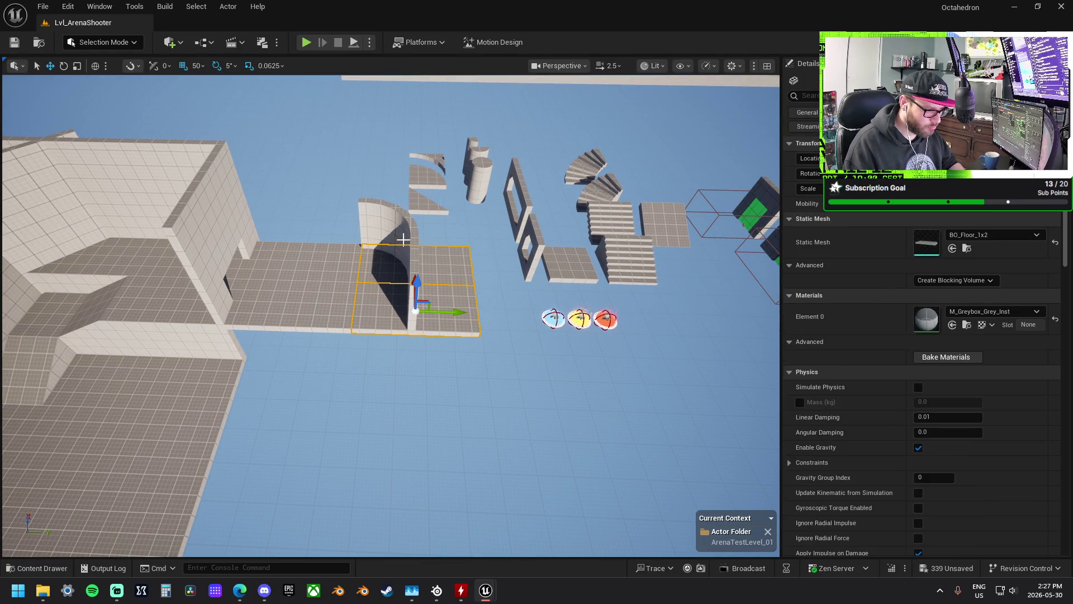
- Copy the curved wall, flip it 180° and move it into line to make the wave
{"action": "left_click", "coordinate": [408, 272]}
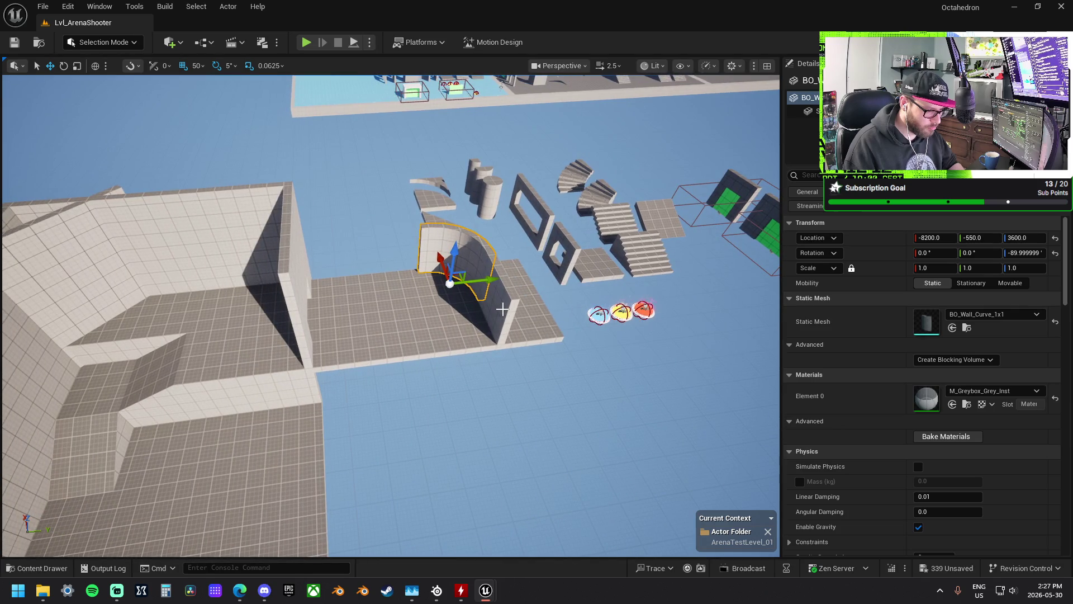
{"action": "mouse_move", "coordinate": [499, 308]}
{"action": "left_mouse_down", "text": "alt"}
{"action": "mouse_move", "coordinate": [506, 285]}
{"action": "mouse_move", "coordinate": [432, 283]}
{"action": "mouse_move", "coordinate": [375, 298]}
{"action": "mouse_move", "coordinate": [412, 278]}
{"action": "mouse_move", "coordinate": [302, 263]}
{"action": "mouse_move", "coordinate": [282, 307]}
{"action": "left_mouse_up", "text": "alt"}
{"action": "key", "text": "e"}
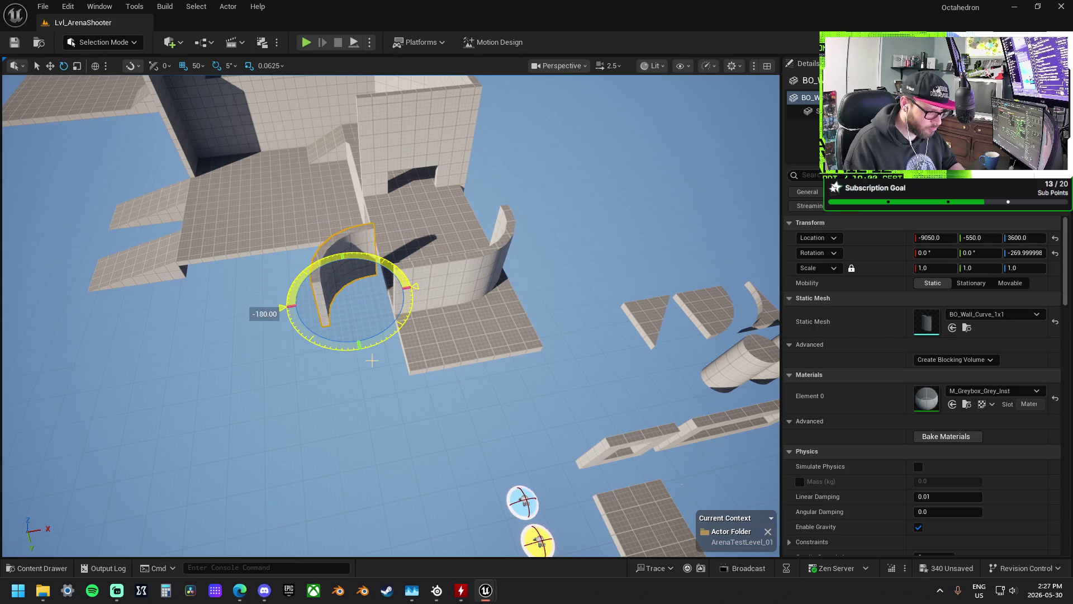
{"action": "key", "text": "w"}
{"action": "mouse_move", "coordinate": [367, 305]}
{"action": "left_mouse_down"}
{"action": "mouse_move", "coordinate": [386, 351]}
{"action": "mouse_move", "coordinate": [312, 286]}
{"action": "mouse_move", "coordinate": [348, 353]}
{"action": "mouse_move", "coordinate": [347, 279]}
{"action": "left_mouse_up"}
- Slide the straight BO_Wall_1x1 along Y to 750 at the curve's end, undoing a trial rotation
{"action": "left_click", "coordinate": [300, 292]}
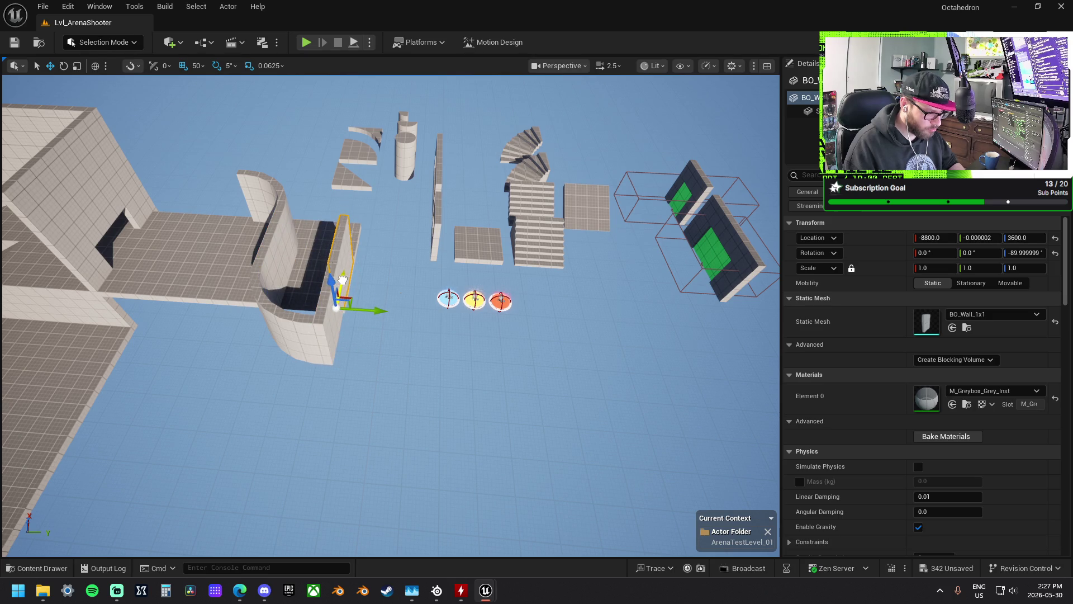
{"action": "key", "text": "e"}
{"action": "mouse_move", "coordinate": [367, 348]}
{"action": "left_mouse_down"}
{"action": "mouse_move", "coordinate": [408, 296]}
{"action": "mouse_move", "coordinate": [403, 313]}
{"action": "mouse_move", "coordinate": [446, 314]}
{"action": "left_mouse_up"}
{"action": "key", "text": "w"}
{"action": "key", "text": "ctrl+z"}
{"action": "key", "text": "ctrl+z"}
{"action": "key", "text": "ctrl+z"}
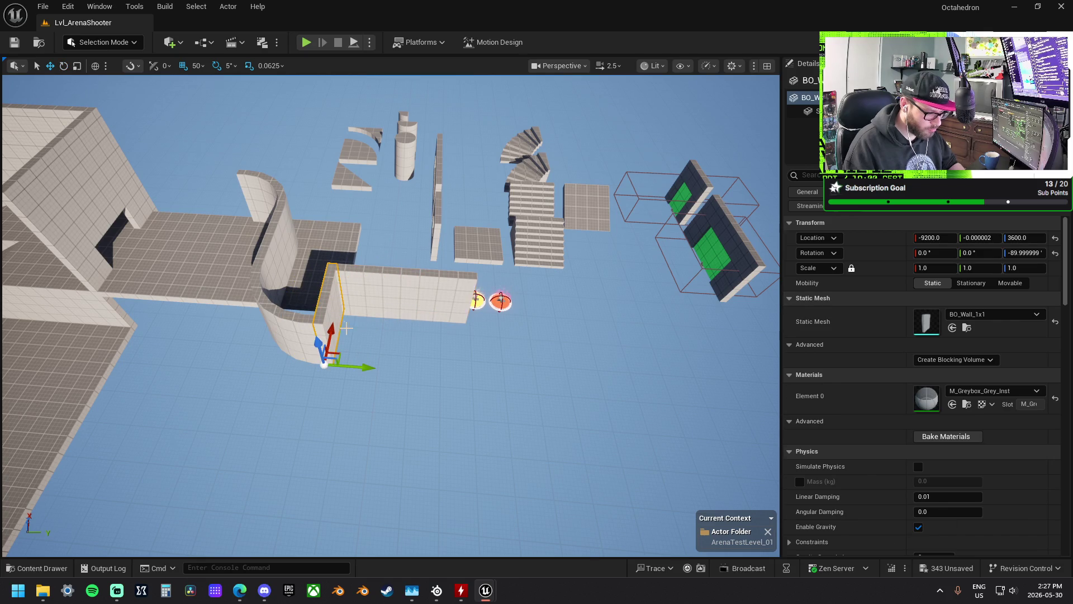
{"action": "left_click_drag", "start_coordinate": [370, 368], "coordinate": [504, 379]}
{"action": "left_click_drag", "start_coordinate": [422, 346], "coordinate": [464, 311]}
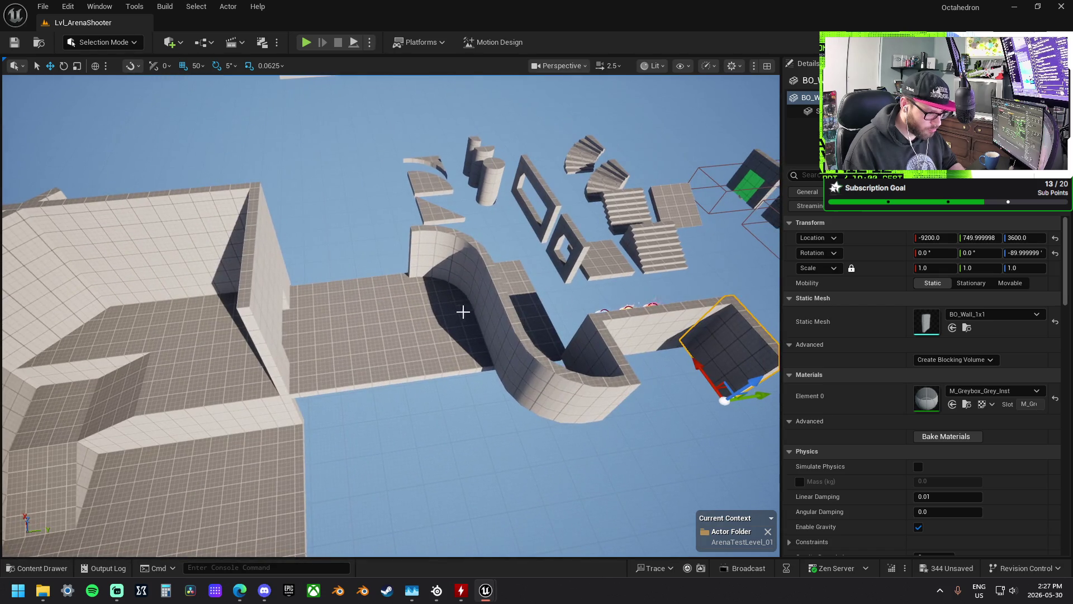
{"action": "left_click", "coordinate": [223, 275]}
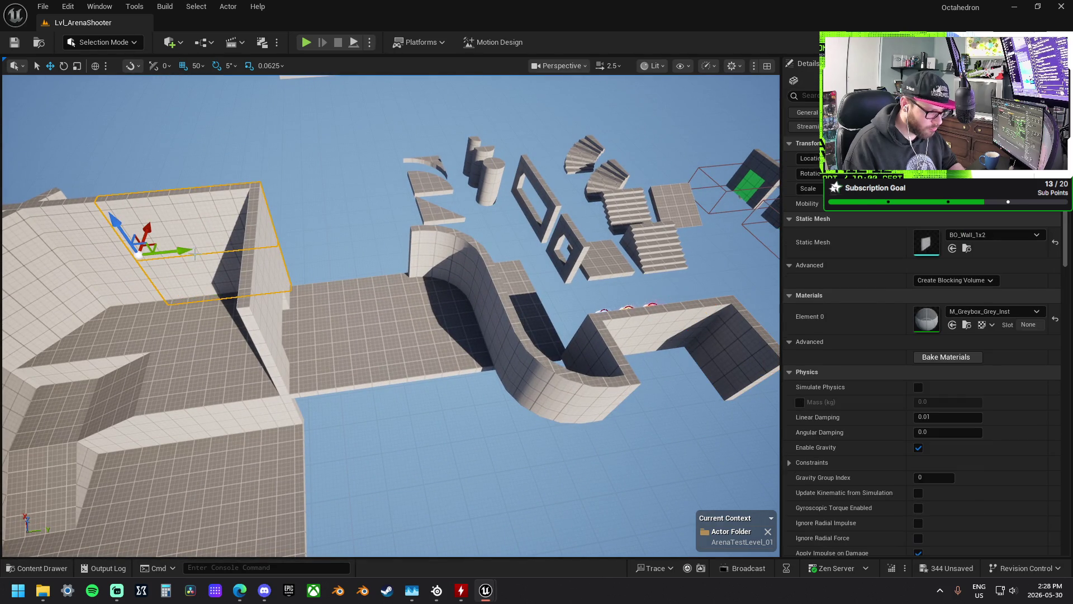
- Move and rotate the long wall pieces along X toward the opening
{"action": "left_click_drag", "start_coordinate": [185, 250], "coordinate": [321, 255]}
{"action": "left_click_drag", "start_coordinate": [391, 313], "coordinate": [375, 282]}
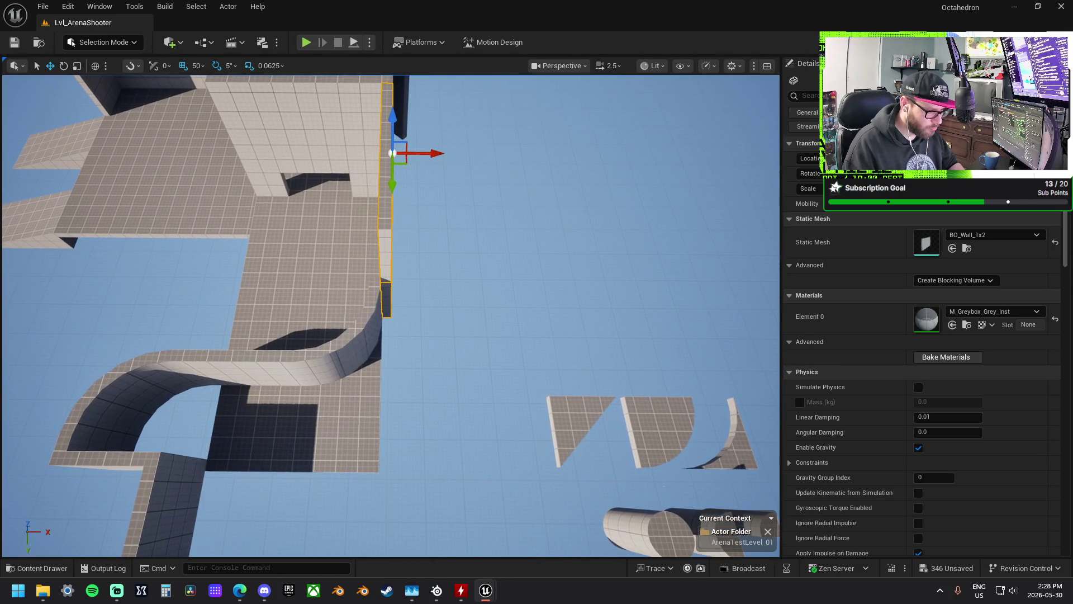
{"action": "mouse_move", "coordinate": [431, 154]}
{"action": "left_mouse_down"}
{"action": "mouse_move", "coordinate": [392, 167]}
{"action": "mouse_move", "coordinate": [358, 201]}
{"action": "mouse_move", "coordinate": [456, 120]}
{"action": "left_mouse_up"}
{"action": "key", "text": "e"}
{"action": "mouse_move", "coordinate": [391, 224]}
{"action": "left_mouse_down"}
{"action": "mouse_move", "coordinate": [380, 212]}
{"action": "mouse_move", "coordinate": [259, 207]}
{"action": "left_mouse_up"}
{"action": "key", "text": "w"}
{"action": "mouse_move", "coordinate": [192, 175]}
{"action": "left_mouse_down"}
{"action": "mouse_move", "coordinate": [300, 213]}
{"action": "mouse_move", "coordinate": [393, 272]}
{"action": "left_mouse_up"}
- Slide the lower BO_Wall_1x2 to X -9650 and the BO_Floor_1x2 to X -9000
{"action": "left_click", "coordinate": [376, 298]}
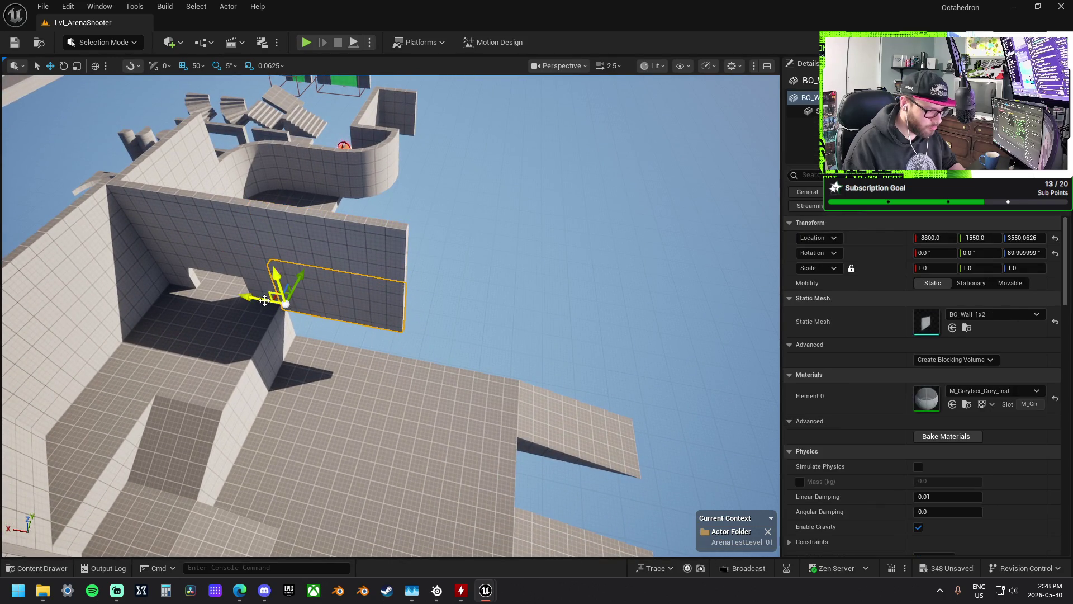
{"action": "mouse_move", "coordinate": [254, 298]}
{"action": "left_mouse_down"}
{"action": "mouse_move", "coordinate": [378, 335]}
{"action": "mouse_move", "coordinate": [386, 321]}
{"action": "mouse_move", "coordinate": [352, 306]}
{"action": "left_mouse_up"}
{"action": "left_click", "coordinate": [511, 314]}
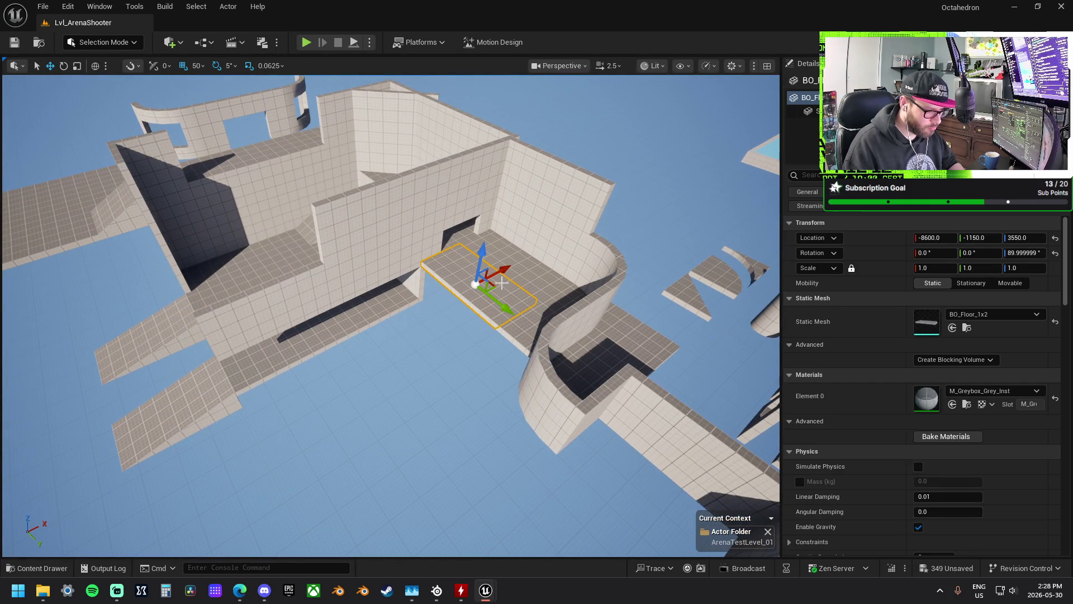
{"action": "left_click_drag", "start_coordinate": [505, 271], "coordinate": [447, 314]}
- Place BO_Ramp_1x1 on the other floor, turned -180°, shifted 50 in Y and at X -9000
{"action": "left_click", "coordinate": [169, 299]}
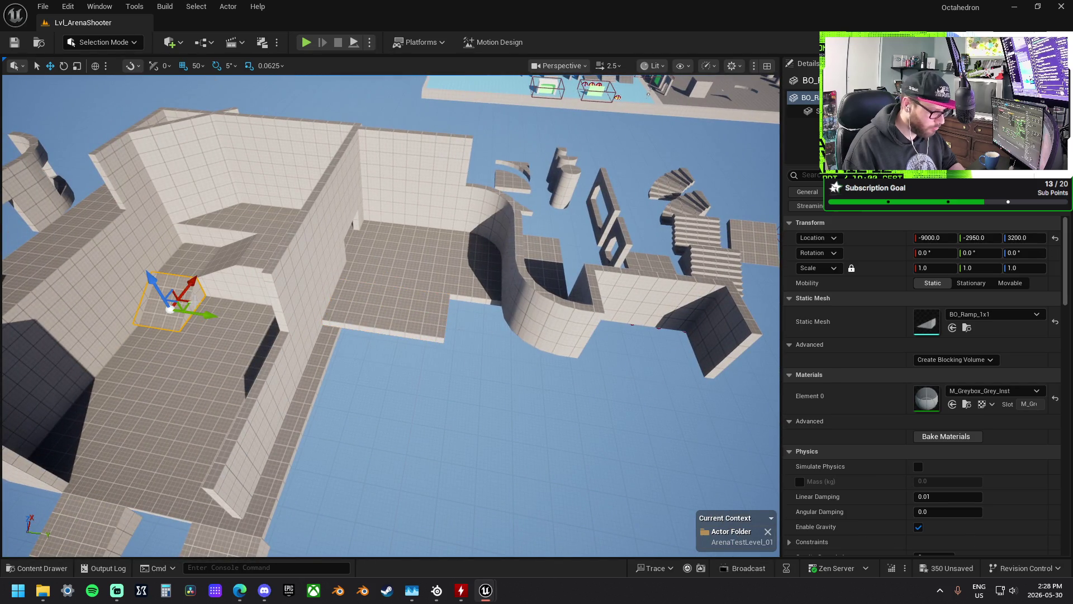
{"action": "mouse_move", "coordinate": [170, 308]}
{"action": "left_mouse_down"}
{"action": "mouse_move", "coordinate": [349, 316]}
{"action": "mouse_move", "coordinate": [361, 274]}
{"action": "mouse_move", "coordinate": [319, 262]}
{"action": "mouse_move", "coordinate": [333, 358]}
{"action": "mouse_move", "coordinate": [322, 341]}
{"action": "left_mouse_up"}
{"action": "key", "text": "e"}
{"action": "left_click_drag", "start_coordinate": [353, 258], "coordinate": [344, 260]}
{"action": "key", "text": "w"}
{"action": "left_click_drag", "start_coordinate": [366, 307], "coordinate": [376, 306]}
{"action": "key", "text": "f"}
{"action": "mouse_move", "coordinate": [440, 296]}
{"action": "left_mouse_down"}
{"action": "mouse_move", "coordinate": [492, 330]}
{"action": "mouse_move", "coordinate": [437, 318]}
{"action": "left_mouse_up"}
{"action": "left_click", "coordinate": [496, 330]}
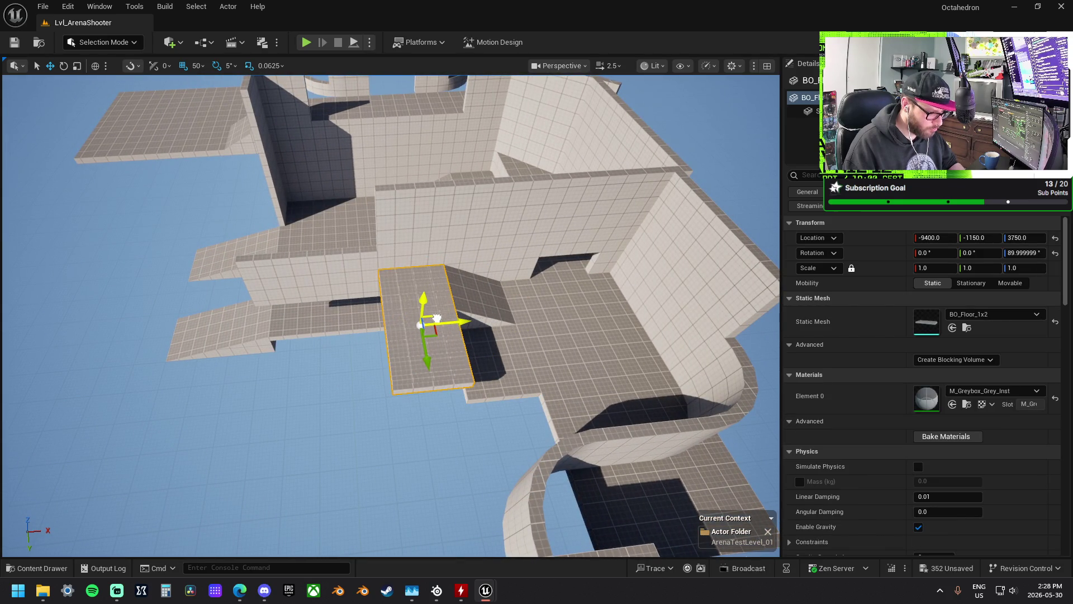
- Turn the BO_Floor_1x2 90° and move it to Y -1300, X -9650
{"action": "key", "text": "e"}
{"action": "mouse_move", "coordinate": [431, 340]}
{"action": "left_mouse_down"}
{"action": "mouse_move", "coordinate": [455, 268]}
{"action": "mouse_move", "coordinate": [412, 278]}
{"action": "left_mouse_up"}
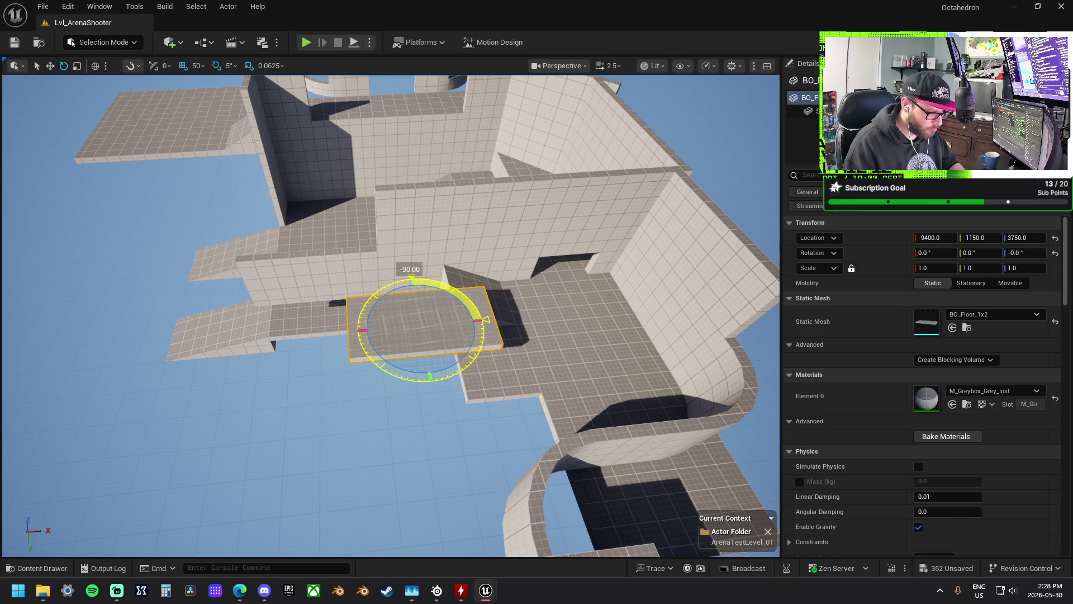
{"action": "key", "text": "w"}
{"action": "left_click_drag", "start_coordinate": [429, 362], "coordinate": [425, 334]}
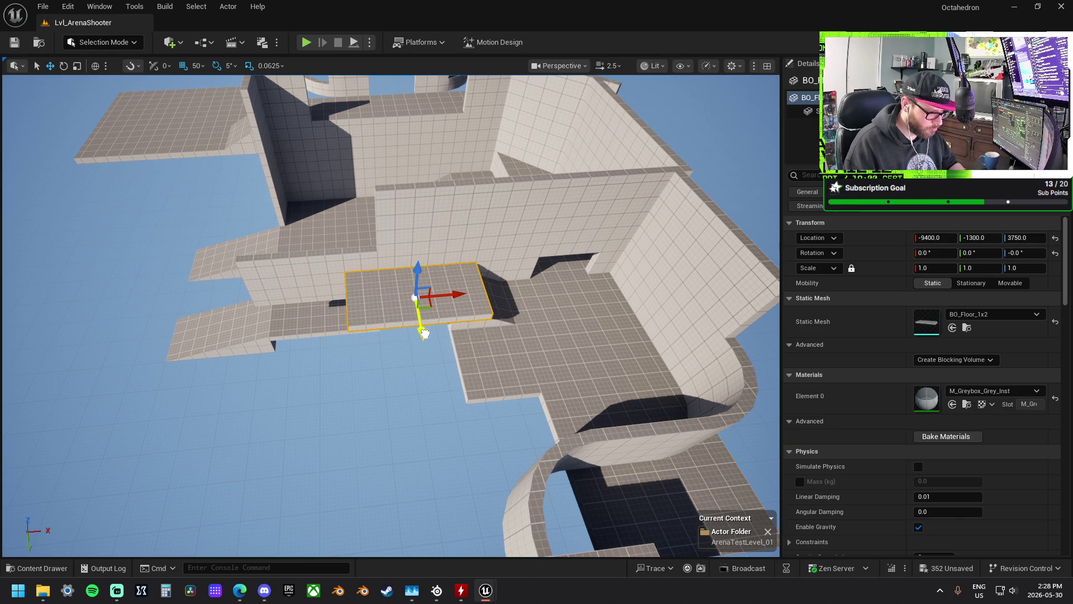
{"action": "left_click_drag", "start_coordinate": [453, 294], "coordinate": [421, 296]}
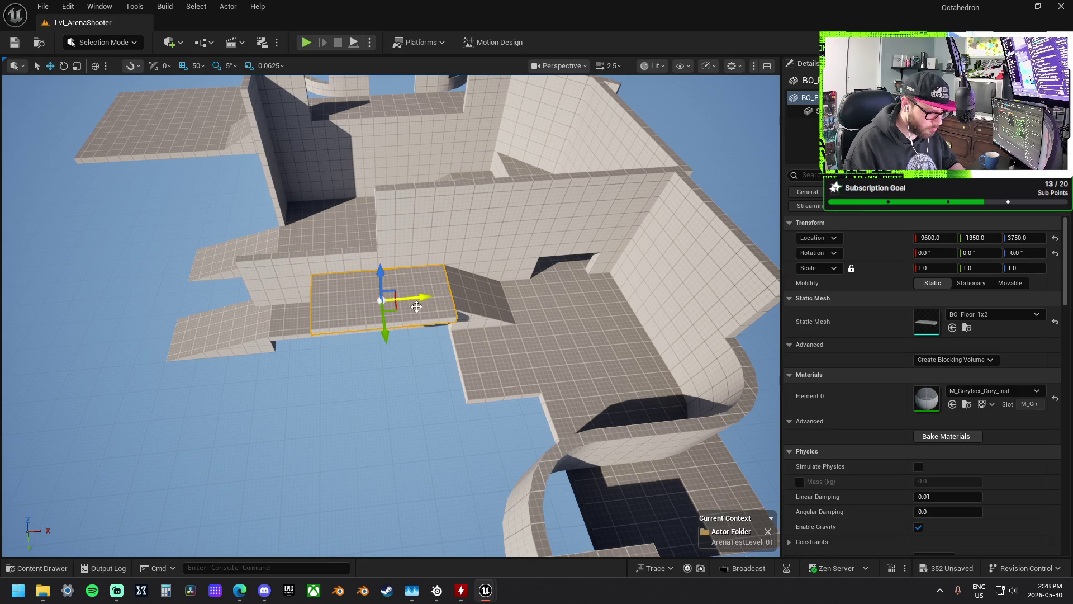
- Move the adjacent ramp to Y -1300 and X -9800, raising it to Z 3800
{"action": "left_click", "coordinate": [471, 330]}
{"action": "mouse_move", "coordinate": [490, 340]}
{"action": "left_mouse_down"}
{"action": "mouse_move", "coordinate": [497, 348]}
{"action": "mouse_move", "coordinate": [487, 340]}
{"action": "mouse_move", "coordinate": [463, 387]}
{"action": "mouse_move", "coordinate": [480, 364]}
{"action": "mouse_move", "coordinate": [426, 333]}
{"action": "left_mouse_up"}
{"action": "mouse_move", "coordinate": [530, 364]}
{"action": "left_mouse_down"}
{"action": "mouse_move", "coordinate": [370, 313]}
{"action": "mouse_move", "coordinate": [338, 310]}
{"action": "mouse_move", "coordinate": [325, 336]}
{"action": "left_mouse_up"}
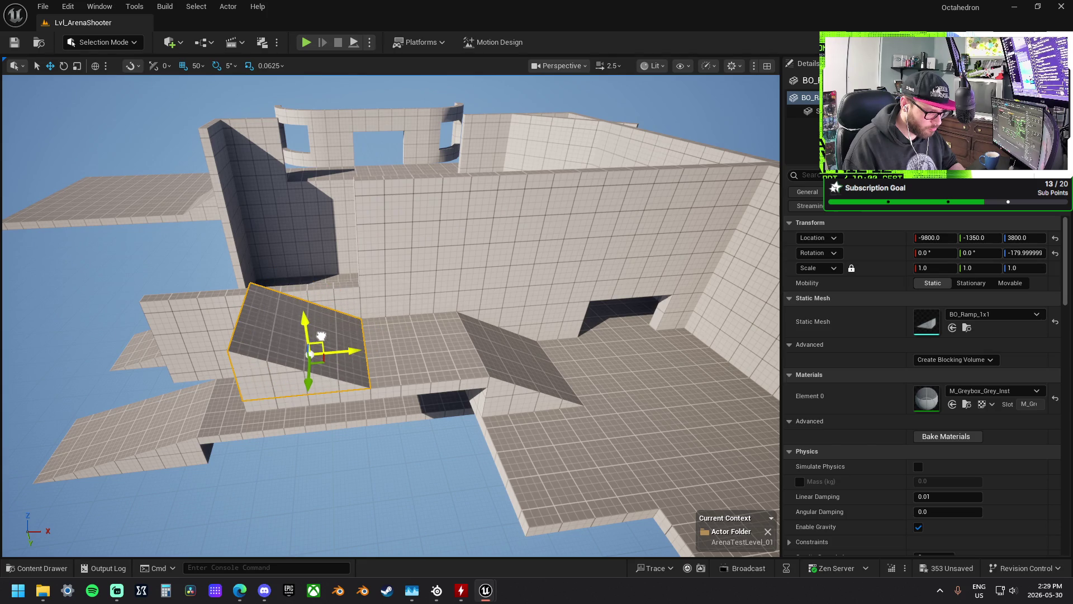
{"action": "left_click", "coordinate": [379, 346]}
{"action": "mouse_move", "coordinate": [379, 346]}
{"action": "left_mouse_down"}
{"action": "mouse_move", "coordinate": [341, 291]}
{"action": "mouse_move", "coordinate": [307, 334]}
{"action": "left_mouse_up"}
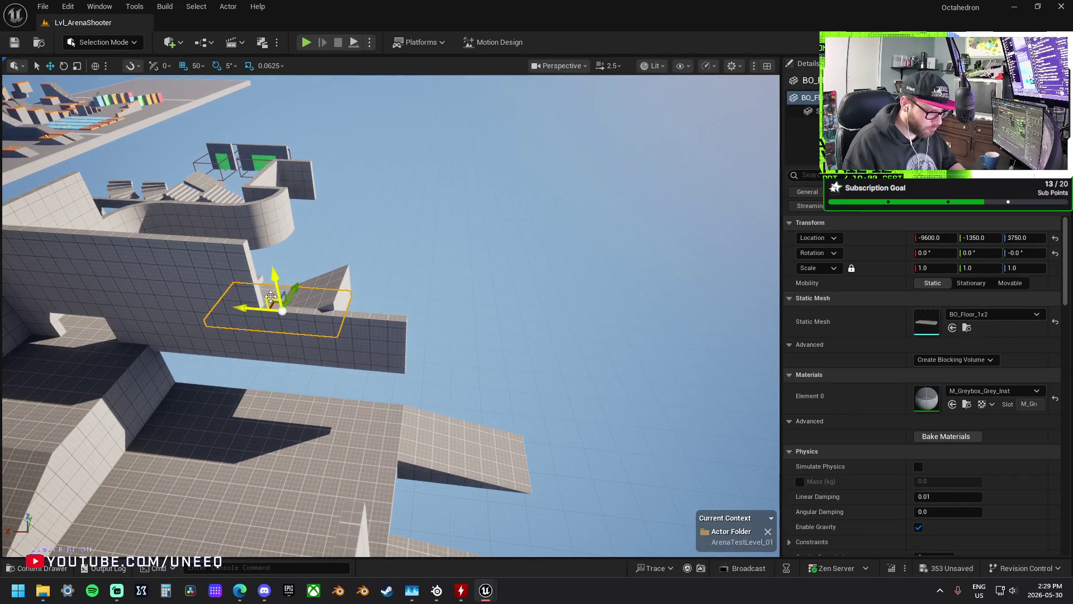
- Raise the floor piece to X -10400, Z 3900, and lift the wall beneath to Z 3950, X -9600
{"action": "left_click_drag", "start_coordinate": [270, 297], "coordinate": [402, 286]}
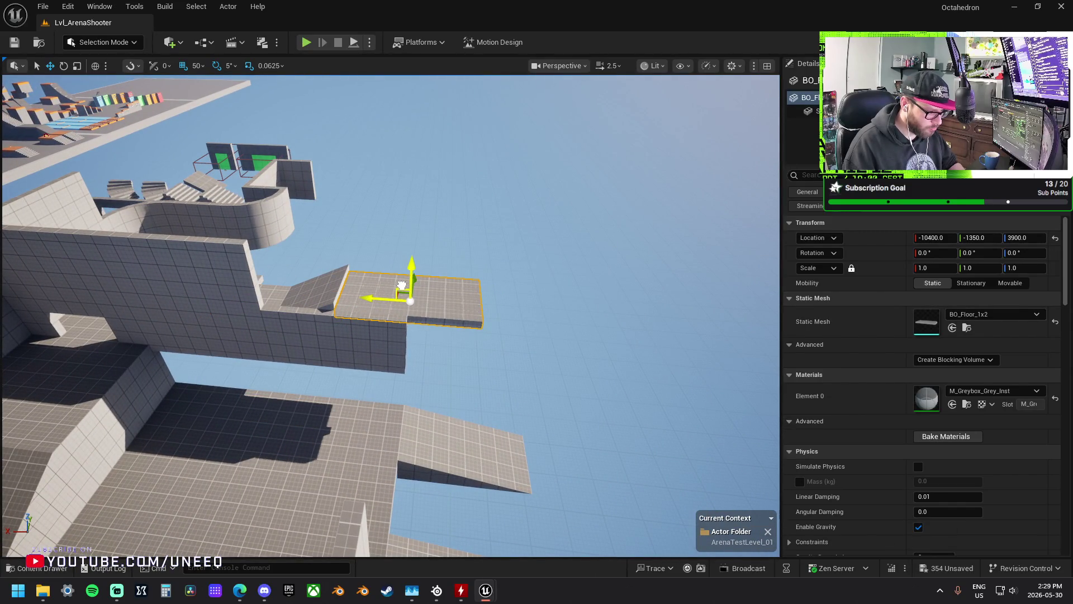
{"action": "left_click", "coordinate": [306, 335]}
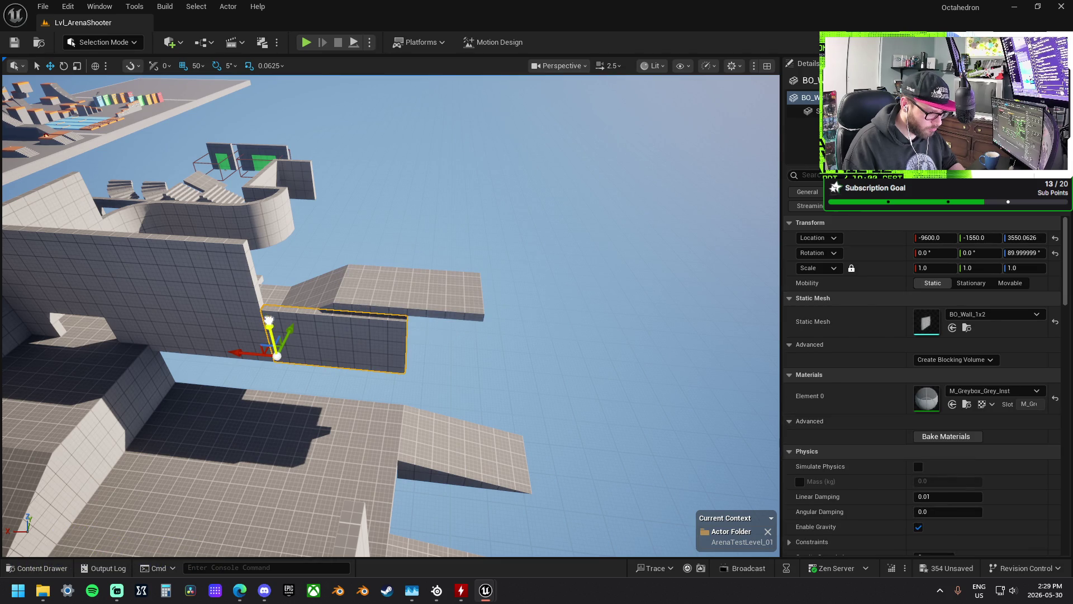
{"action": "left_click_drag", "start_coordinate": [269, 318], "coordinate": [313, 305]}
{"action": "left_click_drag", "start_coordinate": [468, 352], "coordinate": [665, 386]}
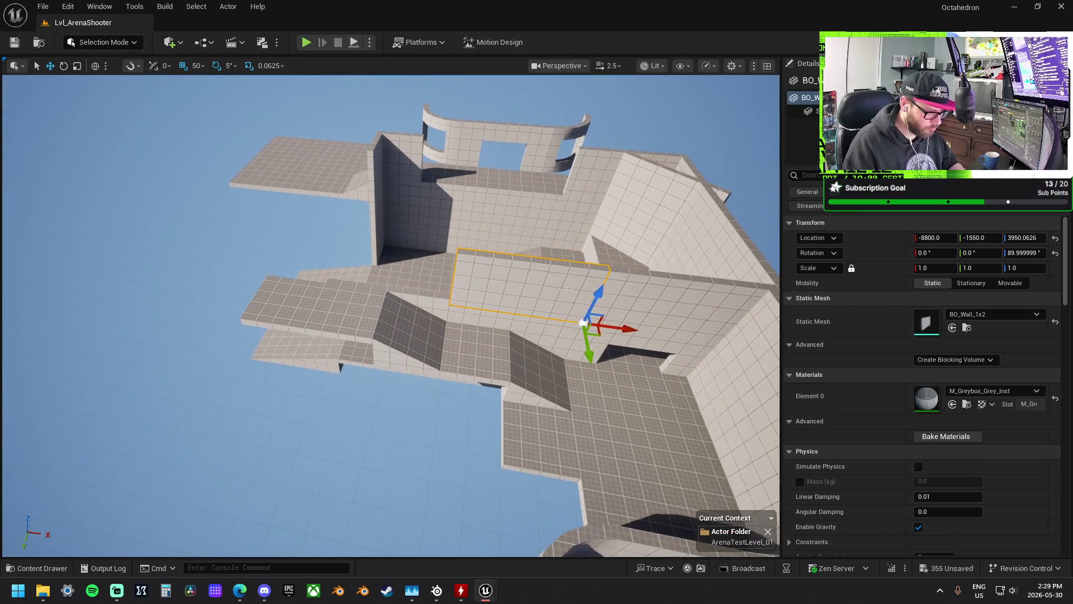
{"action": "left_click_drag", "start_coordinate": [628, 331], "coordinate": [487, 319]}
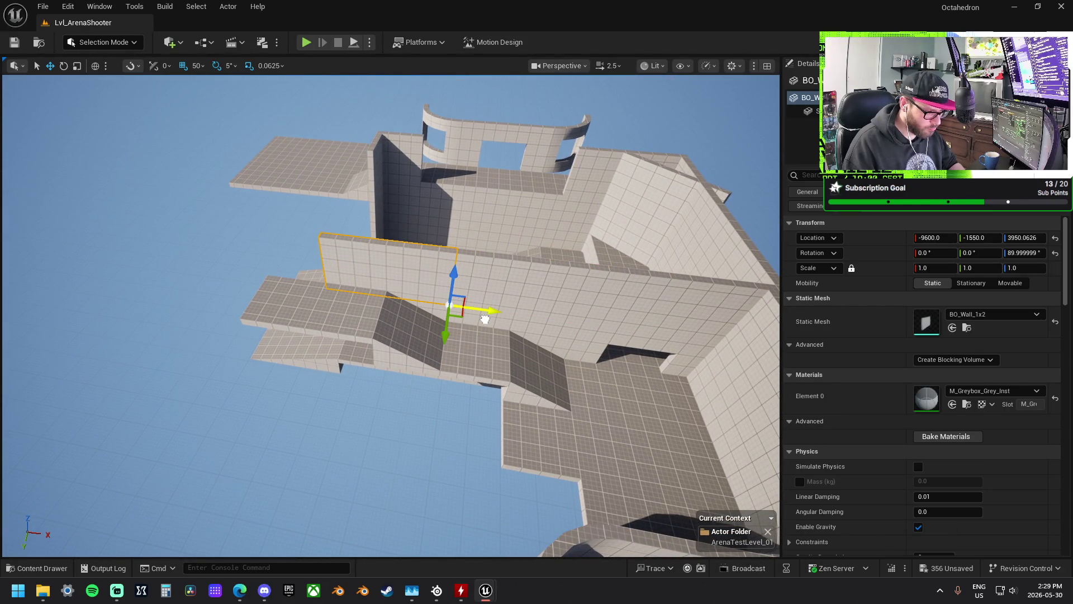
{"action": "mouse_move", "coordinate": [395, 311]}
{"action": "left_mouse_down"}
{"action": "mouse_move", "coordinate": [324, 322]}
{"action": "mouse_move", "coordinate": [235, 273]}
{"action": "left_mouse_up"}
- Nudge the curved window piece +50 in X and Y to -10600, -1400
{"action": "left_click", "coordinate": [254, 201]}
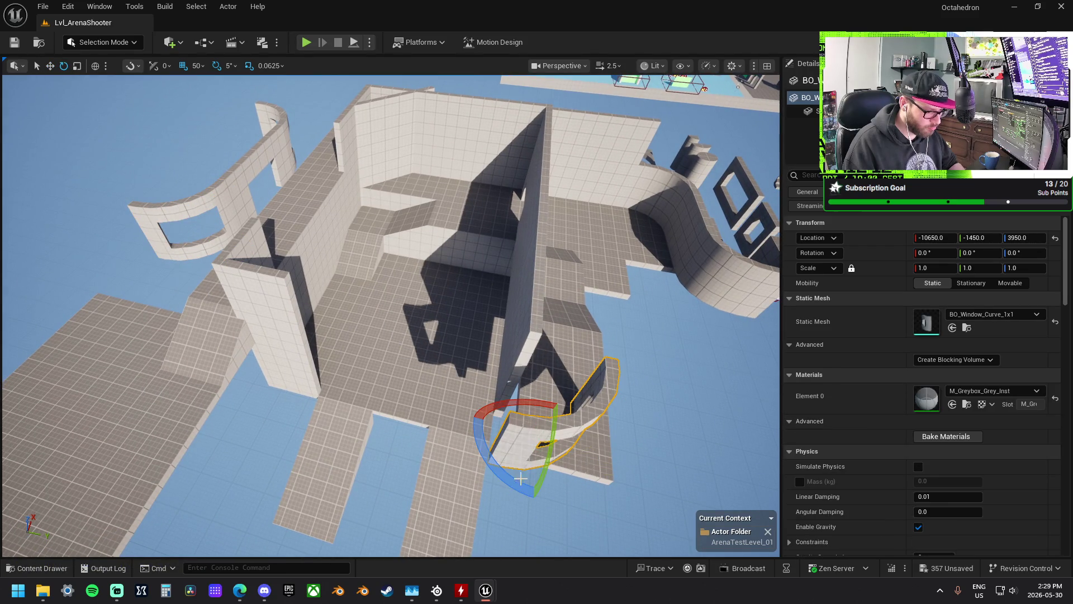
{"action": "left_click_drag", "start_coordinate": [477, 437], "coordinate": [476, 429]}
{"action": "mouse_move", "coordinate": [426, 364]}
{"action": "left_mouse_down"}
{"action": "mouse_move", "coordinate": [436, 358]}
{"action": "mouse_move", "coordinate": [369, 324]}
{"action": "mouse_move", "coordinate": [386, 310]}
{"action": "mouse_move", "coordinate": [369, 299]}
{"action": "mouse_move", "coordinate": [431, 336]}
{"action": "mouse_move", "coordinate": [397, 313]}
{"action": "mouse_move", "coordinate": [374, 259]}
{"action": "left_mouse_up"}
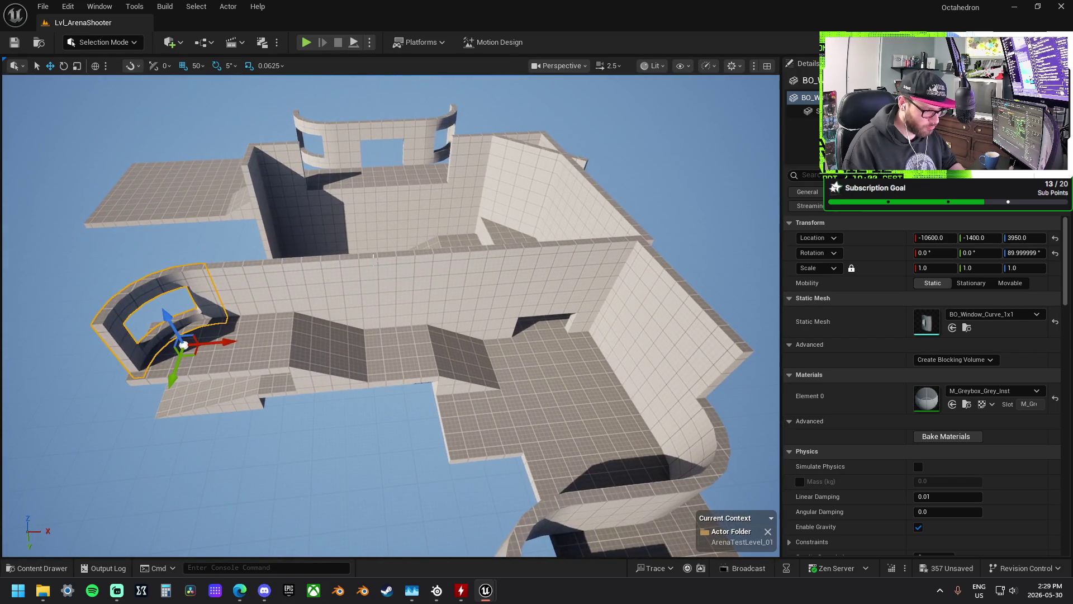
- Select the upper-level BO_Wall_1x2 and bring up its context menu
{"action": "left_click", "coordinate": [447, 285]}
{"action": "left_click_drag", "start_coordinate": [447, 285], "coordinate": [414, 268]}
{"action": "mouse_move", "coordinate": [484, 320]}
{"action": "left_mouse_down"}
{"action": "mouse_move", "coordinate": [470, 313]}
{"action": "mouse_move", "coordinate": [459, 329]}
{"action": "mouse_move", "coordinate": [483, 320]}
{"action": "left_mouse_up"}
{"action": "right_click", "coordinate": [234, 176]}
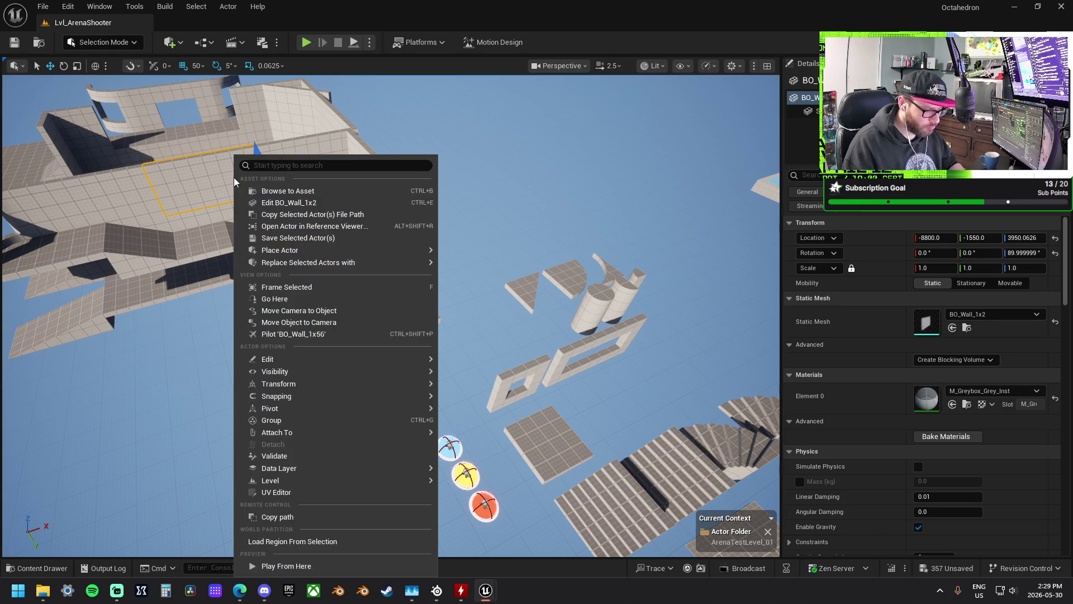
- Pick BO_Window_1x2 in the kit, then show Replace Selected Actors with on the upper 1x2 wall
{"action": "mouse_move", "coordinate": [313, 263]}
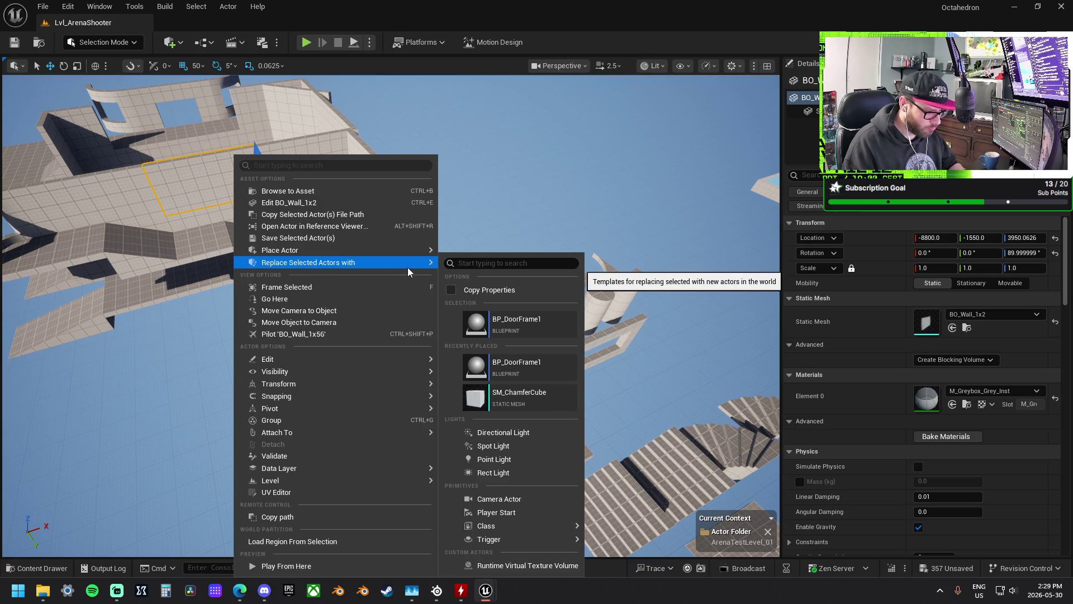
{"action": "left_click", "coordinate": [612, 334]}
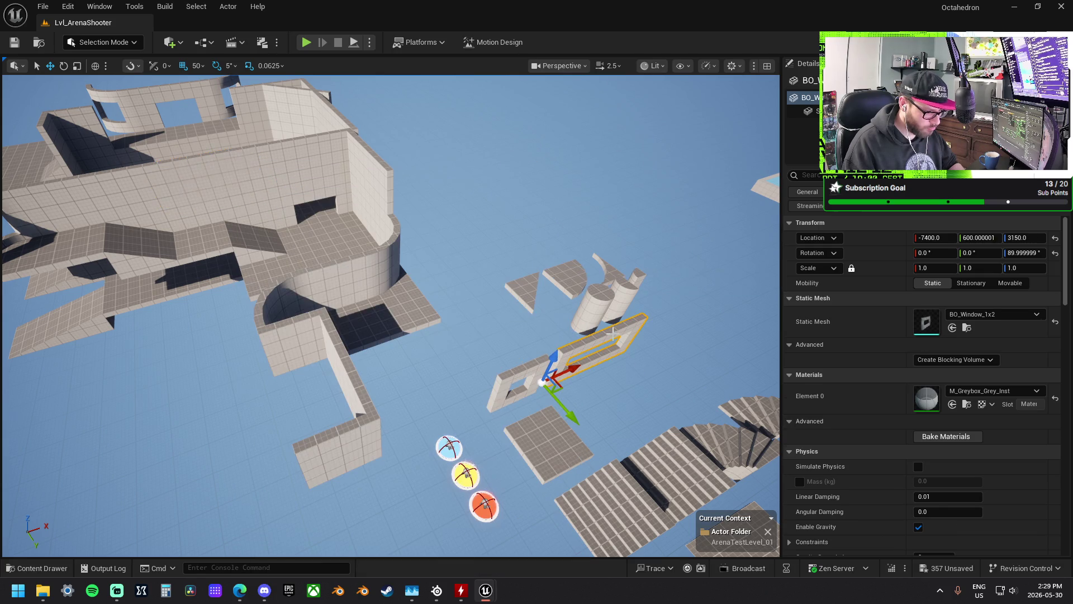
{"action": "right_click", "coordinate": [616, 334]}
{"action": "left_click", "coordinate": [495, 183]}
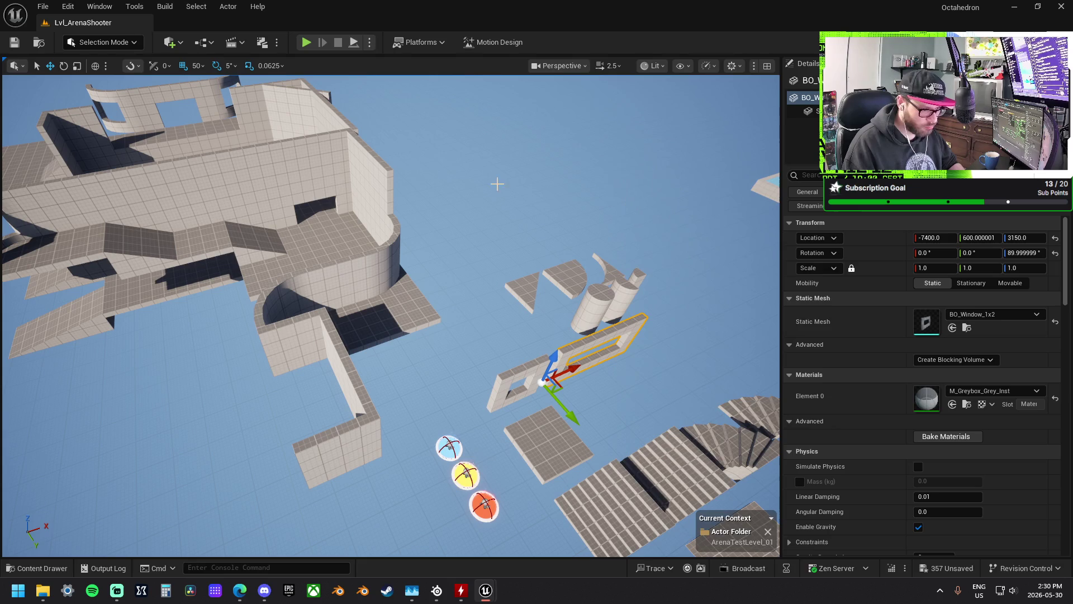
{"action": "left_click", "coordinate": [185, 183]}
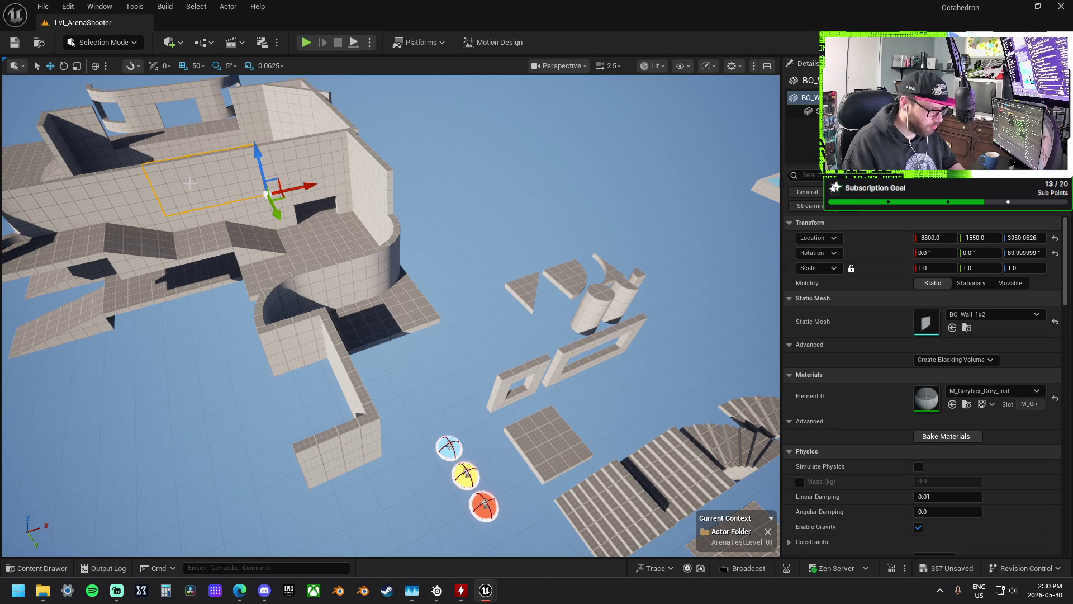
{"action": "scroll", "coordinate": [191, 183], "scroll_direction": "up", "scroll_amount": 3}
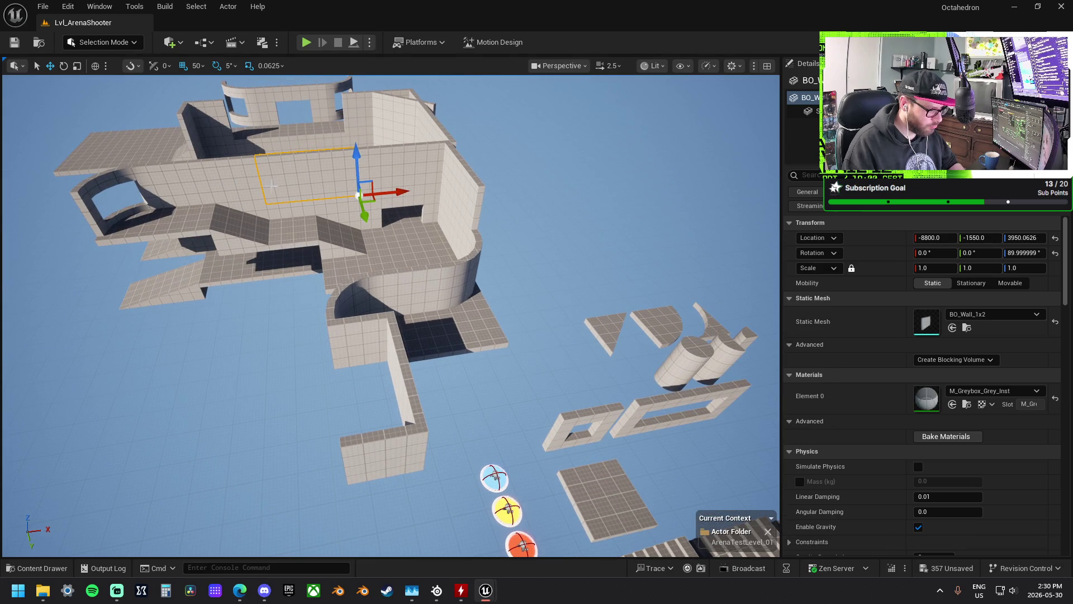
{"action": "right_click", "coordinate": [301, 187]}
{"action": "mouse_move", "coordinate": [383, 263]}
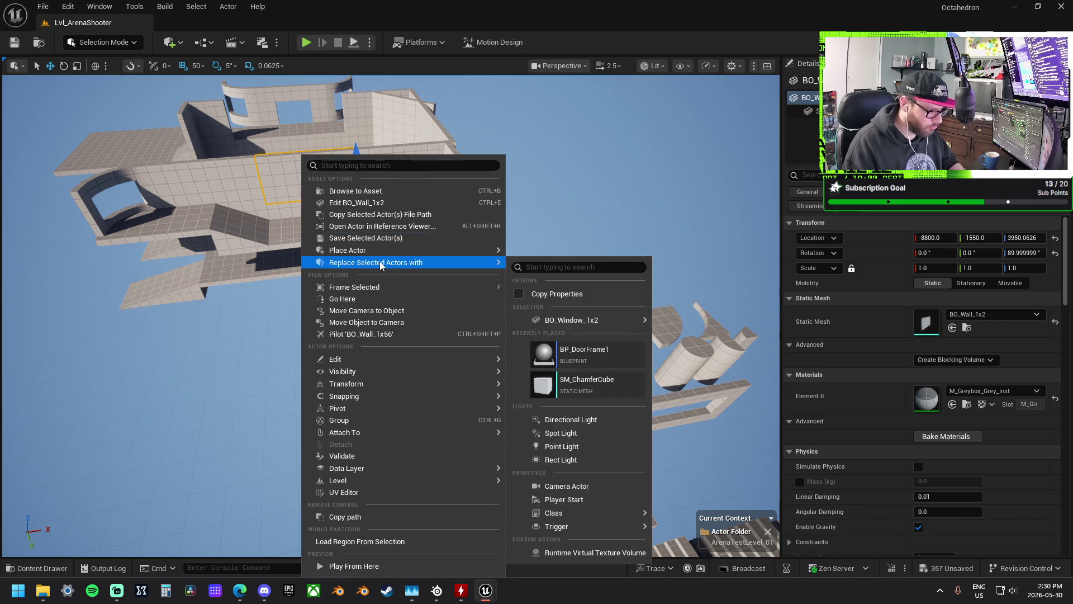
{"action": "mouse_move", "coordinate": [589, 325]}
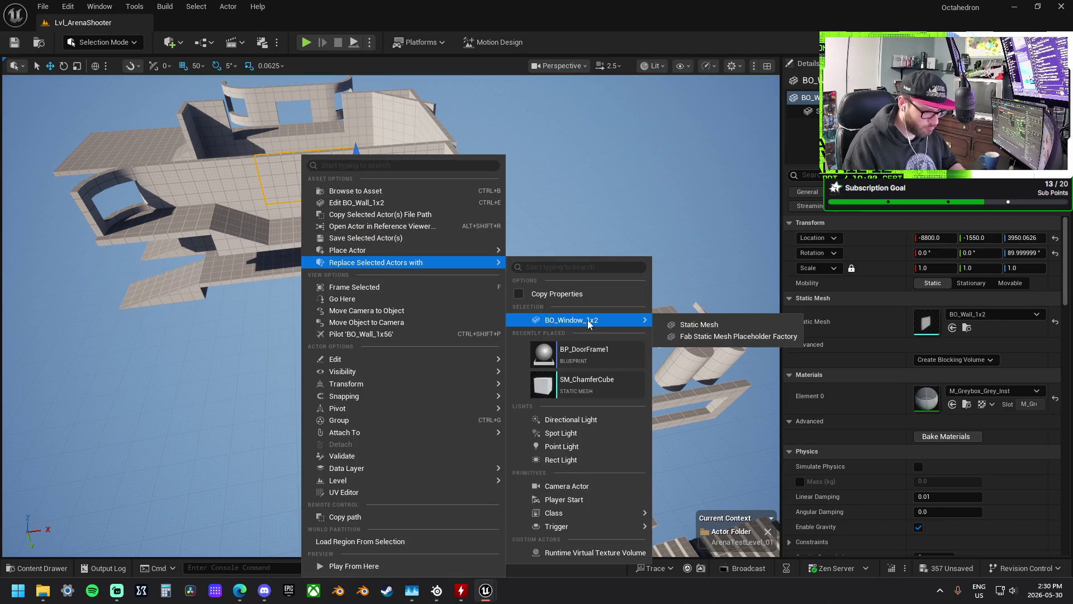
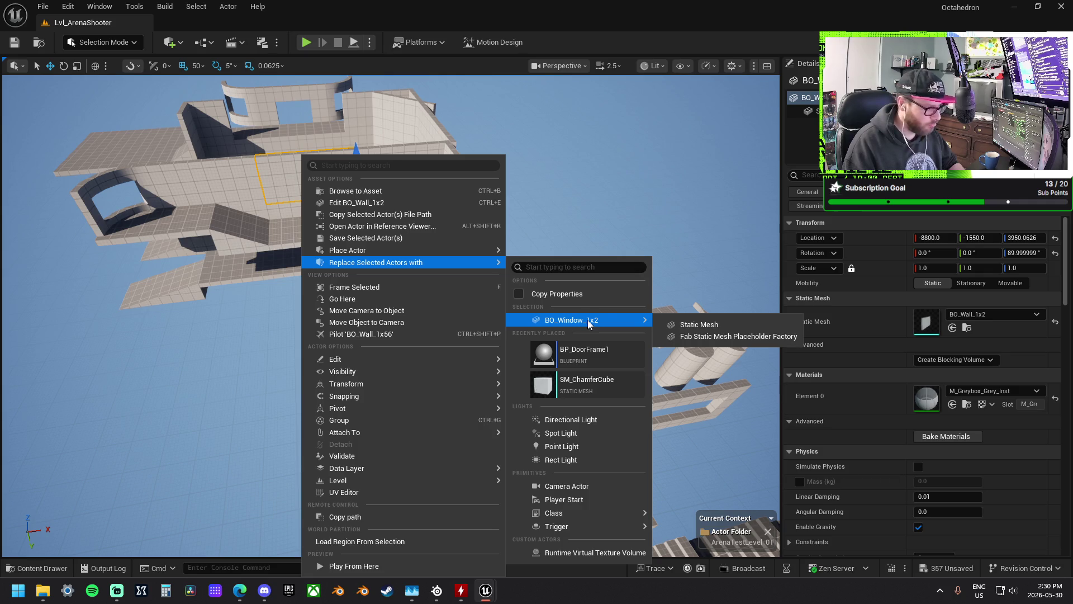
- Replace the plain upper wall with the BO_Window_1x2 static mesh and rotate it -90°
{"action": "left_click", "coordinate": [683, 324]}
{"action": "left_click_drag", "start_coordinate": [464, 254], "coordinate": [463, 253]}
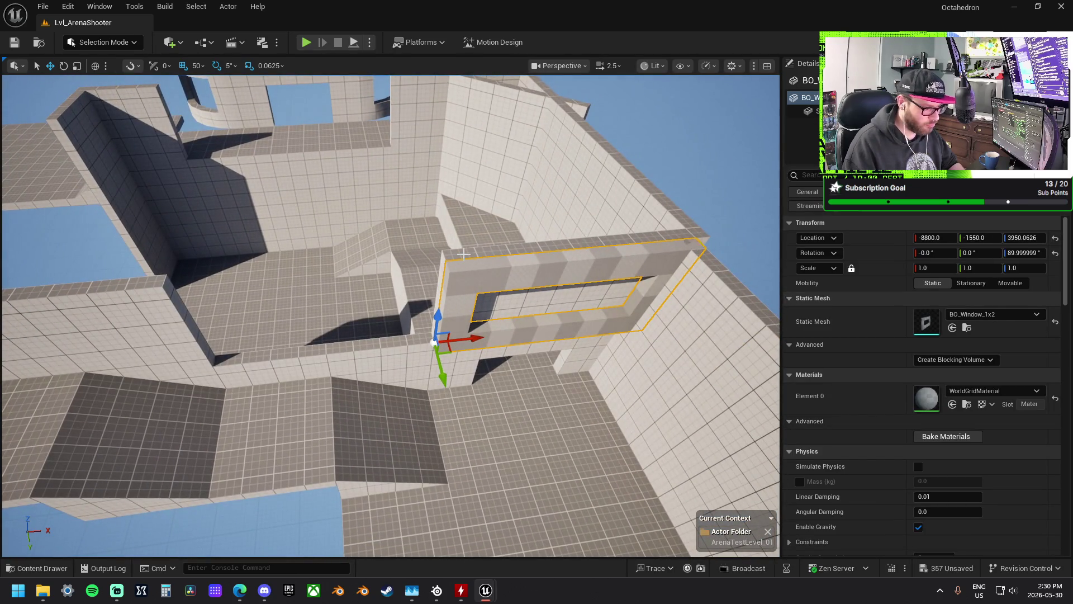
{"action": "key", "text": "ctrl+z"}
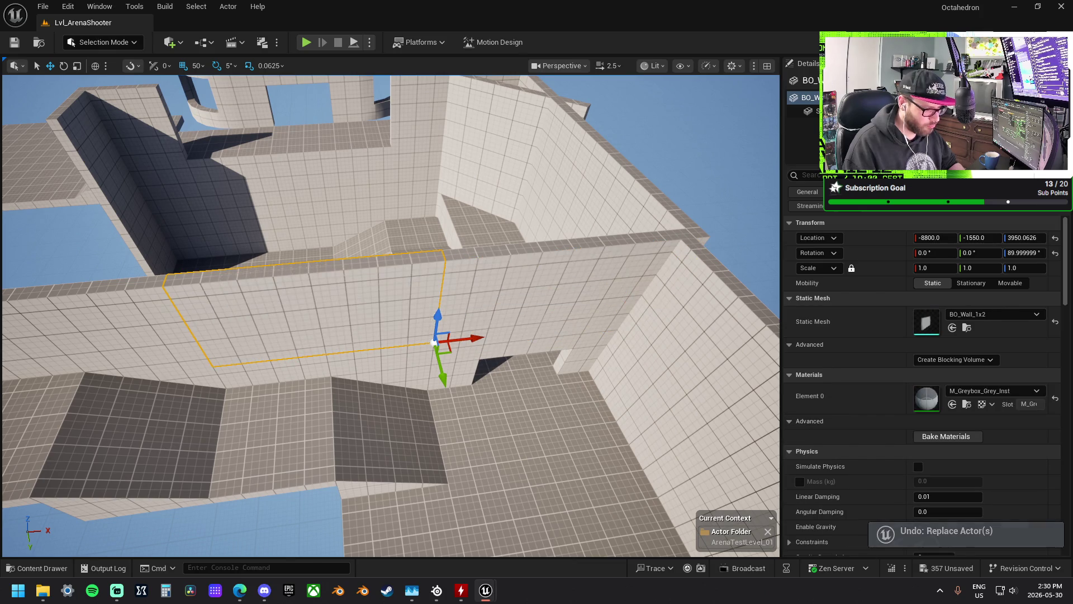
{"action": "right_click", "coordinate": [410, 279]}
{"action": "mouse_move", "coordinate": [461, 267]}
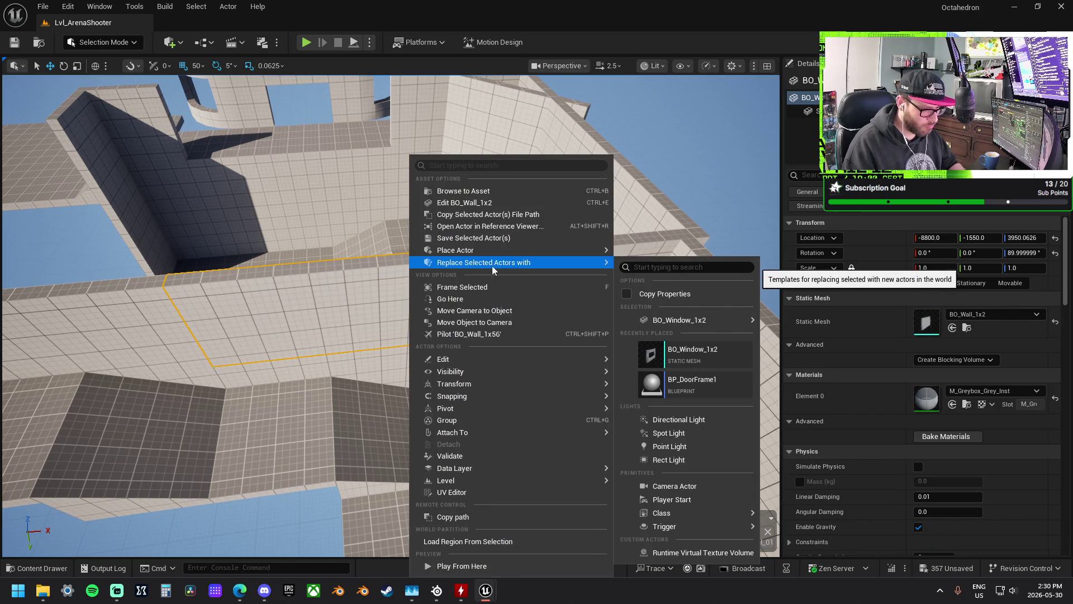
{"action": "left_click", "coordinate": [693, 352]}
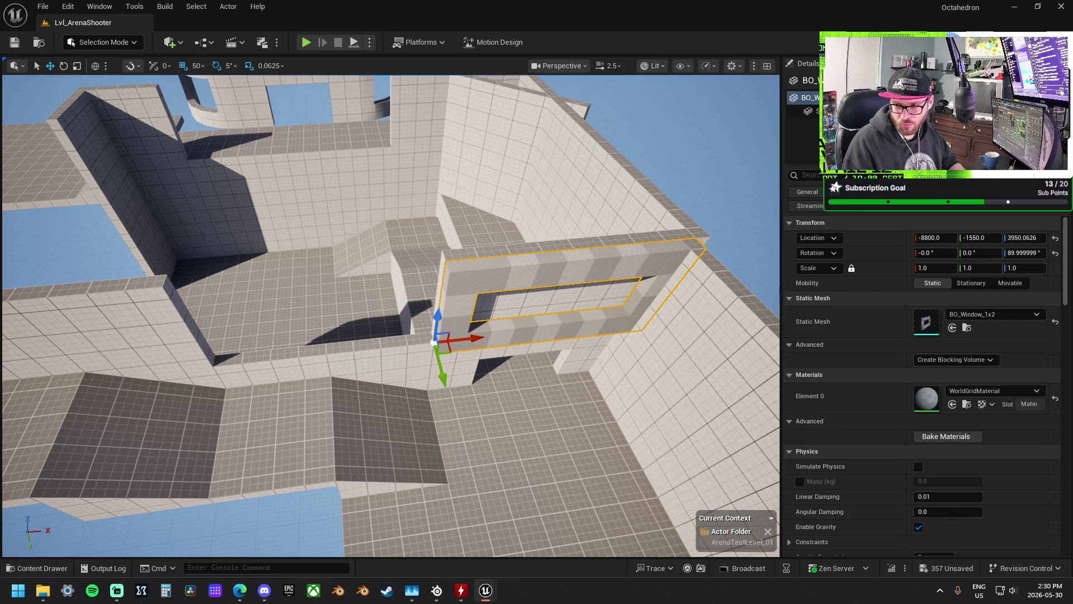
{"action": "key", "text": "e"}
{"action": "mouse_move", "coordinate": [391, 357]}
{"action": "left_mouse_down"}
{"action": "mouse_move", "coordinate": [495, 330]}
{"action": "mouse_move", "coordinate": [372, 330]}
{"action": "left_mouse_up"}
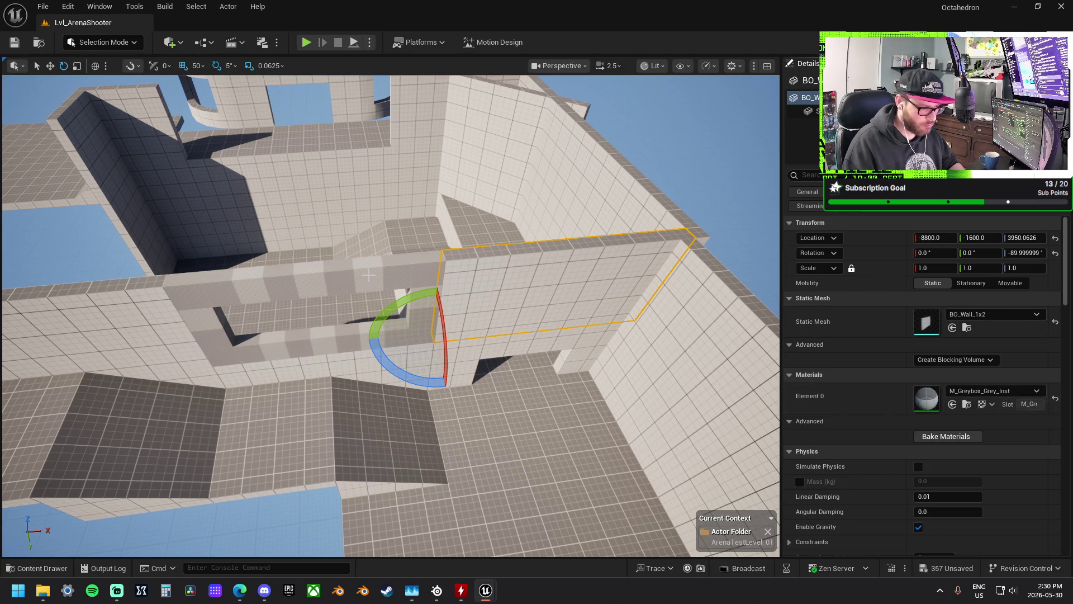
{"action": "key", "text": "ctrl+z"}
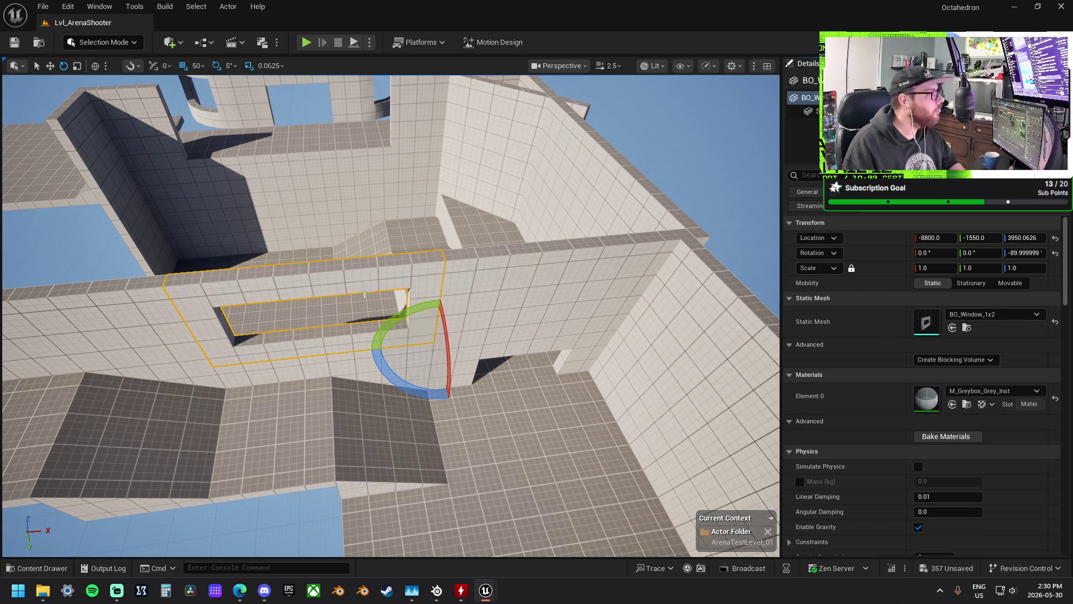
{"action": "scroll", "coordinate": [362, 261], "scroll_direction": "down", "scroll_amount": 3}
- Inspect the BO_Floor_1x2 piece and the rounded floor corner at the curved end
{"action": "mouse_move", "coordinate": [362, 261]}
{"action": "left_mouse_down"}
{"action": "mouse_move", "coordinate": [349, 229]}
{"action": "mouse_move", "coordinate": [389, 329]}
{"action": "left_mouse_up"}
{"action": "left_click", "coordinate": [413, 390]}
{"action": "mouse_move", "coordinate": [413, 390]}
{"action": "left_mouse_down"}
{"action": "mouse_move", "coordinate": [402, 366]}
{"action": "mouse_move", "coordinate": [425, 344]}
{"action": "mouse_move", "coordinate": [391, 313]}
{"action": "mouse_move", "coordinate": [335, 301]}
{"action": "mouse_move", "coordinate": [346, 300]}
{"action": "left_mouse_up"}
{"action": "left_click", "coordinate": [390, 174]}
{"action": "key", "text": "w"}
{"action": "left_click_drag", "start_coordinate": [389, 174], "coordinate": [580, 236]}
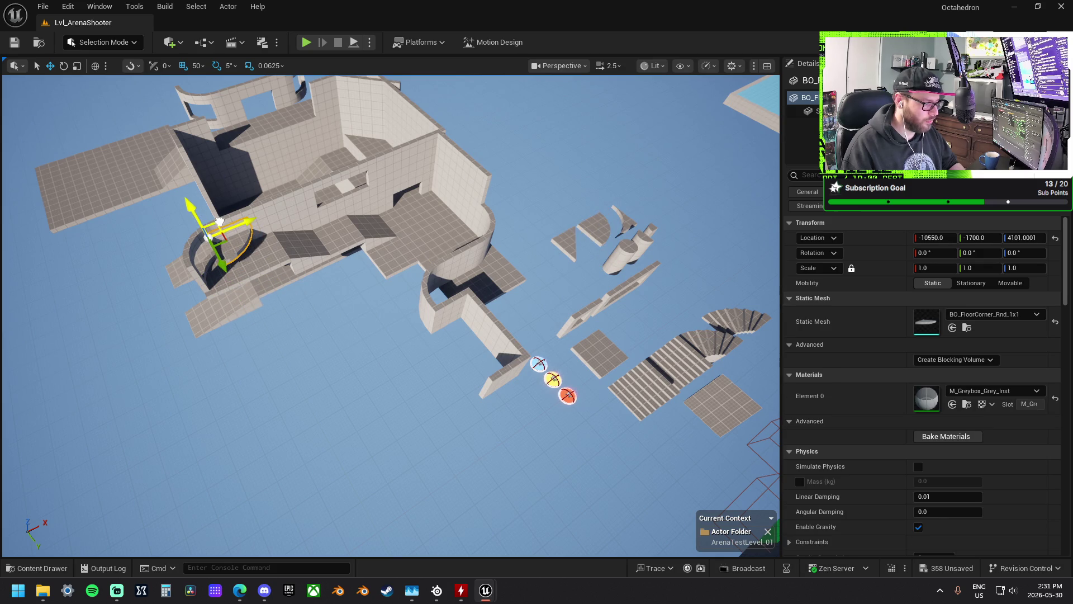
{"action": "key", "text": "e"}
{"action": "key", "text": "f"}
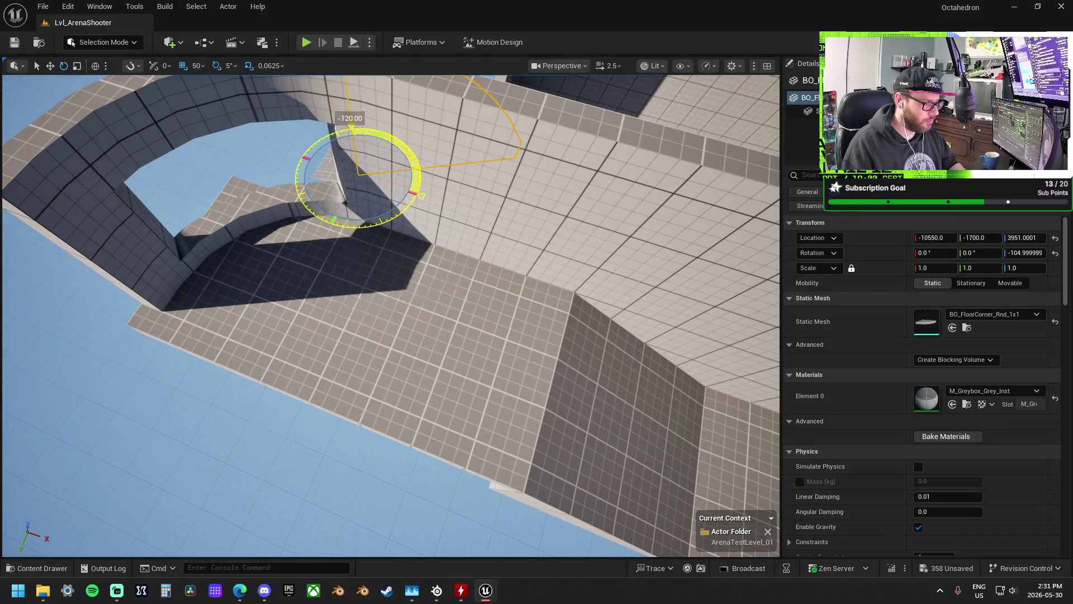
{"action": "left_click_drag", "start_coordinate": [391, 280], "coordinate": [470, 246]}
{"action": "mouse_move", "coordinate": [533, 225]}
{"action": "left_mouse_down"}
{"action": "mouse_move", "coordinate": [549, 237]}
{"action": "mouse_move", "coordinate": [547, 255]}
{"action": "mouse_move", "coordinate": [403, 381]}
{"action": "mouse_move", "coordinate": [420, 349]}
{"action": "mouse_move", "coordinate": [401, 329]}
{"action": "mouse_move", "coordinate": [262, 349]}
{"action": "mouse_move", "coordinate": [401, 328]}
{"action": "left_mouse_up"}
{"action": "key", "text": "w"}
- Delete the BO_Floor_1x2 floor piece, then undo the deletion
{"action": "left_click", "coordinate": [400, 329]}
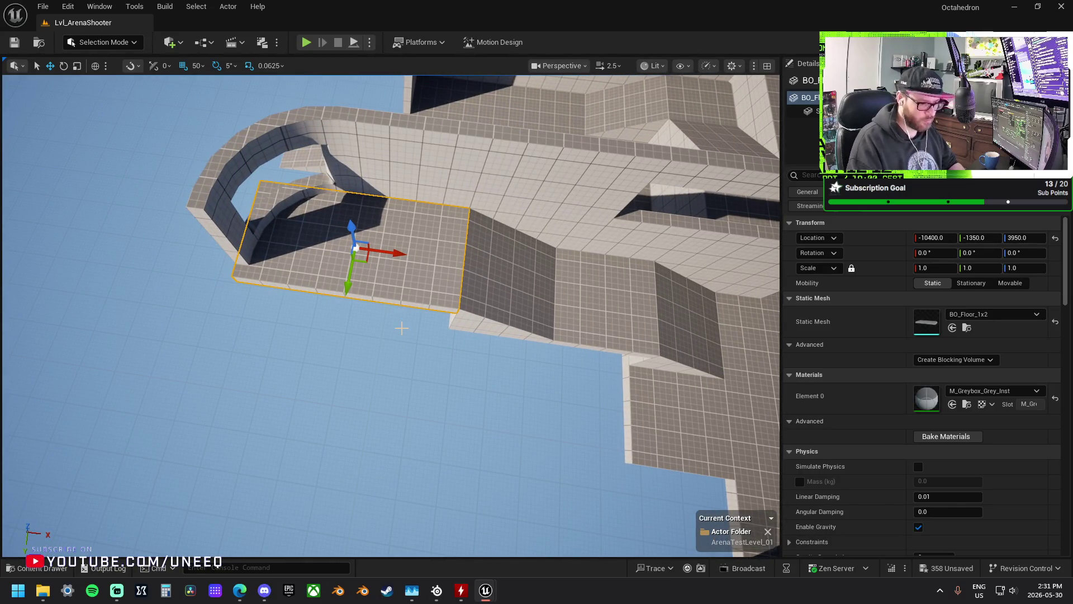
{"action": "key", "text": "Delete"}
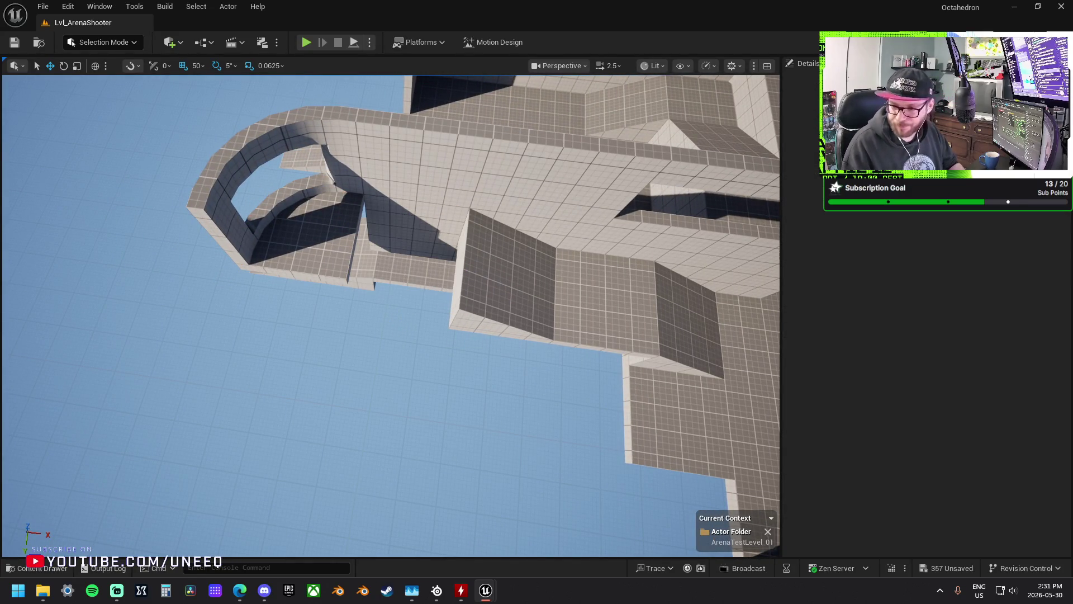
{"action": "left_click_drag", "start_coordinate": [431, 282], "coordinate": [378, 233]}
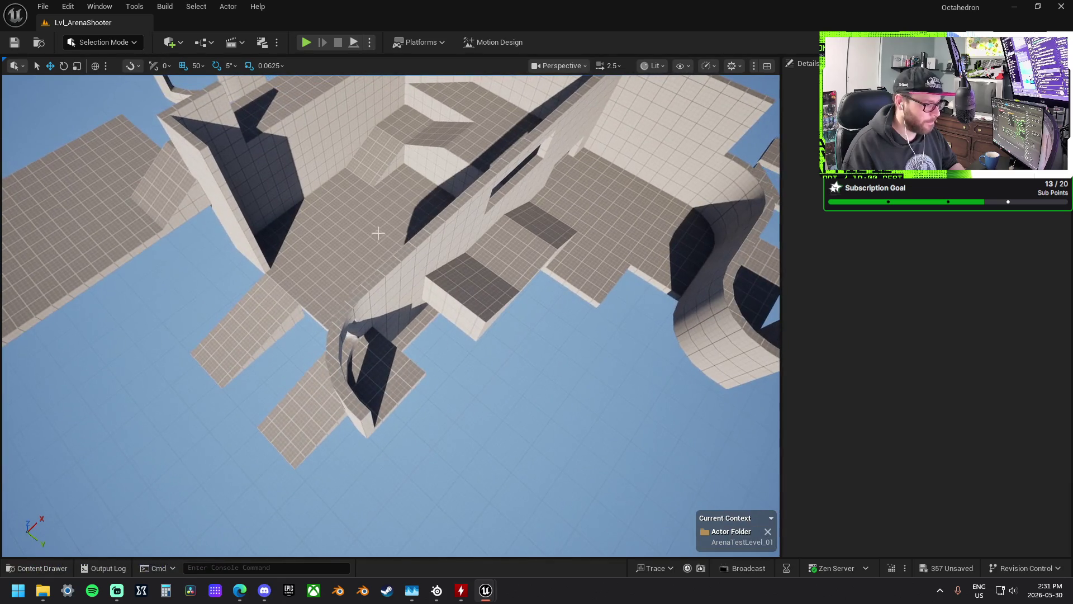
{"action": "key", "text": "ctrl+z"}
{"action": "mouse_move", "coordinate": [599, 238]}
{"action": "left_mouse_down"}
{"action": "mouse_move", "coordinate": [521, 244]}
{"action": "mouse_move", "coordinate": [297, 429]}
{"action": "mouse_move", "coordinate": [242, 428]}
{"action": "mouse_move", "coordinate": [182, 330]}
{"action": "left_mouse_up"}
- Shift the square floor tile to X -10200 and the curved floor corner to Y -1150
{"action": "left_click", "coordinate": [511, 249]}
{"action": "key", "text": "f"}
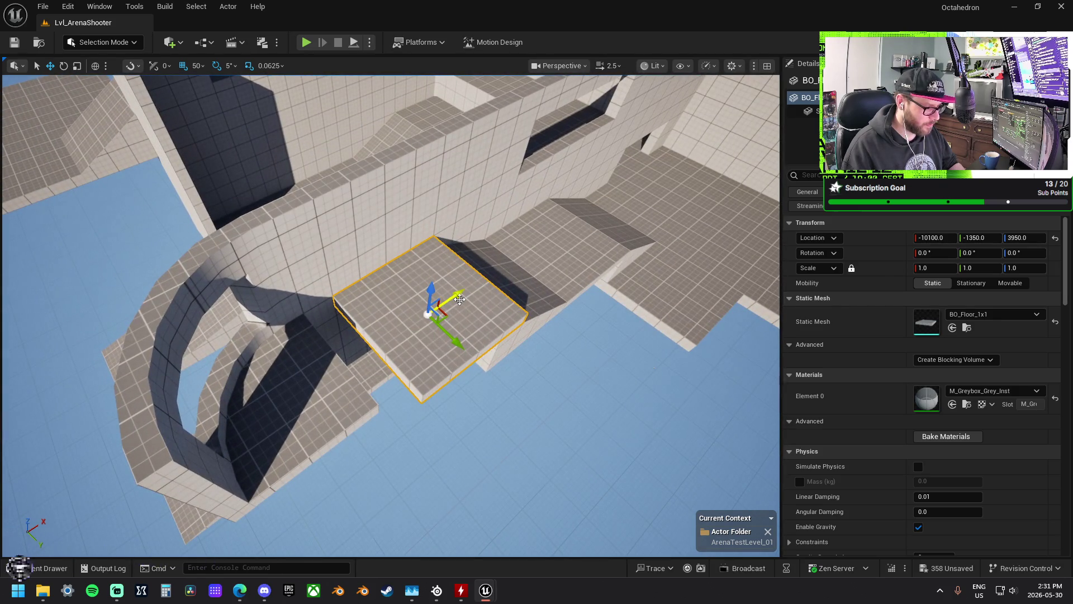
{"action": "left_click_drag", "start_coordinate": [460, 299], "coordinate": [431, 314]}
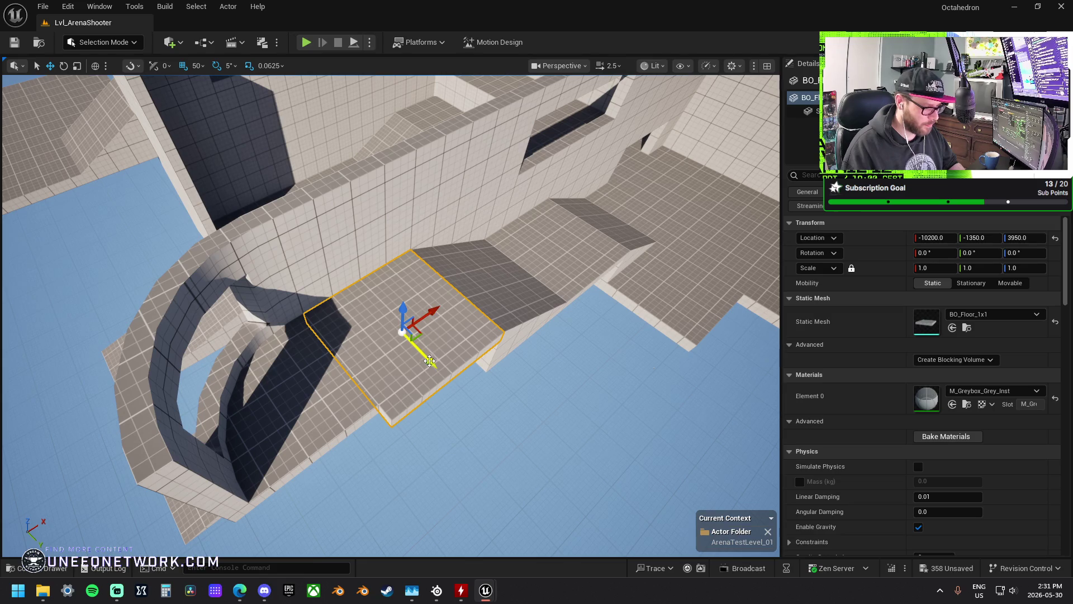
{"action": "left_click", "coordinate": [307, 399]}
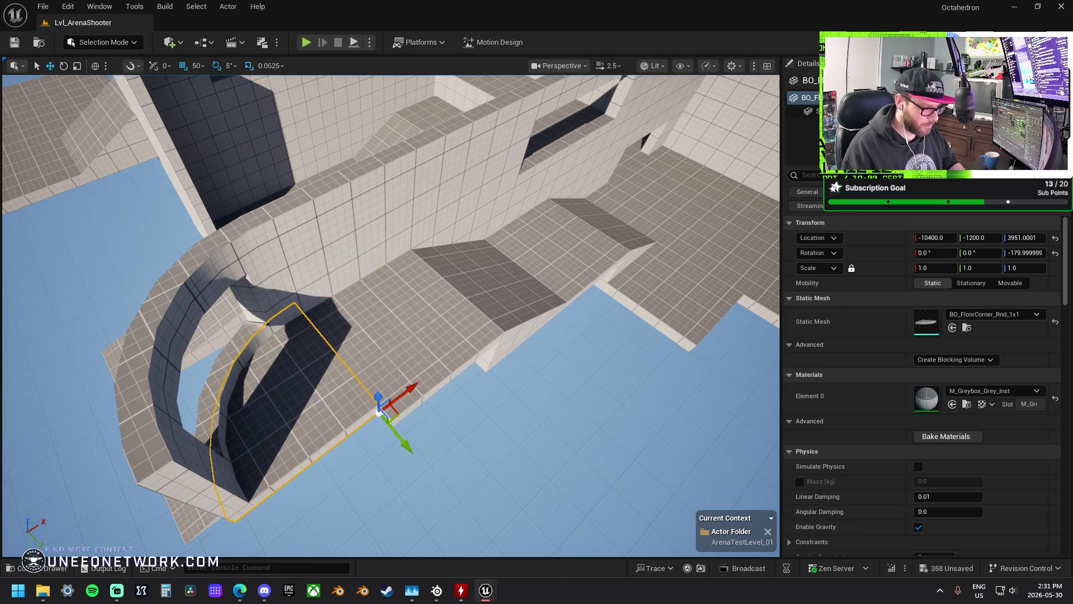
{"action": "key", "text": "f"}
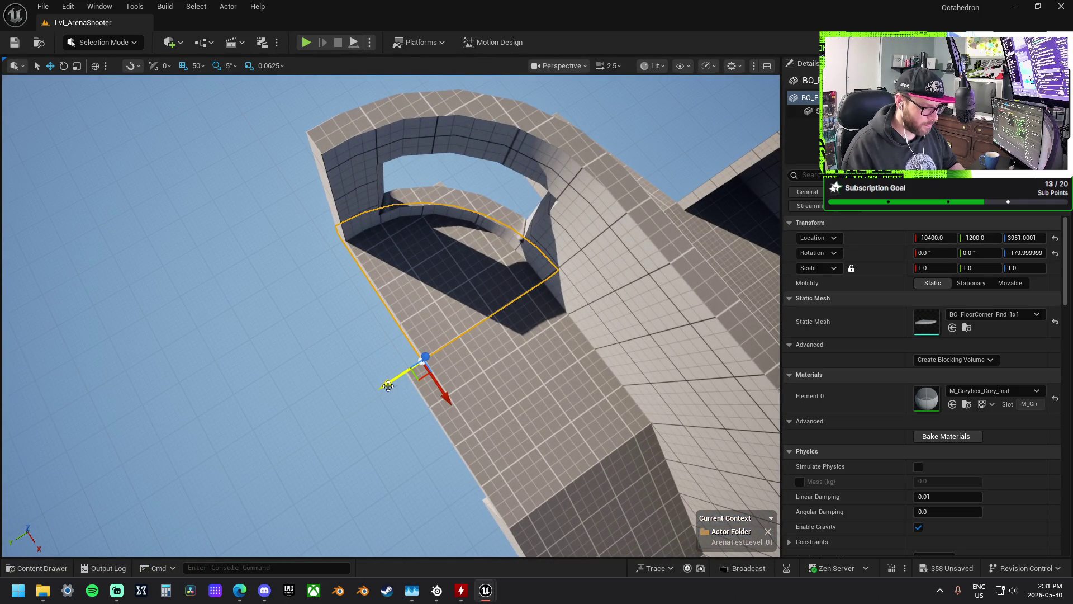
{"action": "left_click_drag", "start_coordinate": [388, 385], "coordinate": [370, 390]}
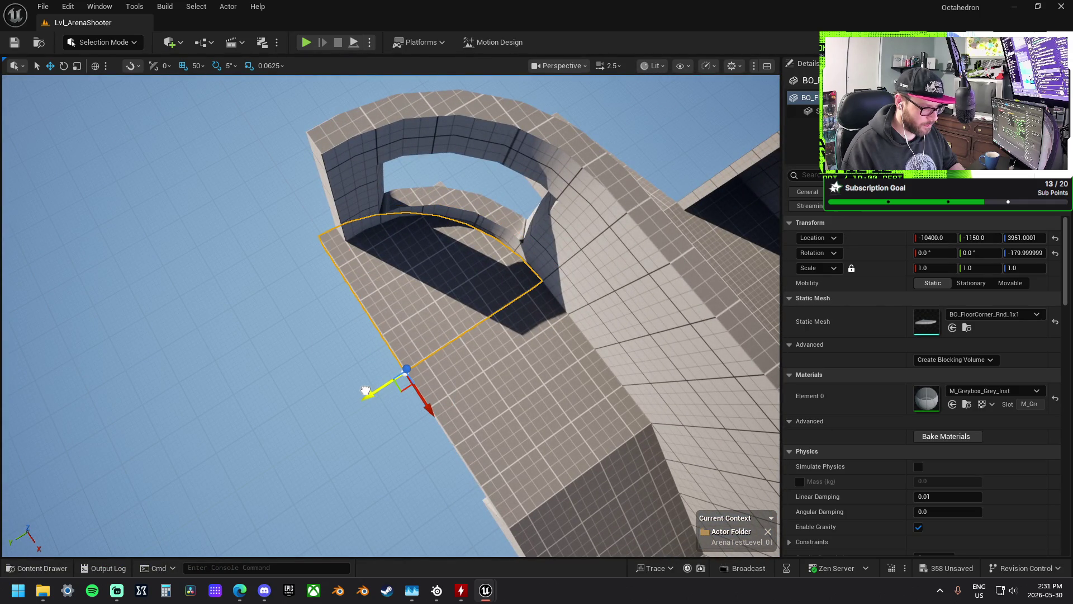
- Nudge the curved window wall along X, then select the floor corner with its adjacent tile
{"action": "left_click", "coordinate": [364, 197]}
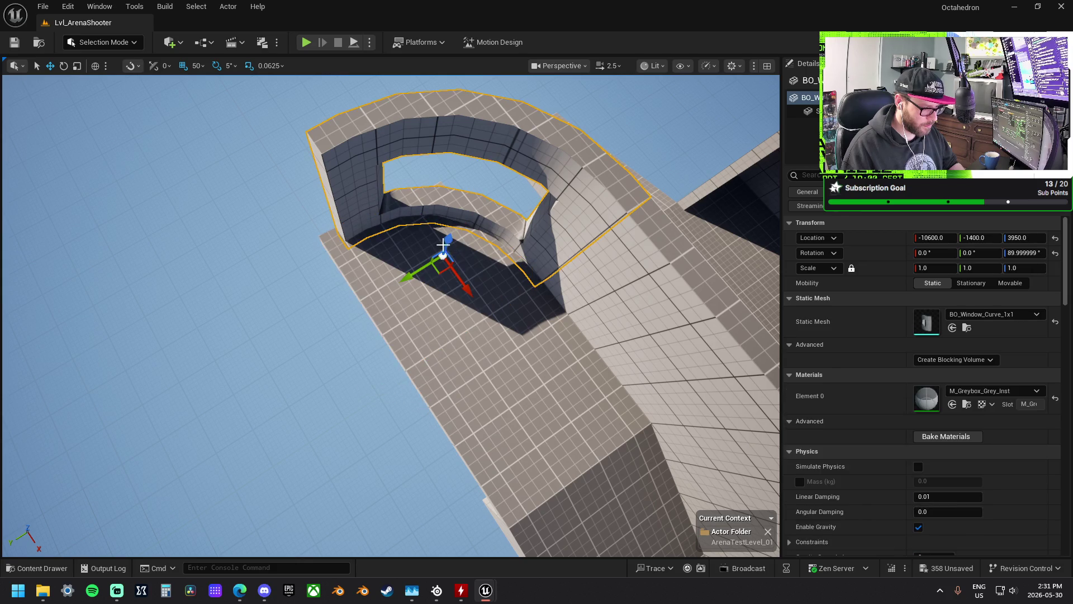
{"action": "mouse_move", "coordinate": [467, 288]}
{"action": "left_mouse_down"}
{"action": "mouse_move", "coordinate": [449, 273]}
{"action": "mouse_move", "coordinate": [468, 288]}
{"action": "left_mouse_up"}
{"action": "left_click", "coordinate": [423, 314]}
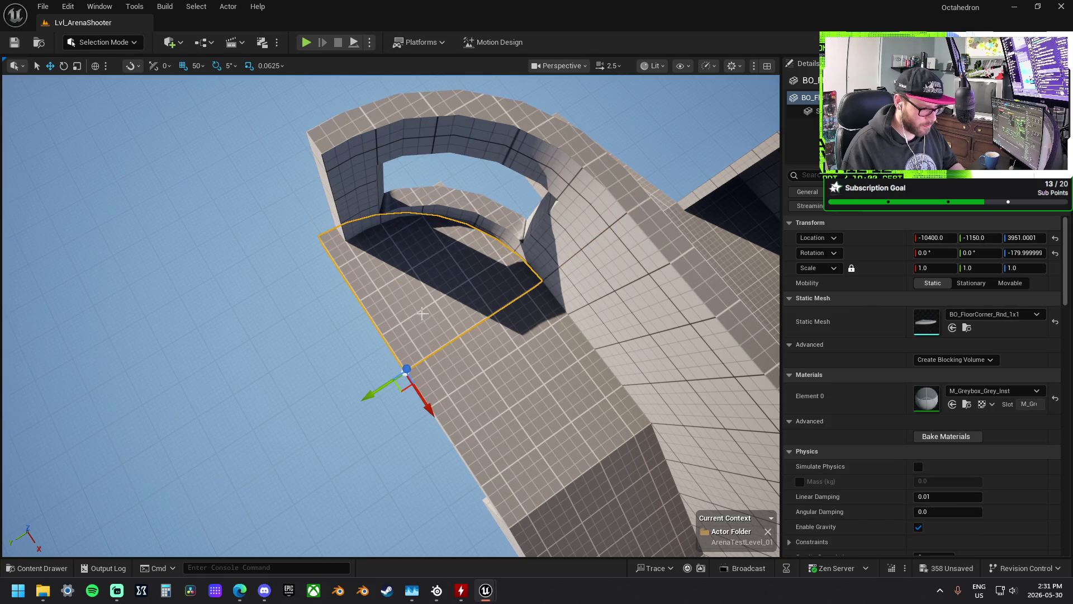
{"action": "left_click", "coordinate": [515, 392], "text": "ctrl"}
- Slide the selected row of floor pieces along Y
{"action": "key", "text": "f"}
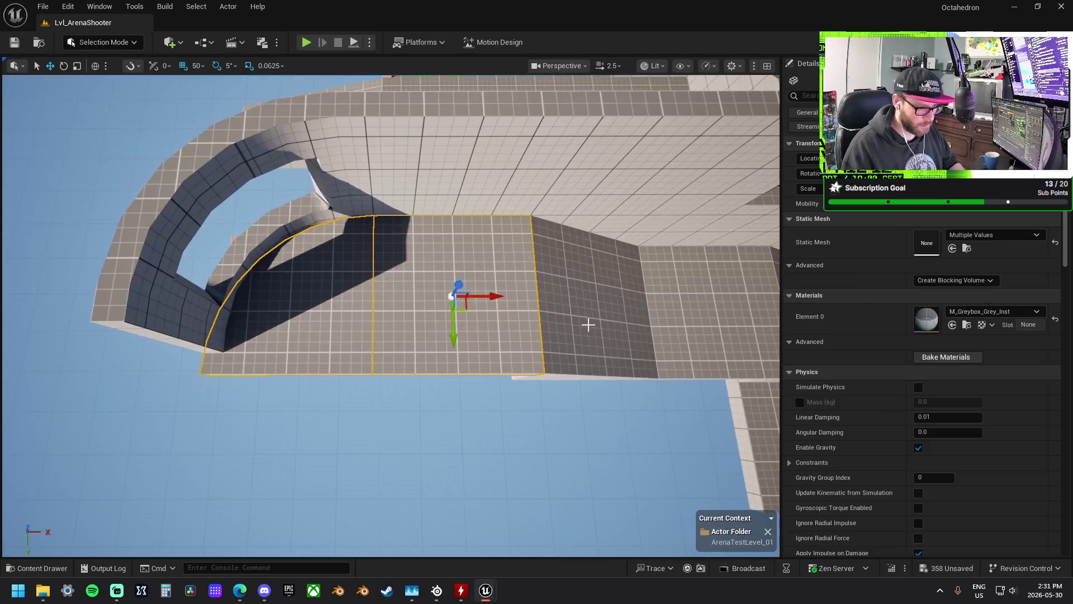
{"action": "left_click", "coordinate": [696, 308], "text": "ctrl"}
{"action": "key", "text": "f"}
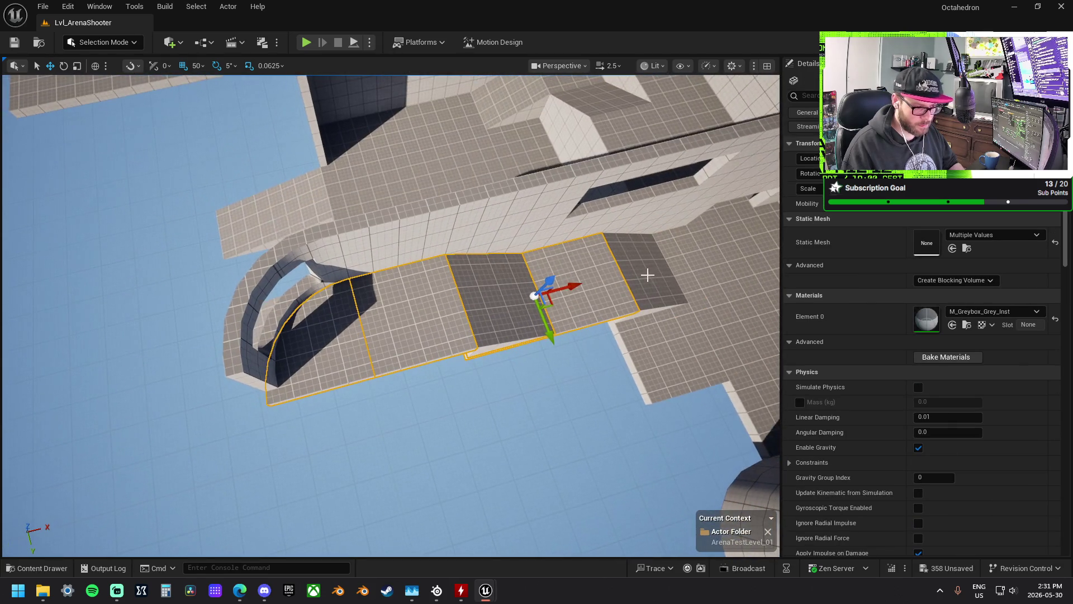
{"action": "left_click_drag", "start_coordinate": [652, 317], "coordinate": [648, 311]}
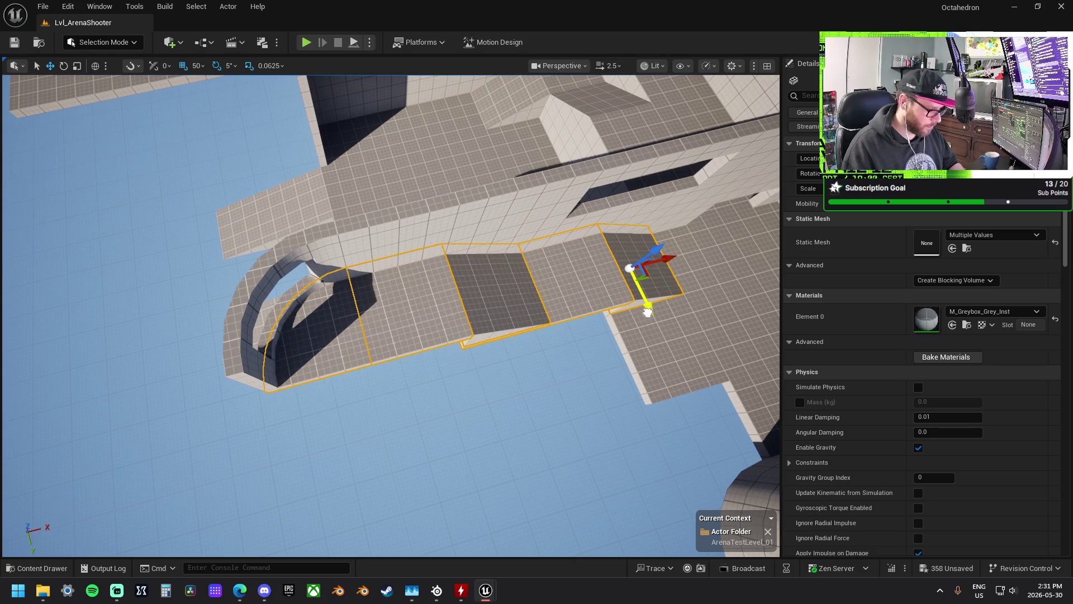
- Move the stray BO_Wall_1x2 to the curved end at Y -1200, then delete it
{"action": "left_click", "coordinate": [404, 243]}
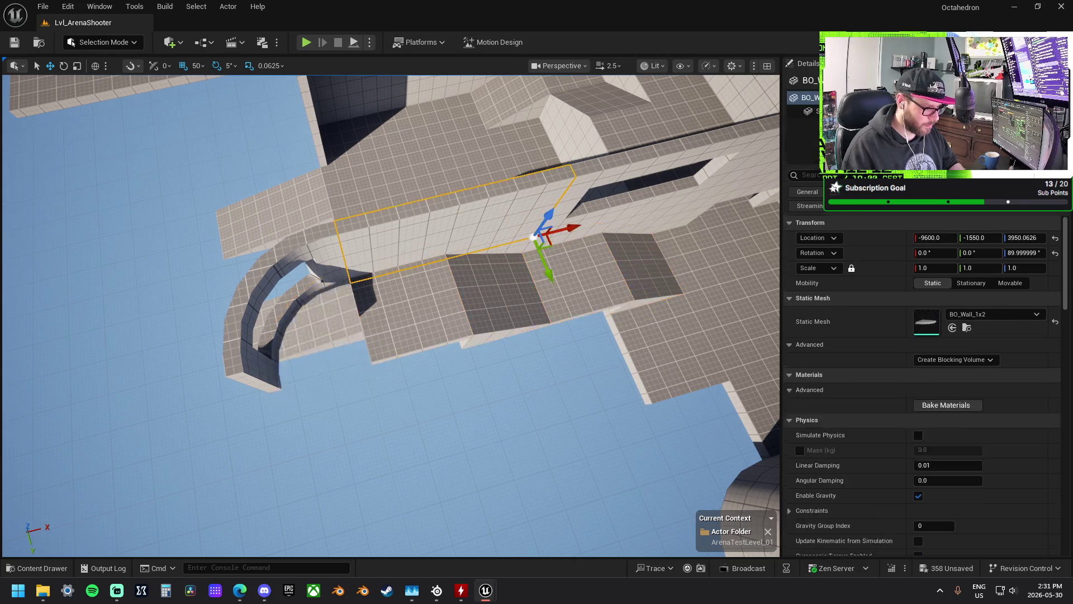
{"action": "key", "text": "f"}
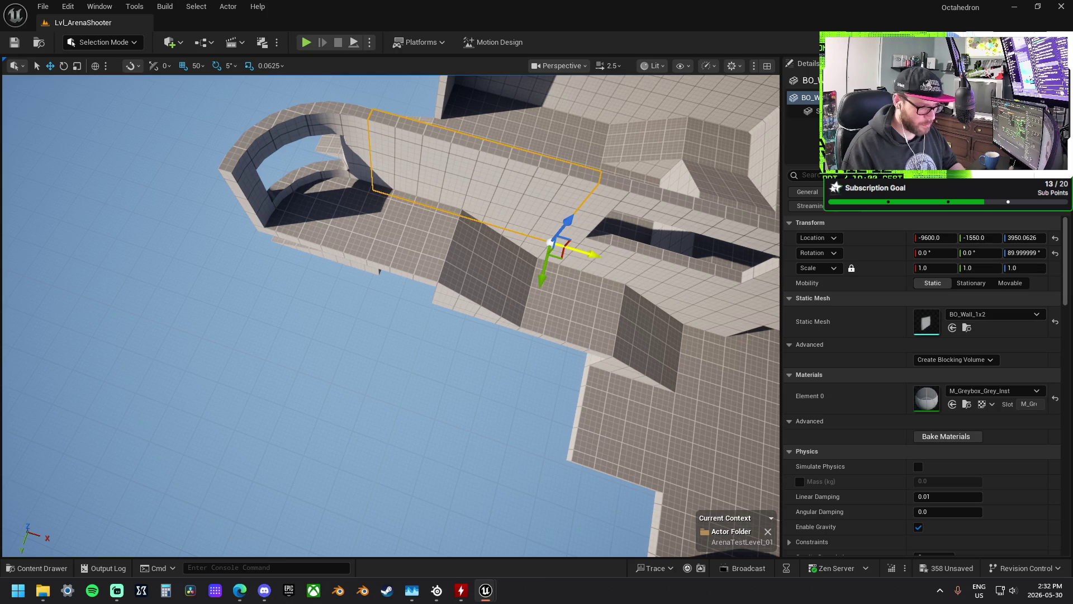
{"action": "left_click_drag", "start_coordinate": [587, 252], "coordinate": [444, 191]}
{"action": "key", "text": "e"}
{"action": "mouse_move", "coordinate": [361, 168]}
{"action": "left_mouse_down"}
{"action": "mouse_move", "coordinate": [358, 140]}
{"action": "mouse_move", "coordinate": [352, 209]}
{"action": "mouse_move", "coordinate": [405, 216]}
{"action": "left_mouse_up"}
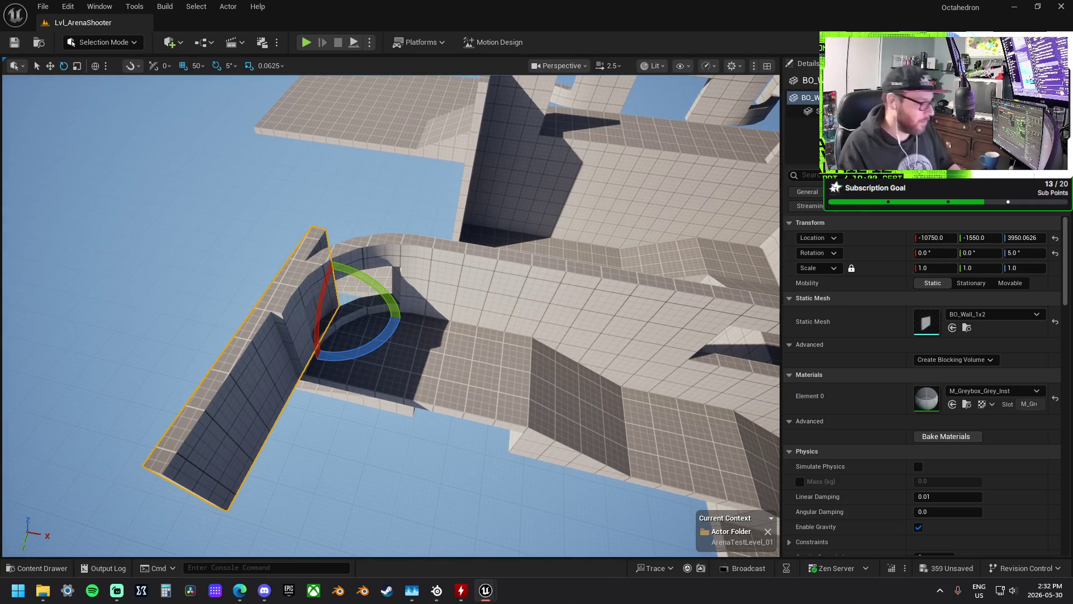
{"action": "left_click_drag", "start_coordinate": [366, 352], "coordinate": [392, 314]}
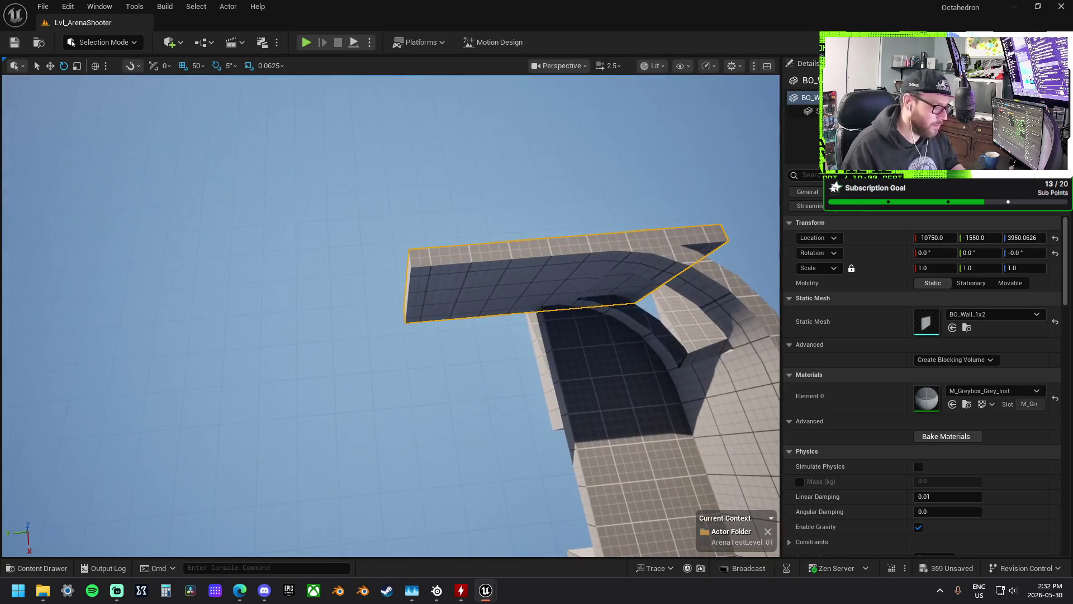
{"action": "mouse_move", "coordinate": [591, 312]}
{"action": "left_mouse_down"}
{"action": "mouse_move", "coordinate": [479, 304]}
{"action": "mouse_move", "coordinate": [520, 246]}
{"action": "left_mouse_up"}
{"action": "left_click_drag", "start_coordinate": [391, 313], "coordinate": [497, 240]}
{"action": "left_click_drag", "start_coordinate": [488, 289], "coordinate": [488, 289]}
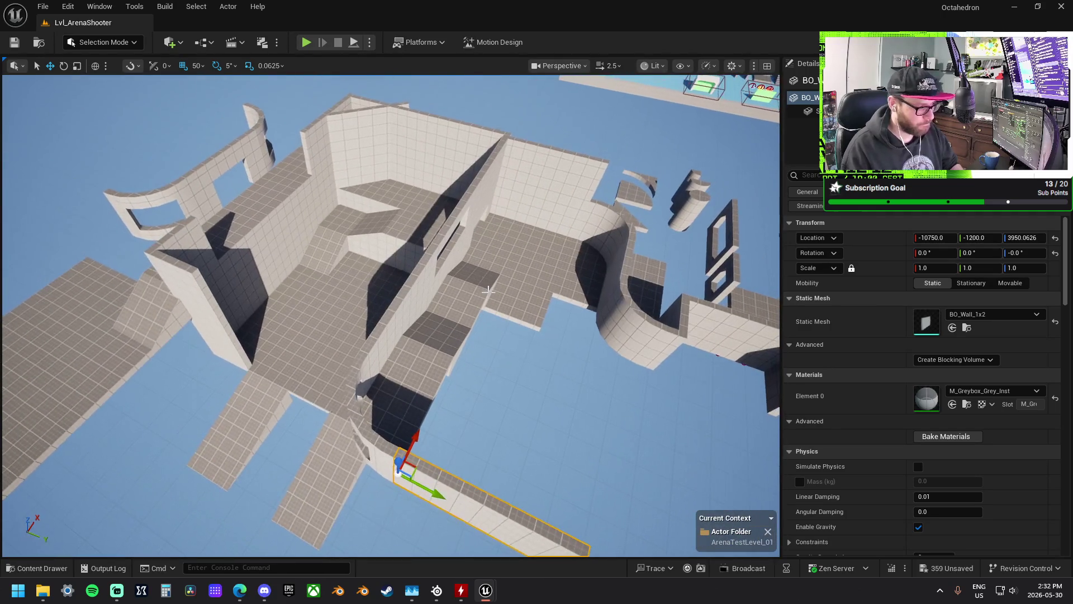
{"action": "key", "text": "Delete"}
- Place BO_Doorway_Double_1x2 at -10750, -1200, 3950 with 0° rotation on the floor edge
{"action": "left_click", "coordinate": [230, 214]}
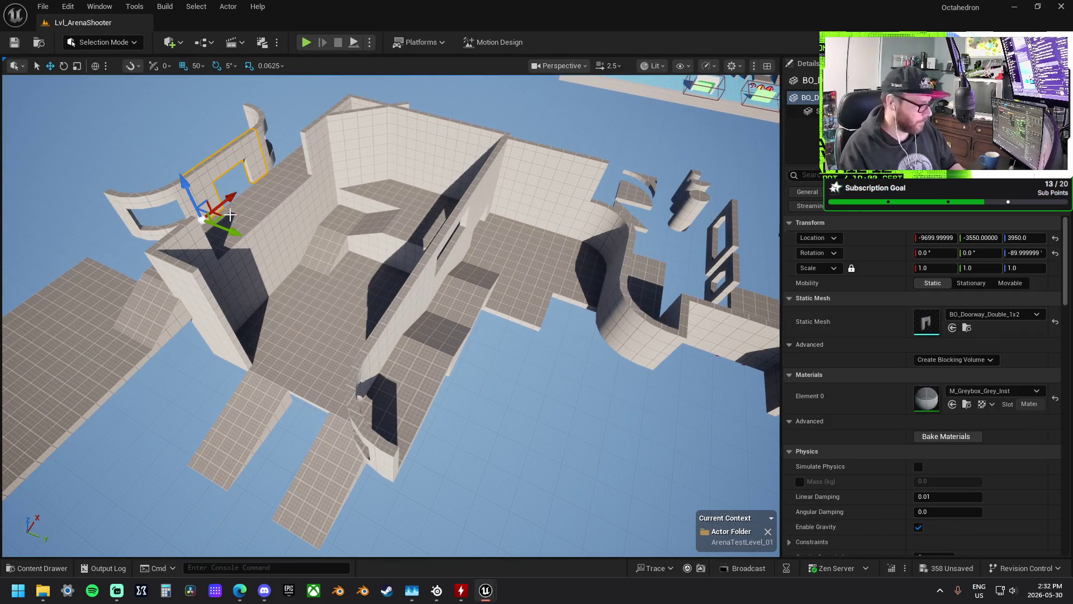
{"action": "mouse_move", "coordinate": [204, 219]}
{"action": "left_mouse_down"}
{"action": "mouse_move", "coordinate": [470, 455]}
{"action": "mouse_move", "coordinate": [451, 520]}
{"action": "mouse_move", "coordinate": [441, 511]}
{"action": "left_mouse_up"}
{"action": "key", "text": "e"}
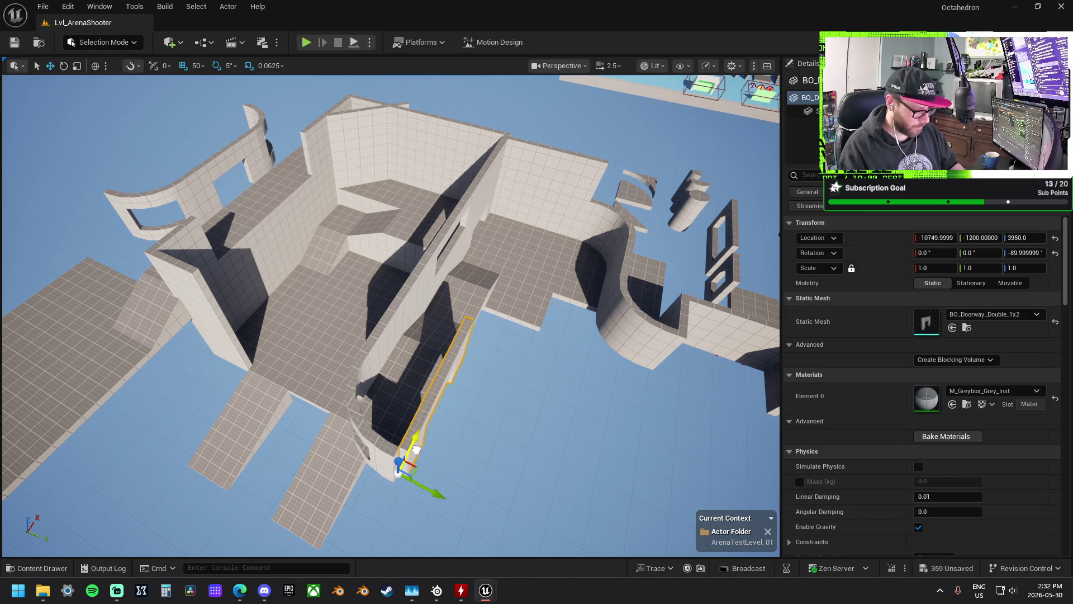
{"action": "mouse_move", "coordinate": [438, 506]}
{"action": "left_mouse_down"}
{"action": "mouse_move", "coordinate": [419, 500]}
{"action": "mouse_move", "coordinate": [430, 428]}
{"action": "mouse_move", "coordinate": [445, 520]}
{"action": "mouse_move", "coordinate": [447, 509]}
{"action": "left_mouse_up"}
{"action": "key", "text": "e"}
{"action": "key", "text": "w"}
{"action": "left_click_drag", "start_coordinate": [391, 475], "coordinate": [401, 474]}
{"action": "left_click_drag", "start_coordinate": [478, 447], "coordinate": [491, 439]}
{"action": "left_click", "coordinate": [536, 348]}
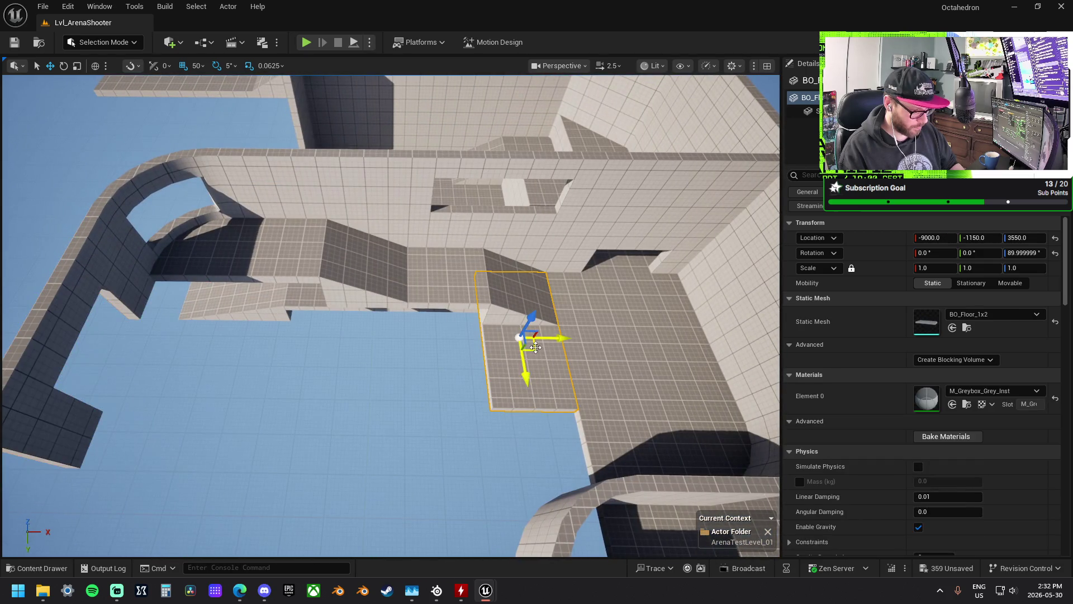
- Move a floor piece to -9350, -1200, then shift the row of four floor tiles into the gap
{"action": "left_click_drag", "start_coordinate": [558, 343], "coordinate": [400, 345]}
{"action": "left_click_drag", "start_coordinate": [335, 372], "coordinate": [418, 370]}
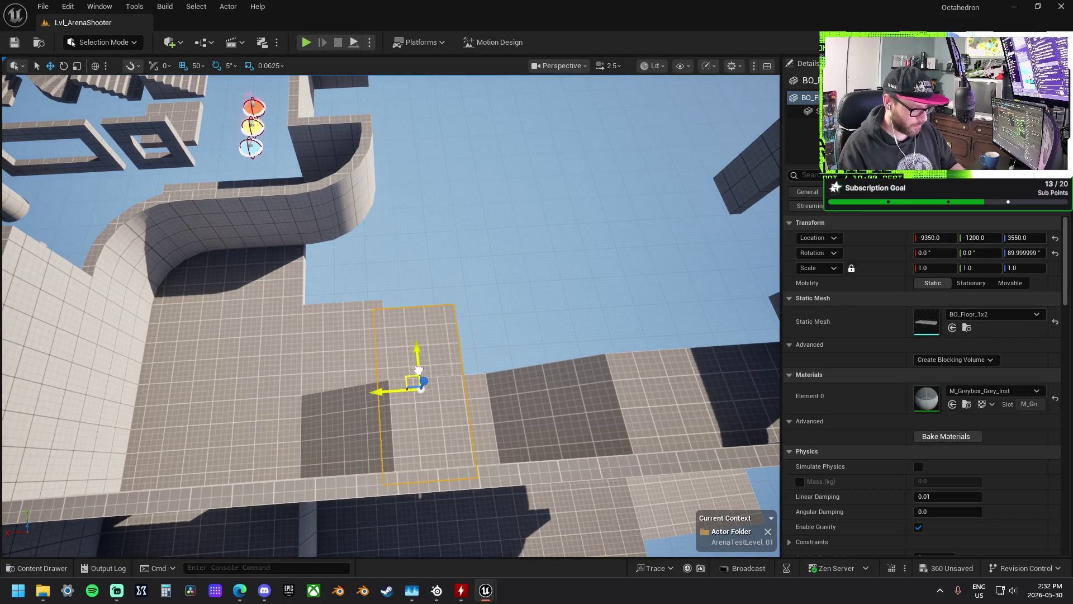
{"action": "left_click", "coordinate": [363, 350], "text": "ctrl"}
{"action": "left_click", "coordinate": [274, 378], "text": "ctrl"}
{"action": "left_click", "coordinate": [192, 382], "text": "ctrl"}
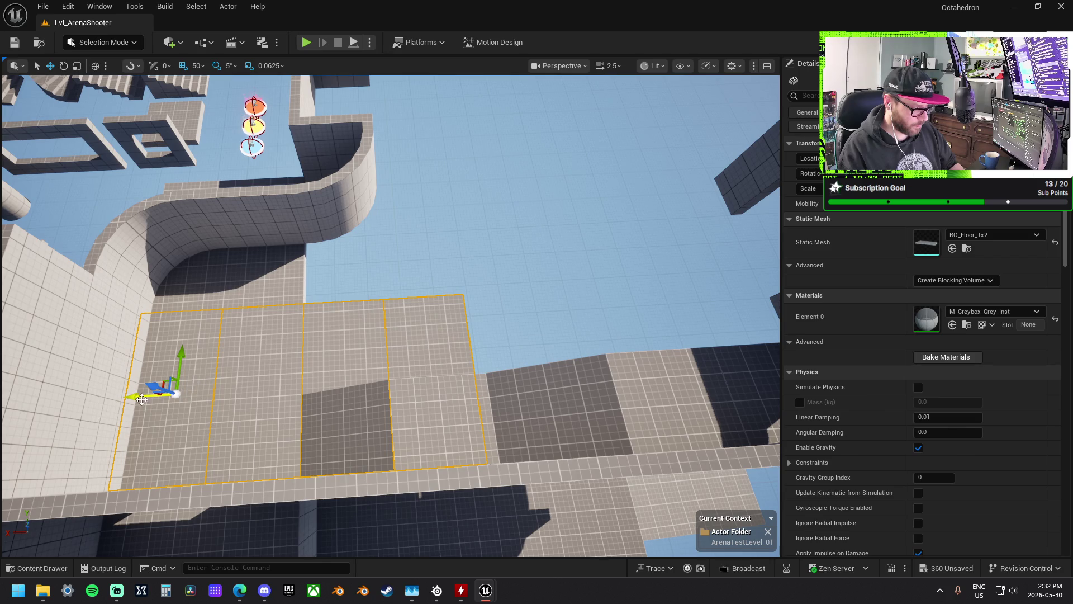
{"action": "mouse_move", "coordinate": [175, 393]}
{"action": "left_mouse_down"}
{"action": "mouse_move", "coordinate": [290, 298]}
{"action": "mouse_move", "coordinate": [305, 246]}
{"action": "mouse_move", "coordinate": [340, 225]}
{"action": "left_mouse_up"}
{"action": "mouse_move", "coordinate": [446, 253]}
{"action": "left_mouse_down"}
{"action": "mouse_move", "coordinate": [615, 274]}
{"action": "mouse_move", "coordinate": [646, 319]}
{"action": "mouse_move", "coordinate": [410, 311]}
{"action": "mouse_move", "coordinate": [297, 456]}
{"action": "mouse_move", "coordinate": [257, 475]}
{"action": "mouse_move", "coordinate": [391, 336]}
{"action": "mouse_move", "coordinate": [595, 376]}
{"action": "left_mouse_up"}
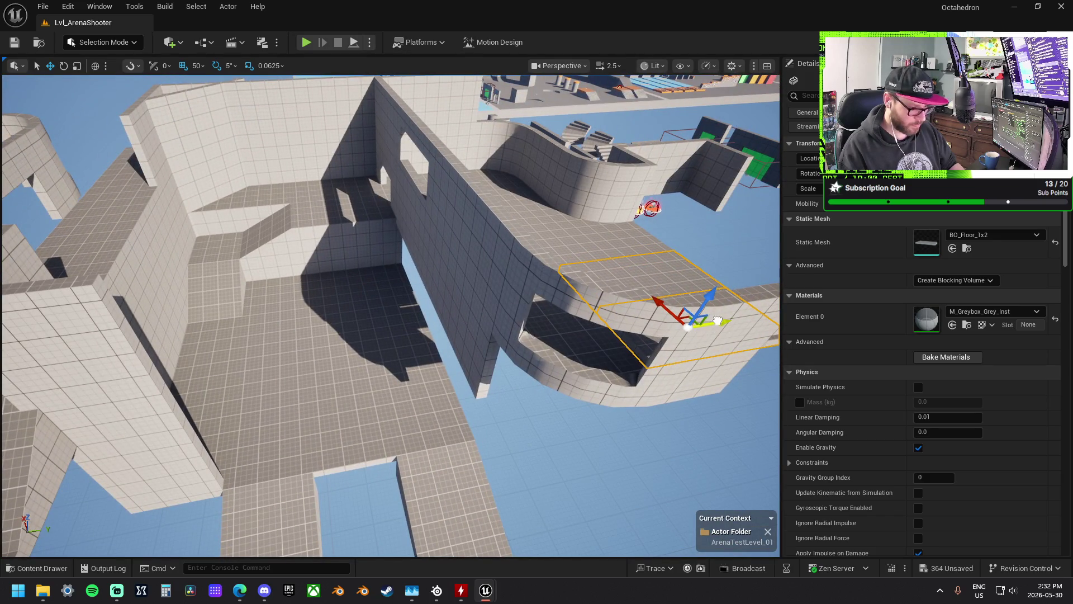
{"action": "left_click_drag", "start_coordinate": [579, 330], "coordinate": [528, 375]}
{"action": "left_click_drag", "start_coordinate": [441, 268], "coordinate": [441, 268]}
- Slide the adjoining wall to Y -1200, rotate it, and scale it longer
{"action": "left_click", "coordinate": [529, 281]}
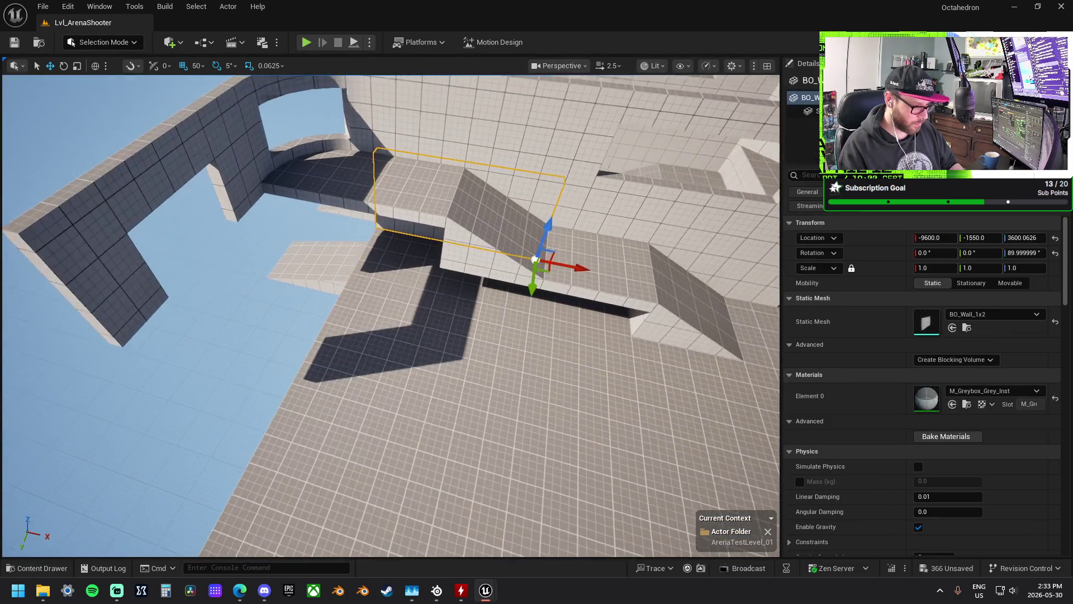
{"action": "left_click_drag", "start_coordinate": [520, 281], "coordinate": [522, 345]}
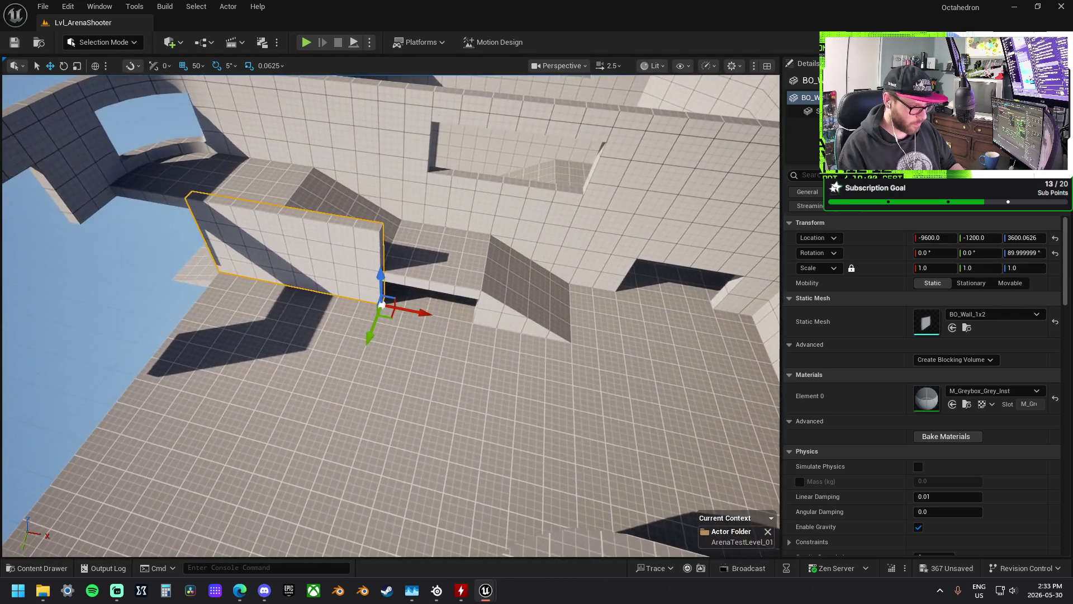
{"action": "mouse_move", "coordinate": [449, 312]}
{"action": "left_mouse_down"}
{"action": "mouse_move", "coordinate": [496, 315]}
{"action": "mouse_move", "coordinate": [481, 325]}
{"action": "mouse_move", "coordinate": [464, 310]}
{"action": "mouse_move", "coordinate": [488, 301]}
{"action": "mouse_move", "coordinate": [362, 302]}
{"action": "left_mouse_up"}
{"action": "key", "text": "w"}
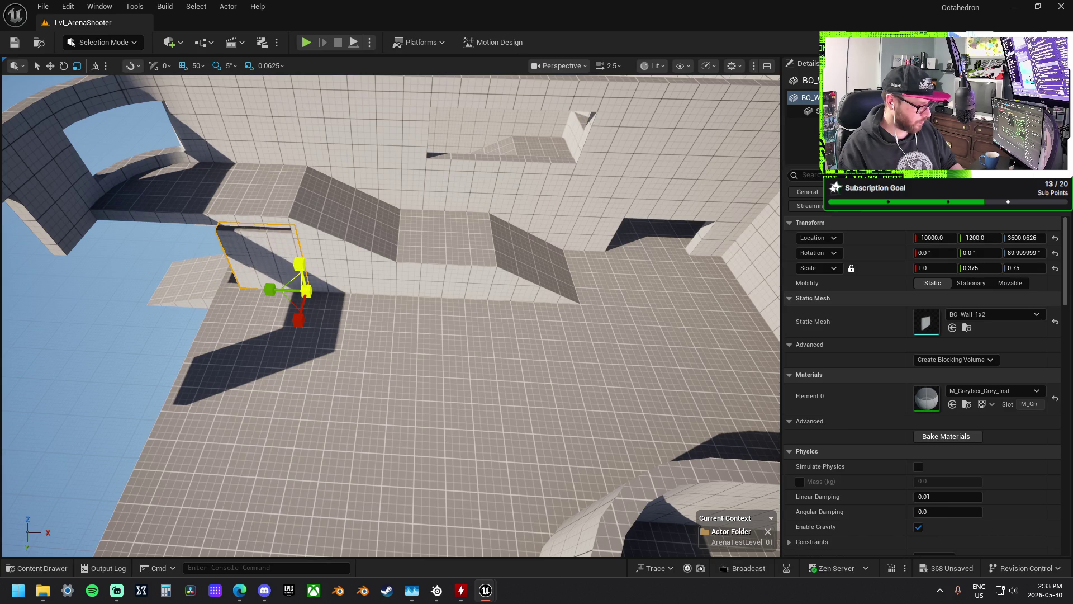
{"action": "mouse_move", "coordinate": [365, 274]}
{"action": "left_mouse_down"}
{"action": "mouse_move", "coordinate": [358, 263]}
{"action": "mouse_move", "coordinate": [347, 279]}
{"action": "mouse_move", "coordinate": [372, 276]}
{"action": "left_mouse_up"}
{"action": "mouse_move", "coordinate": [402, 309]}
{"action": "left_mouse_down"}
{"action": "mouse_move", "coordinate": [487, 256]}
{"action": "mouse_move", "coordinate": [437, 217]}
{"action": "left_mouse_up"}
{"action": "mouse_move", "coordinate": [425, 257]}
{"action": "left_mouse_down"}
{"action": "mouse_move", "coordinate": [402, 199]}
{"action": "mouse_move", "coordinate": [408, 241]}
{"action": "mouse_move", "coordinate": [455, 311]}
{"action": "mouse_move", "coordinate": [447, 319]}
{"action": "mouse_move", "coordinate": [291, 338]}
{"action": "left_mouse_up"}
{"action": "key", "text": "r"}
{"action": "left_click_drag", "start_coordinate": [458, 287], "coordinate": [472, 249]}
- Slide the floor piece beside the rounded corner left along Y
{"action": "left_click", "coordinate": [563, 207]}
{"action": "left_click_drag", "start_coordinate": [488, 295], "coordinate": [488, 295]}
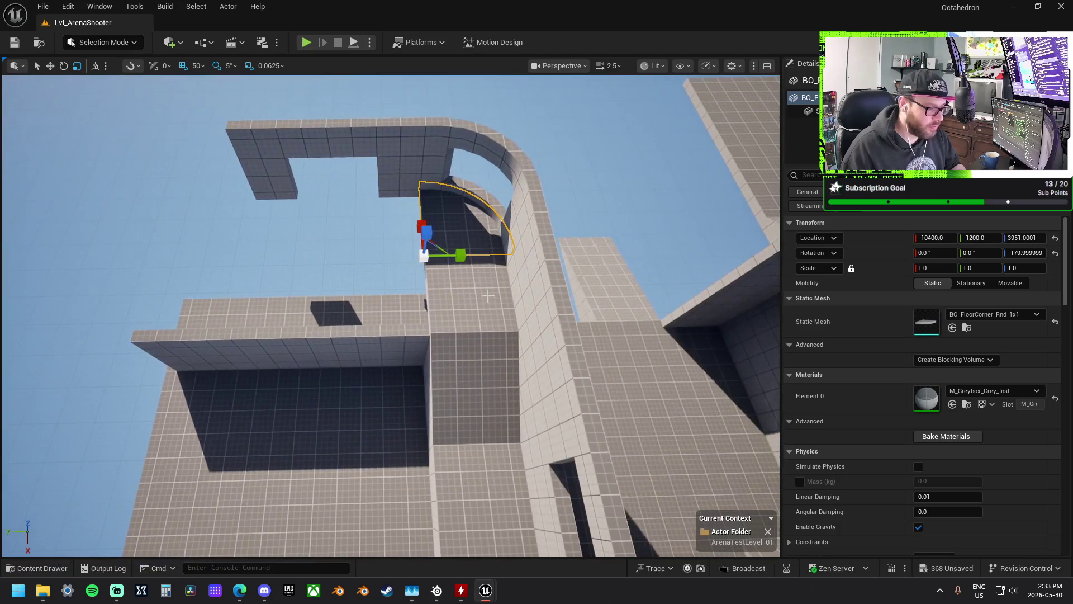
{"action": "left_click", "coordinate": [470, 299]}
{"action": "key", "text": "w"}
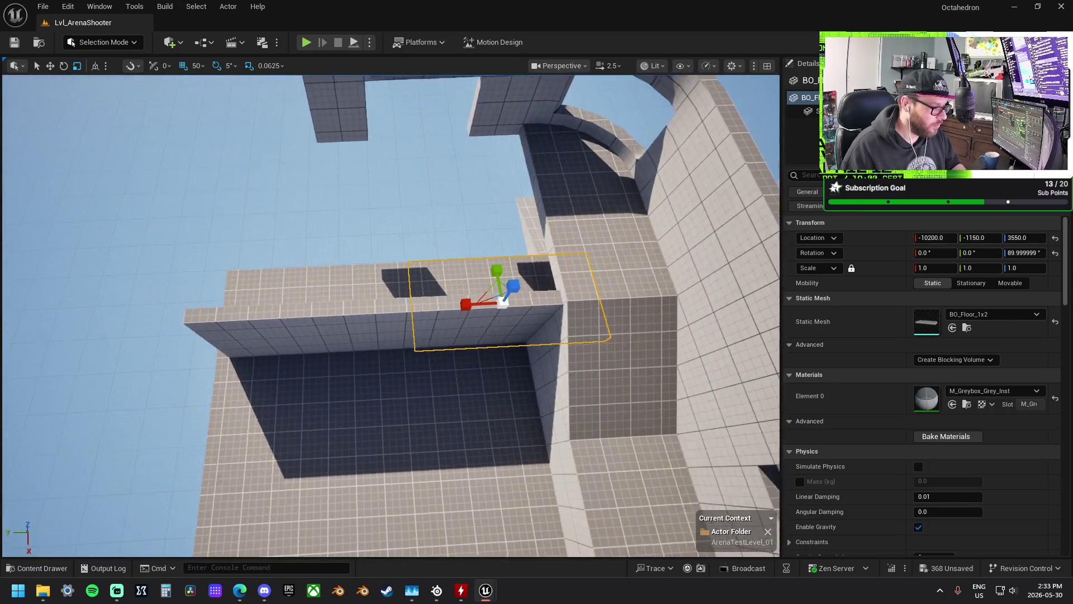
{"action": "mouse_move", "coordinate": [470, 300]}
{"action": "left_mouse_down"}
{"action": "mouse_move", "coordinate": [425, 310]}
{"action": "mouse_move", "coordinate": [415, 276]}
{"action": "mouse_move", "coordinate": [347, 299]}
{"action": "mouse_move", "coordinate": [335, 240]}
{"action": "mouse_move", "coordinate": [288, 241]}
{"action": "mouse_move", "coordinate": [292, 255]}
{"action": "mouse_move", "coordinate": [427, 262]}
{"action": "left_mouse_up"}
{"action": "mouse_move", "coordinate": [251, 256]}
{"action": "left_mouse_down"}
{"action": "mouse_move", "coordinate": [98, 246]}
{"action": "mouse_move", "coordinate": [167, 236]}
{"action": "mouse_move", "coordinate": [148, 212]}
{"action": "mouse_move", "coordinate": [196, 162]}
{"action": "mouse_move", "coordinate": [229, 246]}
{"action": "mouse_move", "coordinate": [279, 280]}
{"action": "mouse_move", "coordinate": [444, 333]}
{"action": "mouse_move", "coordinate": [386, 386]}
{"action": "mouse_move", "coordinate": [335, 335]}
{"action": "left_mouse_up"}
{"action": "key", "text": "w"}
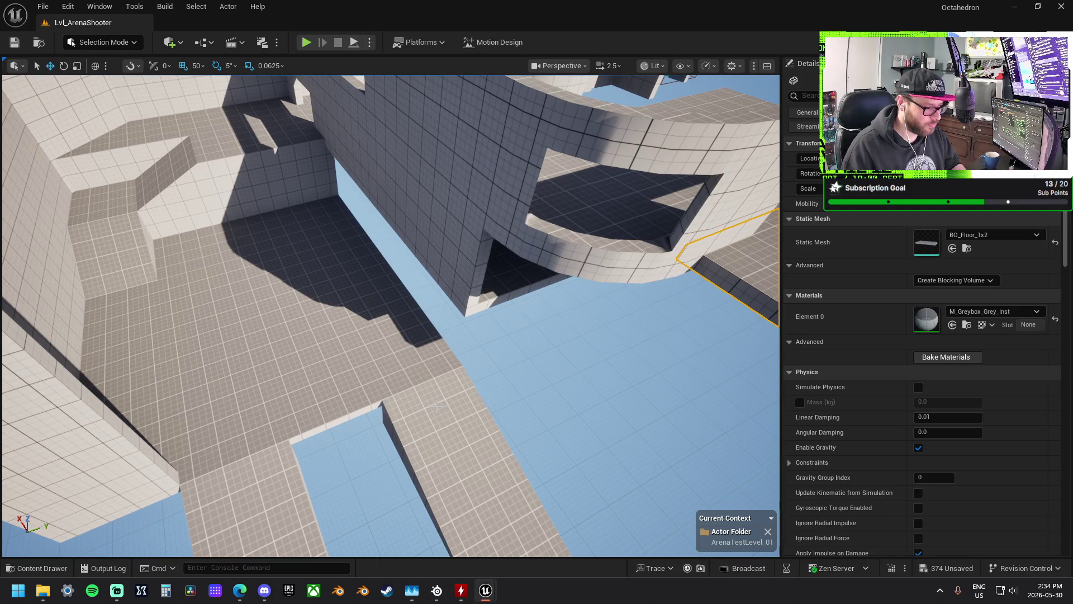
- Fly around the arena to inspect the wall above the lower floor and its floor piece
{"action": "left_click", "coordinate": [392, 190]}
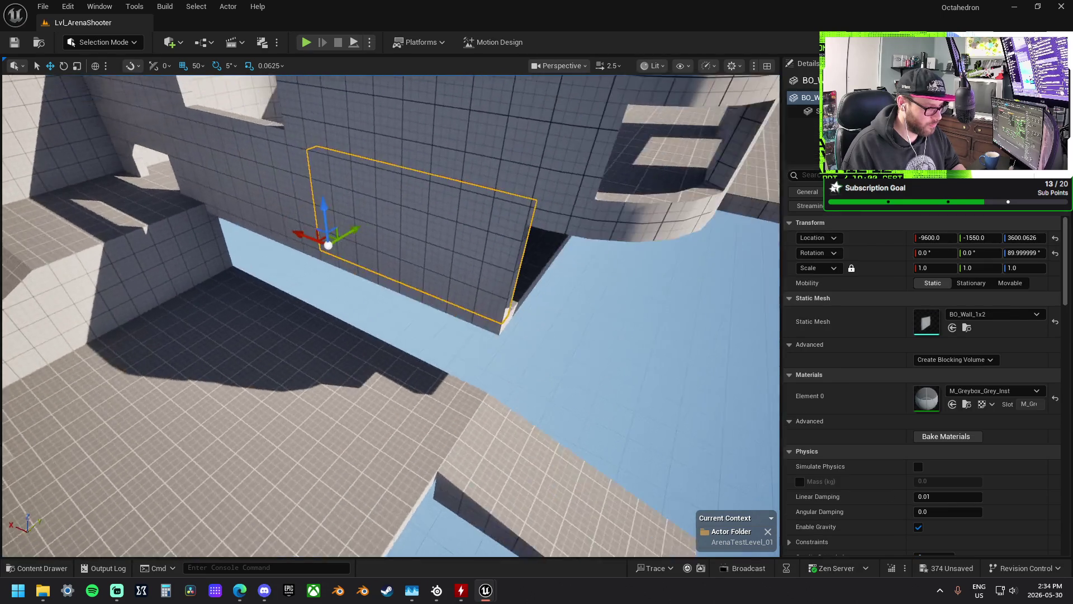
{"action": "key", "text": "w"}
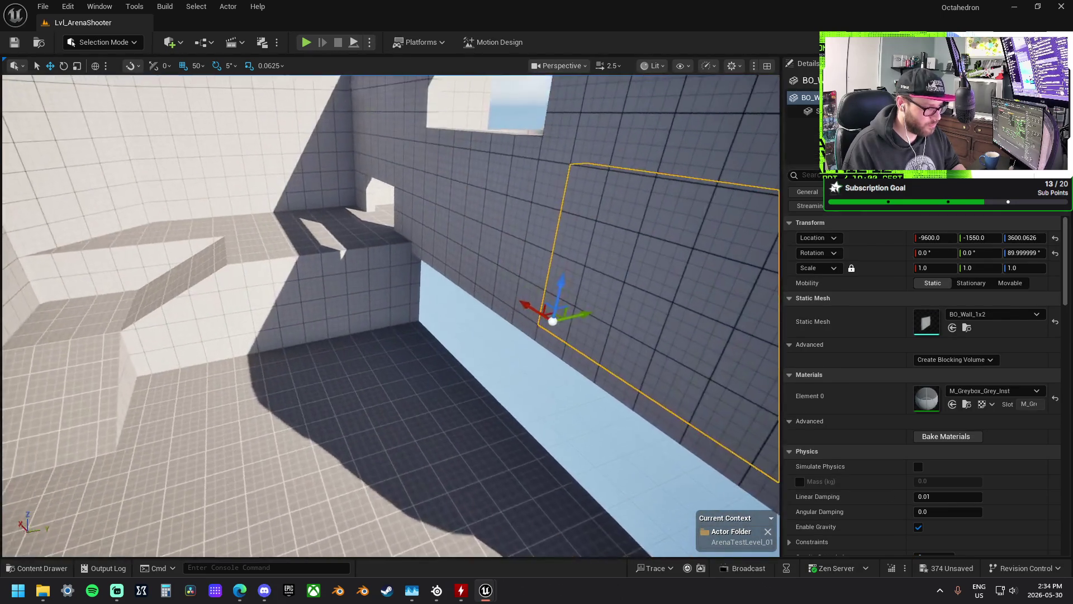
{"action": "key", "text": "s"}
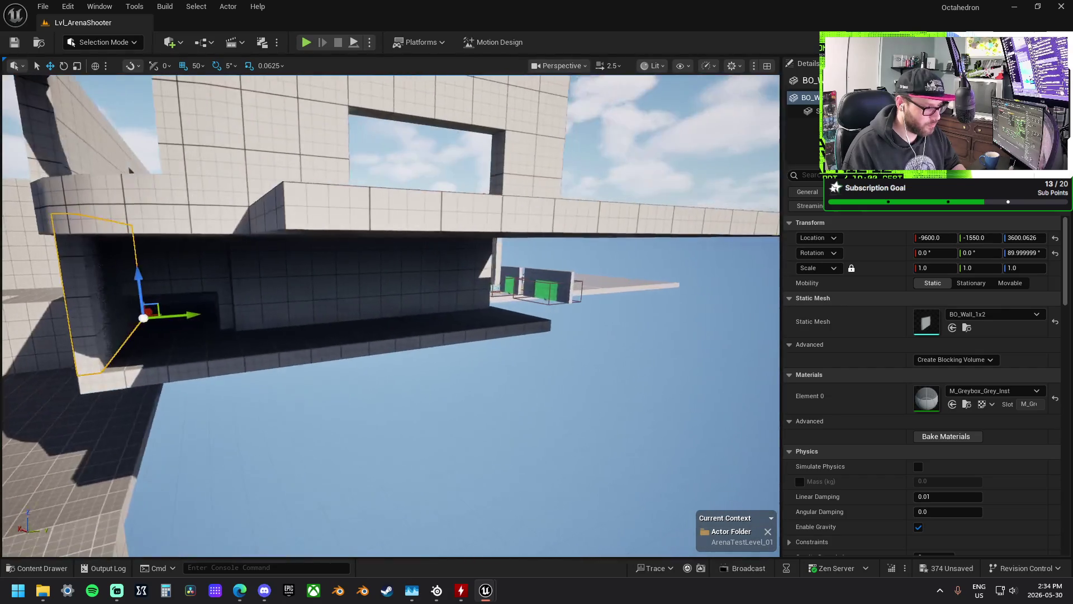
{"action": "key", "text": "w"}
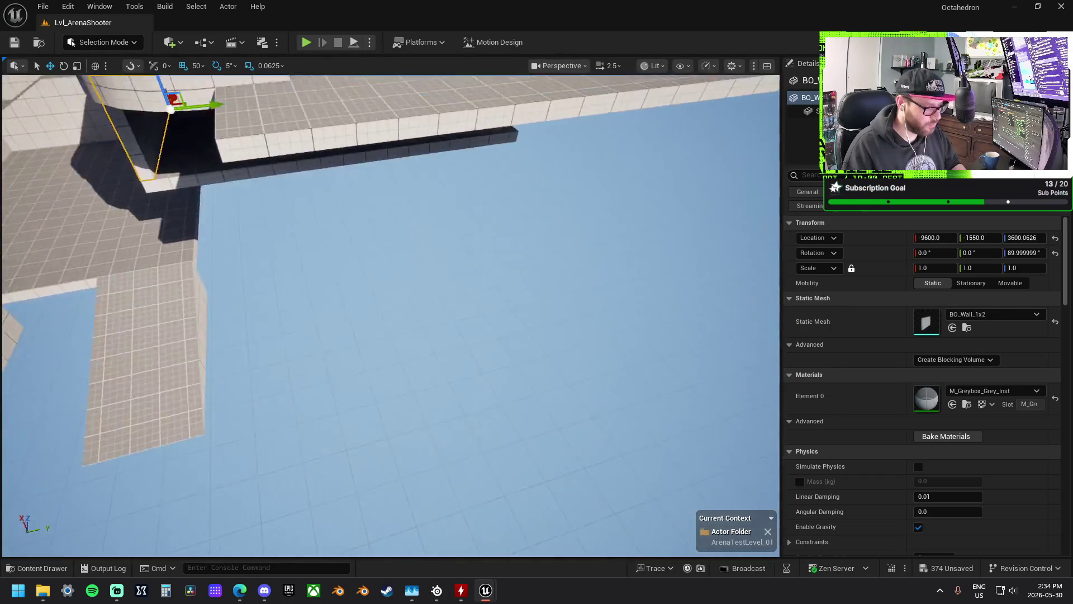
{"action": "key", "text": "s"}
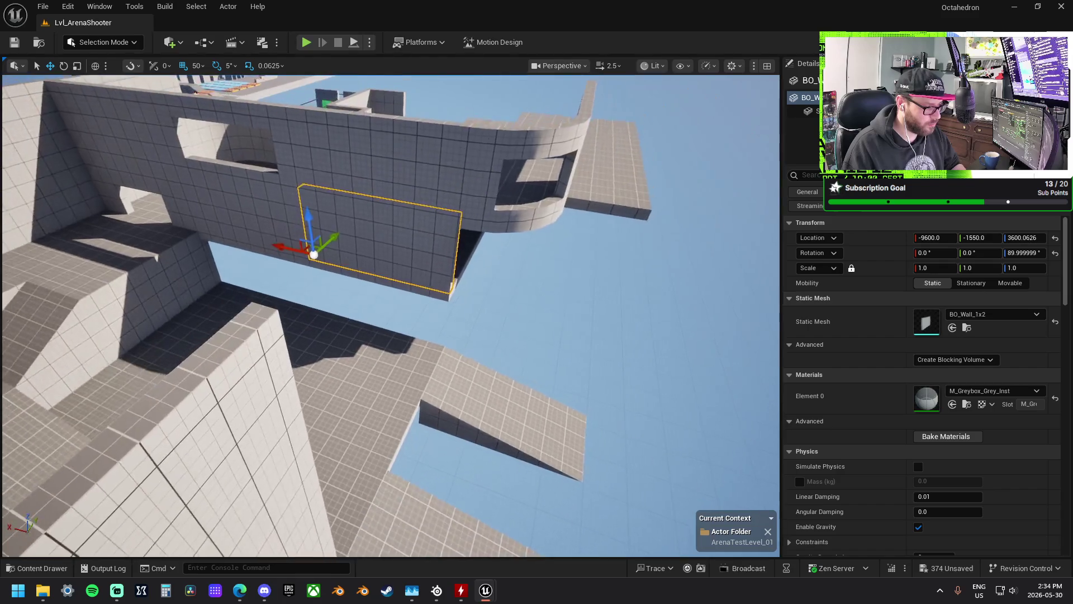
{"action": "key", "text": "w"}
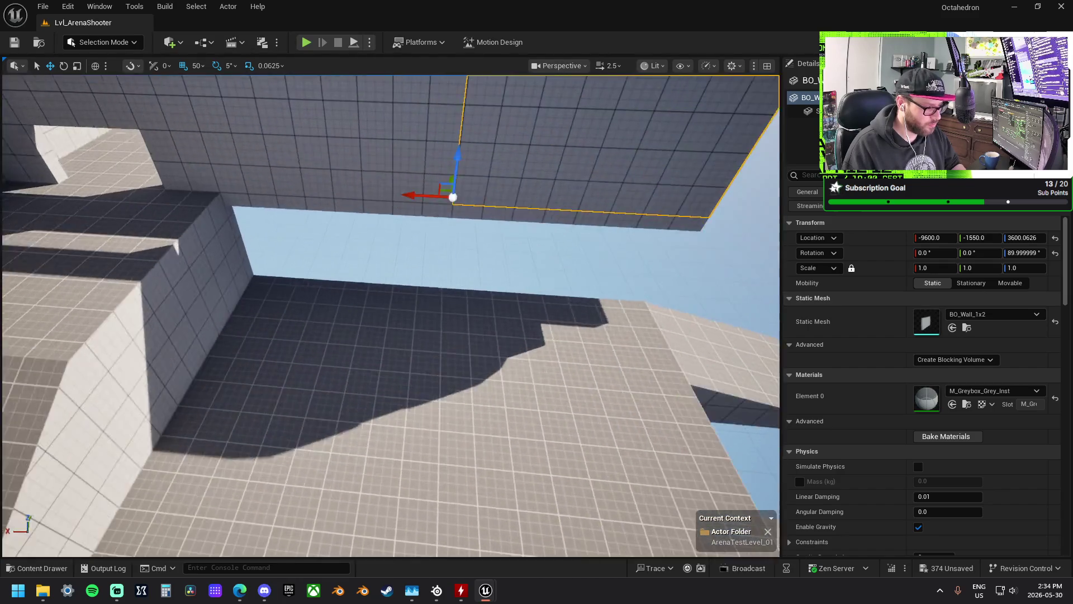
{"action": "key", "text": "s"}
{"action": "left_click", "coordinate": [419, 330]}
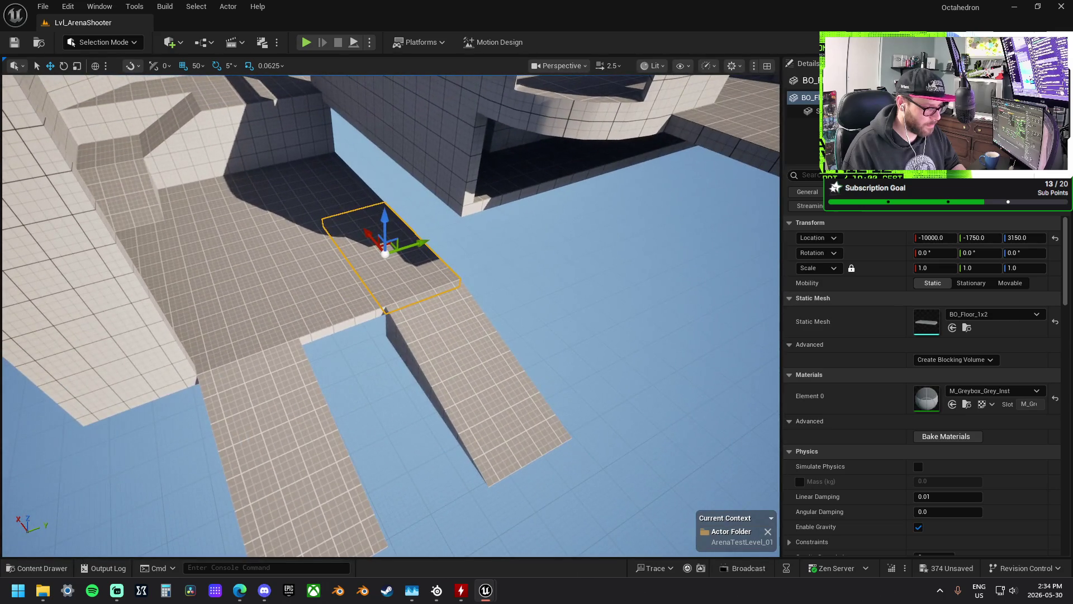
- Move BO_Doorway_Double_1x2 and duplicate it leftward, leaving doorways at X -10400 and -9600, Z 3200
{"action": "left_click_drag", "start_coordinate": [432, 323], "coordinate": [328, 198]}
{"action": "left_click", "coordinate": [215, 229]}
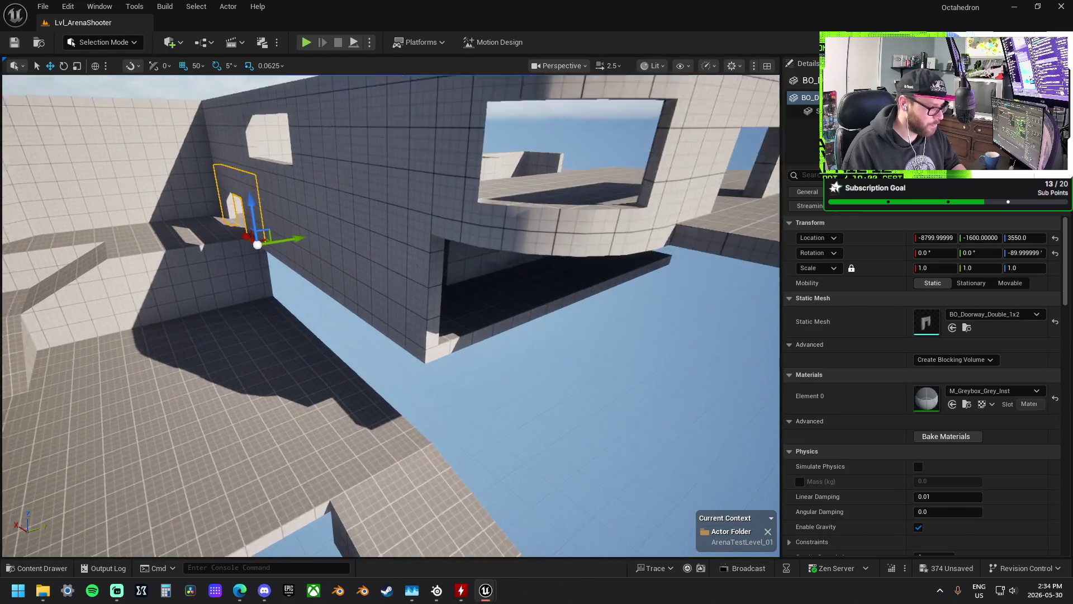
{"action": "left_click_drag", "start_coordinate": [230, 201], "coordinate": [480, 369]}
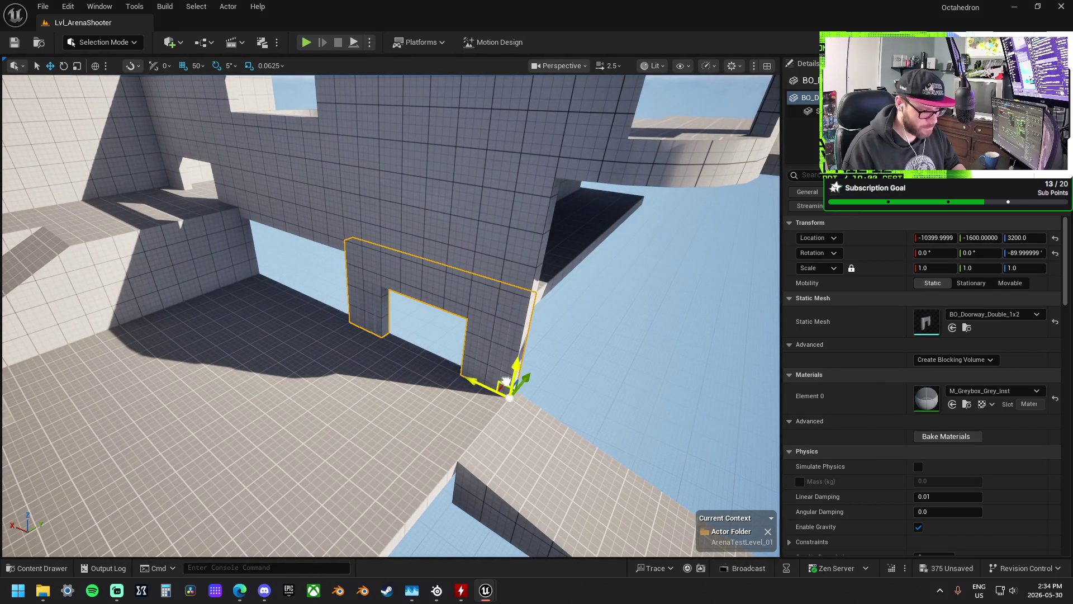
{"action": "mouse_move", "coordinate": [474, 381]}
{"action": "left_mouse_down"}
{"action": "mouse_move", "coordinate": [327, 329]}
{"action": "mouse_move", "coordinate": [375, 319]}
{"action": "mouse_move", "coordinate": [389, 296]}
{"action": "mouse_move", "coordinate": [406, 318]}
{"action": "mouse_move", "coordinate": [405, 307]}
{"action": "mouse_move", "coordinate": [372, 321]}
{"action": "left_mouse_up"}
- Slide a BO_Floor_1x2 copy along Y, lower the platform, and lower two neighbouring floor pieces
{"action": "left_click", "coordinate": [406, 318]}
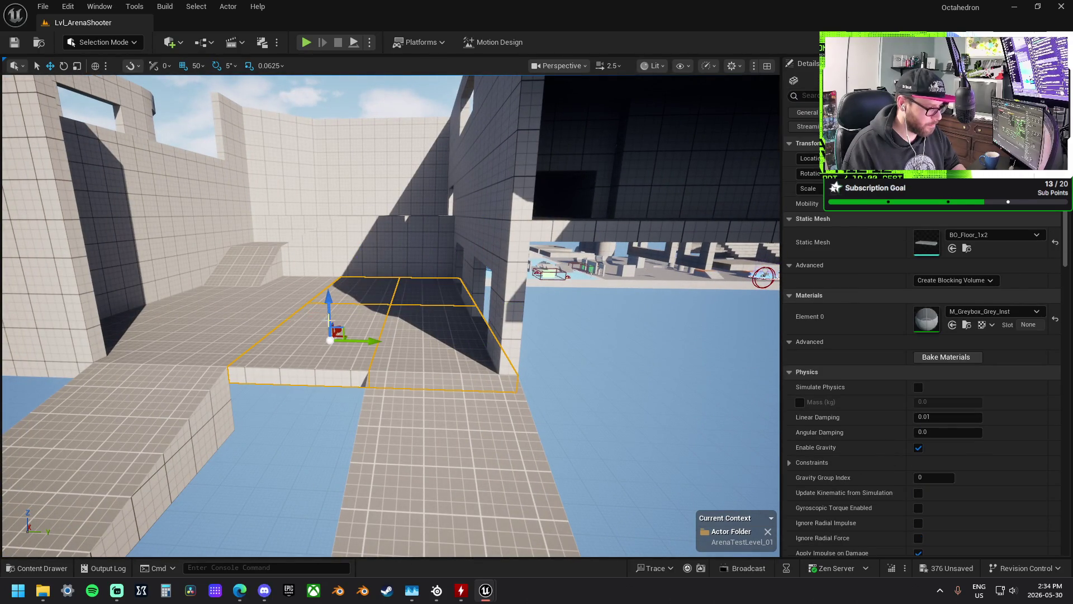
{"action": "mouse_move", "coordinate": [345, 297]}
{"action": "left_mouse_down"}
{"action": "mouse_move", "coordinate": [562, 304]}
{"action": "mouse_move", "coordinate": [520, 288]}
{"action": "mouse_move", "coordinate": [520, 274]}
{"action": "mouse_move", "coordinate": [520, 296]}
{"action": "mouse_move", "coordinate": [495, 287]}
{"action": "mouse_move", "coordinate": [543, 286]}
{"action": "left_mouse_up"}
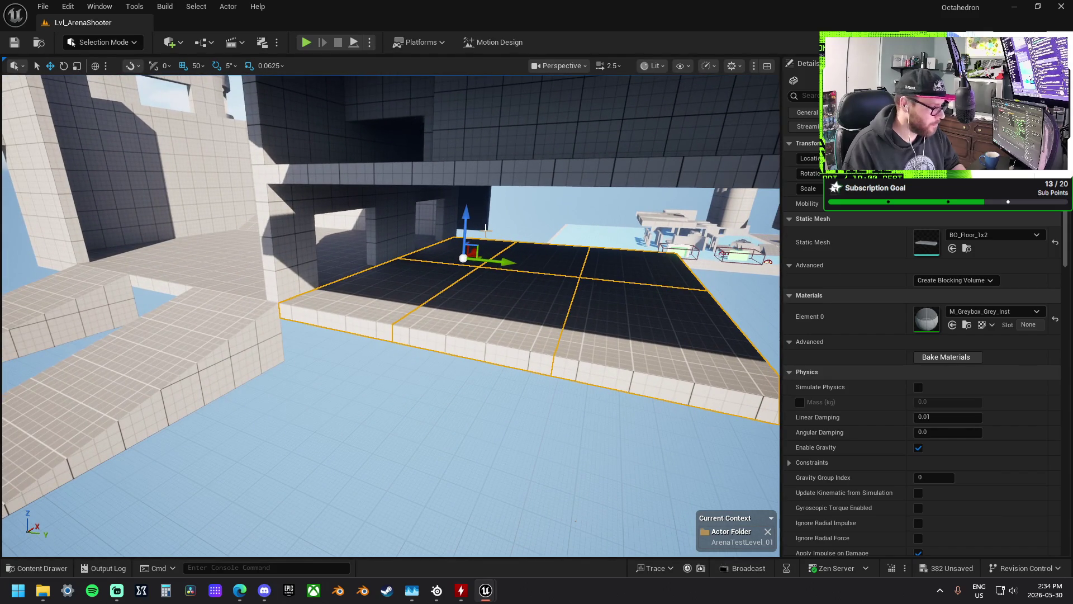
{"action": "left_click_drag", "start_coordinate": [467, 216], "coordinate": [481, 239]}
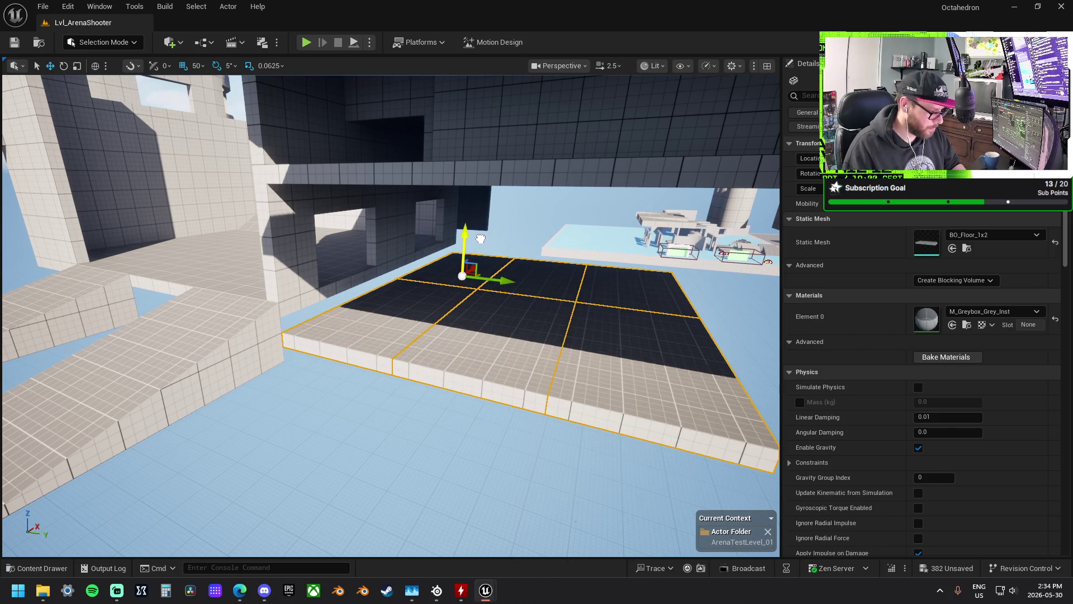
{"action": "left_click", "coordinate": [420, 254]}
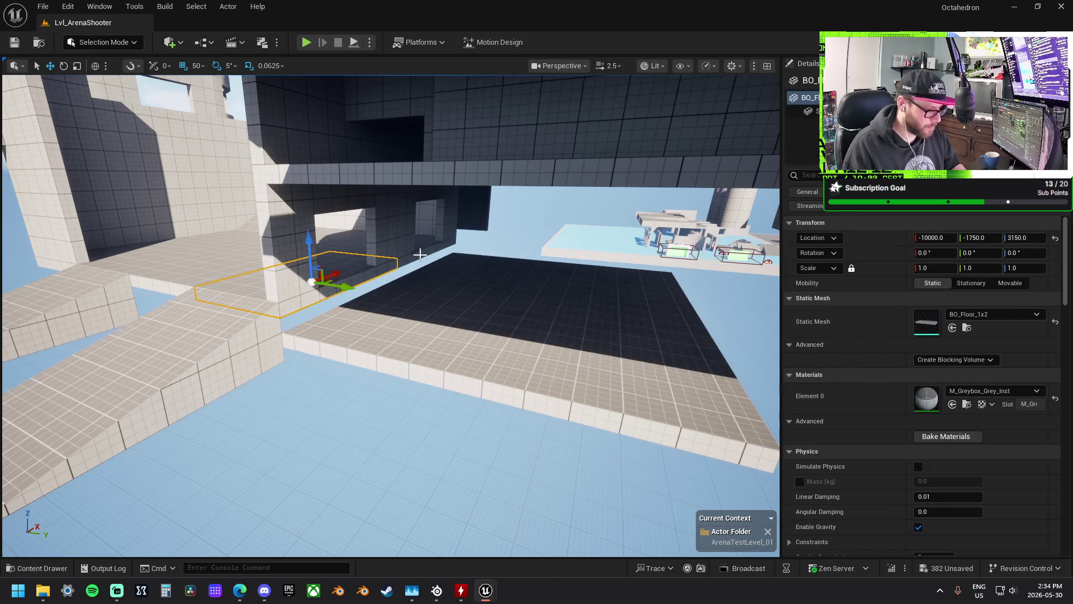
{"action": "left_click", "coordinate": [427, 252], "text": "ctrl"}
{"action": "left_click_drag", "start_coordinate": [402, 216], "coordinate": [407, 227]}
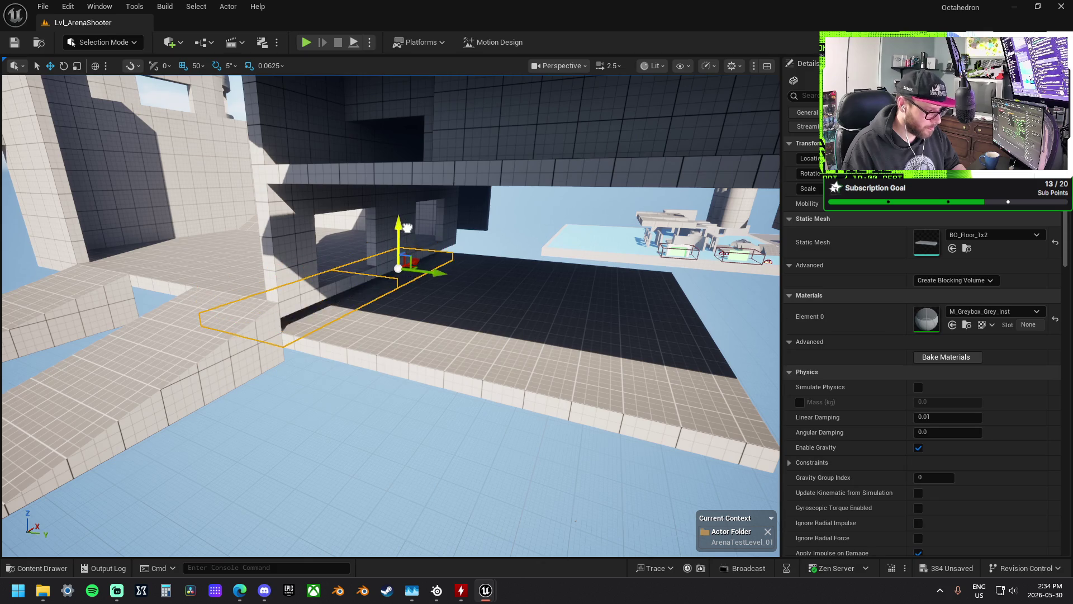
- Lower the BO_Wall_1x2 beneath the floor to Z 3100.0626
{"action": "left_click_drag", "start_coordinate": [390, 269], "coordinate": [324, 310]}
{"action": "left_click", "coordinate": [378, 286]}
{"action": "mouse_move", "coordinate": [379, 286]}
{"action": "left_mouse_down"}
{"action": "mouse_move", "coordinate": [452, 243]}
{"action": "mouse_move", "coordinate": [431, 281]}
{"action": "mouse_move", "coordinate": [355, 300]}
{"action": "mouse_move", "coordinate": [350, 322]}
{"action": "mouse_move", "coordinate": [443, 312]}
{"action": "left_mouse_up"}
{"action": "left_click", "coordinate": [452, 243]}
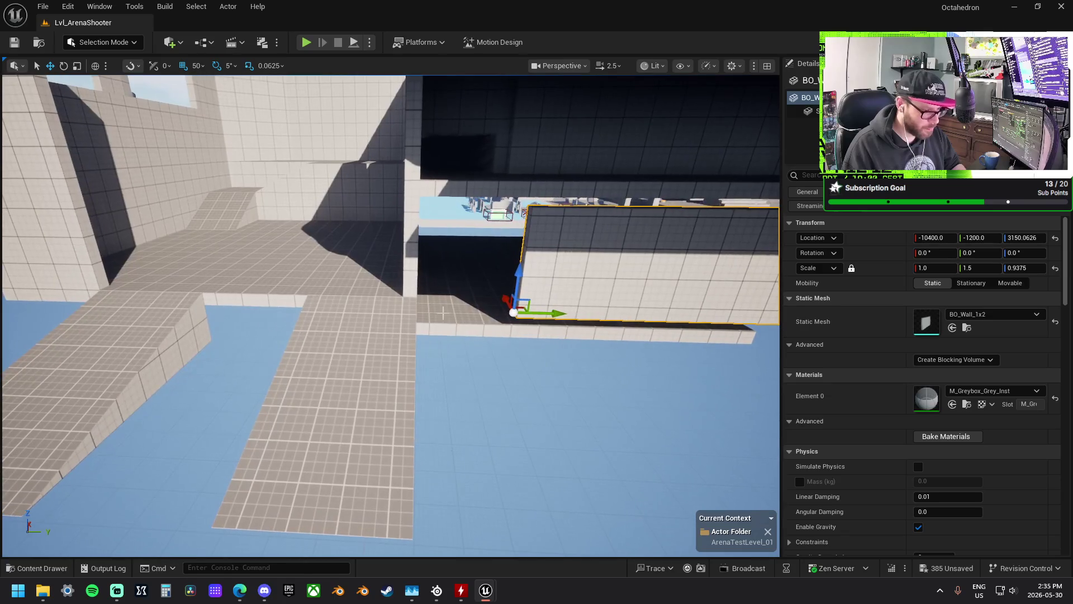
{"action": "mouse_move", "coordinate": [525, 299]}
{"action": "left_mouse_down"}
{"action": "mouse_move", "coordinate": [528, 311]}
{"action": "mouse_move", "coordinate": [463, 312]}
{"action": "mouse_move", "coordinate": [364, 277]}
{"action": "mouse_move", "coordinate": [343, 249]}
{"action": "left_mouse_up"}
{"action": "mouse_move", "coordinate": [283, 287]}
{"action": "left_mouse_down"}
{"action": "mouse_move", "coordinate": [268, 280]}
{"action": "mouse_move", "coordinate": [284, 287]}
{"action": "mouse_move", "coordinate": [268, 296]}
{"action": "mouse_move", "coordinate": [279, 311]}
{"action": "mouse_move", "coordinate": [321, 262]}
{"action": "mouse_move", "coordinate": [341, 277]}
{"action": "mouse_move", "coordinate": [328, 297]}
{"action": "left_mouse_up"}
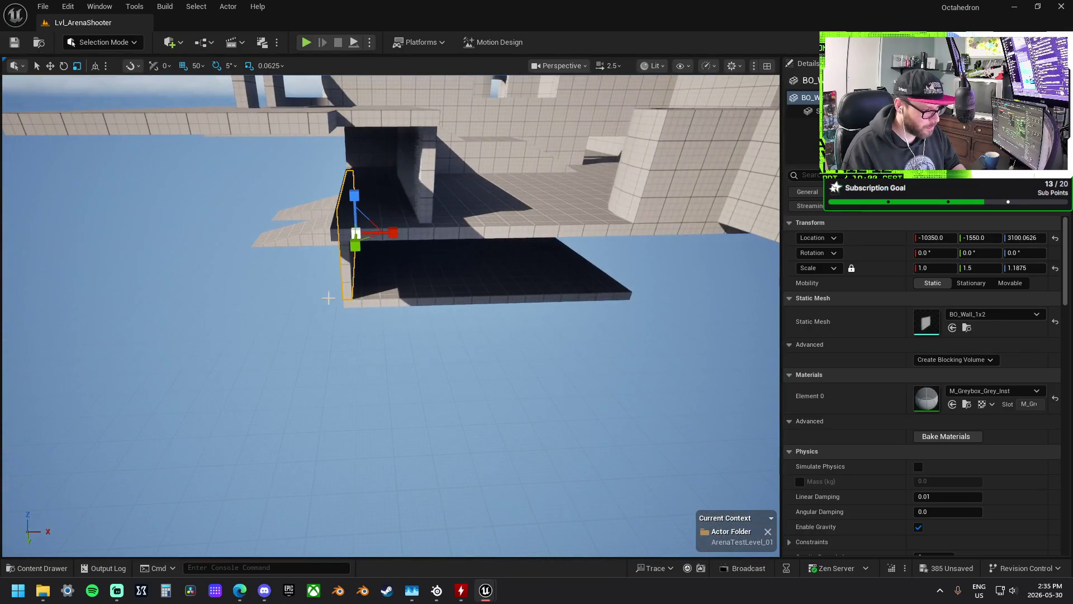
- Select the three BO_Wall_1x1 corner walls and scale them up along Z
{"action": "left_click", "coordinate": [499, 289], "text": "ctrl"}
{"action": "mouse_move", "coordinate": [408, 263]}
{"action": "left_mouse_down"}
{"action": "mouse_move", "coordinate": [396, 279]}
{"action": "mouse_move", "coordinate": [411, 330]}
{"action": "left_mouse_up"}
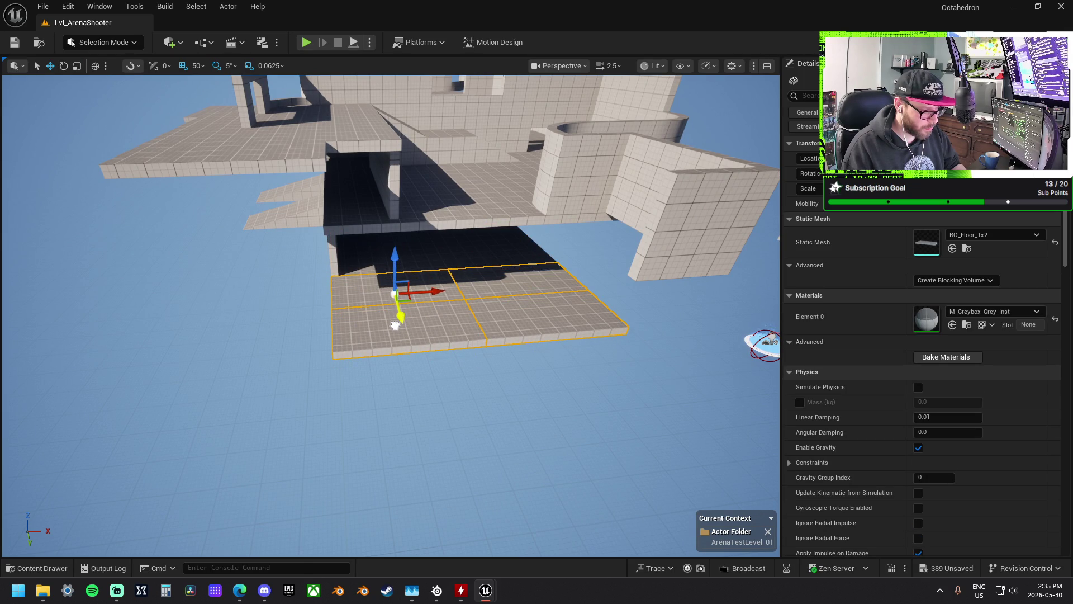
{"action": "mouse_move", "coordinate": [358, 358]}
{"action": "left_mouse_down"}
{"action": "mouse_move", "coordinate": [376, 366]}
{"action": "mouse_move", "coordinate": [356, 385]}
{"action": "mouse_move", "coordinate": [478, 404]}
{"action": "mouse_move", "coordinate": [402, 257]}
{"action": "left_mouse_up"}
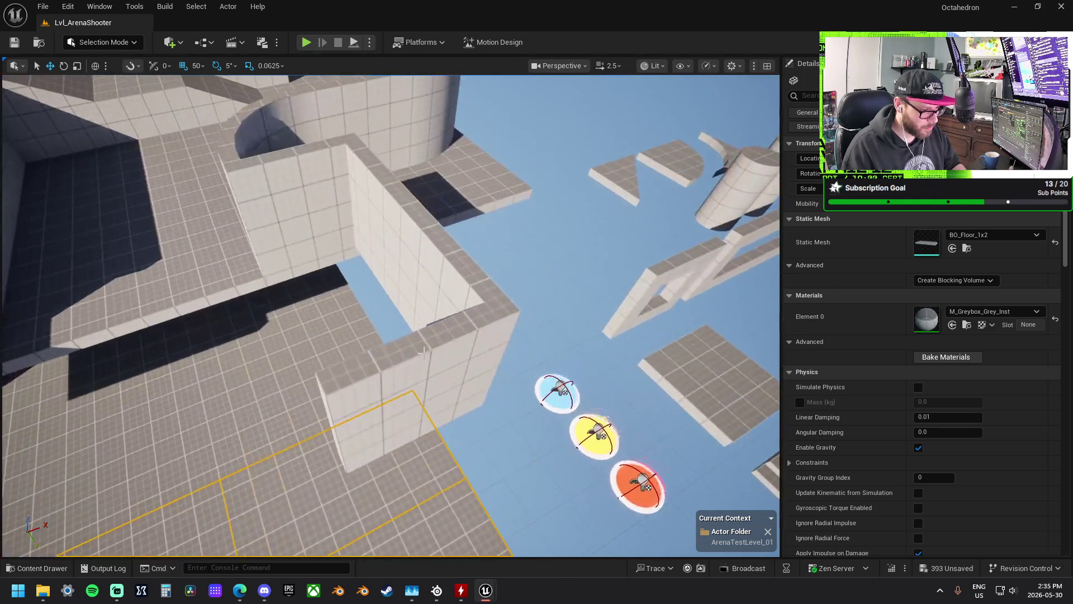
{"action": "left_click", "coordinate": [387, 216]}
{"action": "left_click", "coordinate": [387, 217], "text": "ctrl"}
{"action": "left_click", "coordinate": [403, 403], "text": "ctrl"}
{"action": "mouse_move", "coordinate": [403, 403]}
{"action": "left_mouse_down"}
{"action": "mouse_move", "coordinate": [391, 369]}
{"action": "mouse_move", "coordinate": [402, 391]}
{"action": "mouse_move", "coordinate": [456, 319]}
{"action": "mouse_move", "coordinate": [465, 394]}
{"action": "left_mouse_up"}
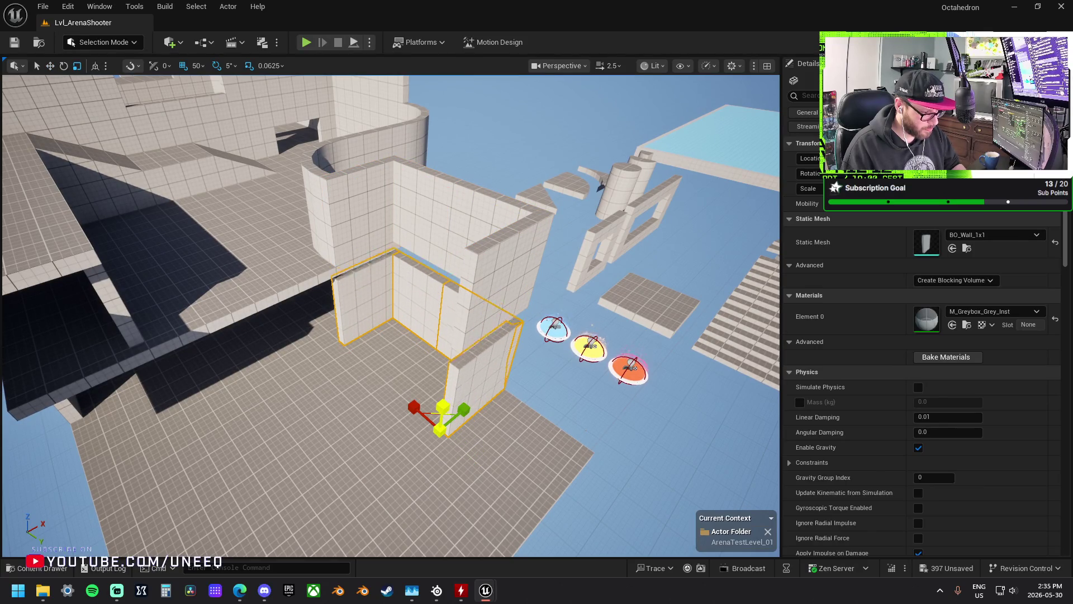
{"action": "left_click_drag", "start_coordinate": [466, 395], "coordinate": [465, 385]}
{"action": "mouse_move", "coordinate": [450, 307]}
{"action": "left_mouse_down"}
{"action": "mouse_move", "coordinate": [431, 309]}
{"action": "mouse_move", "coordinate": [450, 307]}
{"action": "left_mouse_up"}
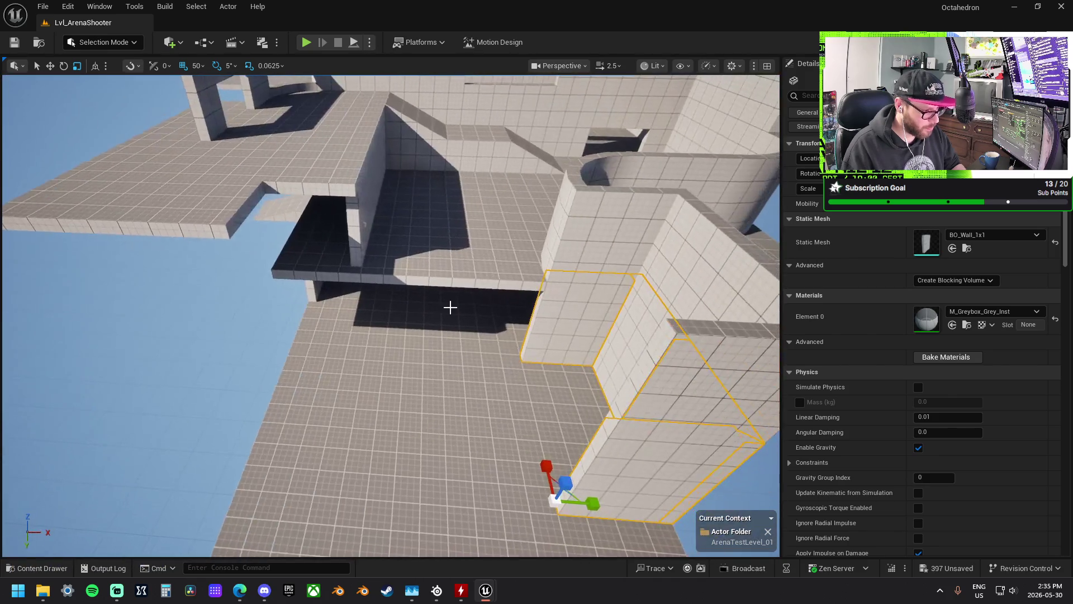
- Select and frame the upper BO_Floor_1x2 tile at the floor's outer edge
{"action": "left_click", "coordinate": [450, 307]}
{"action": "key", "text": "f"}
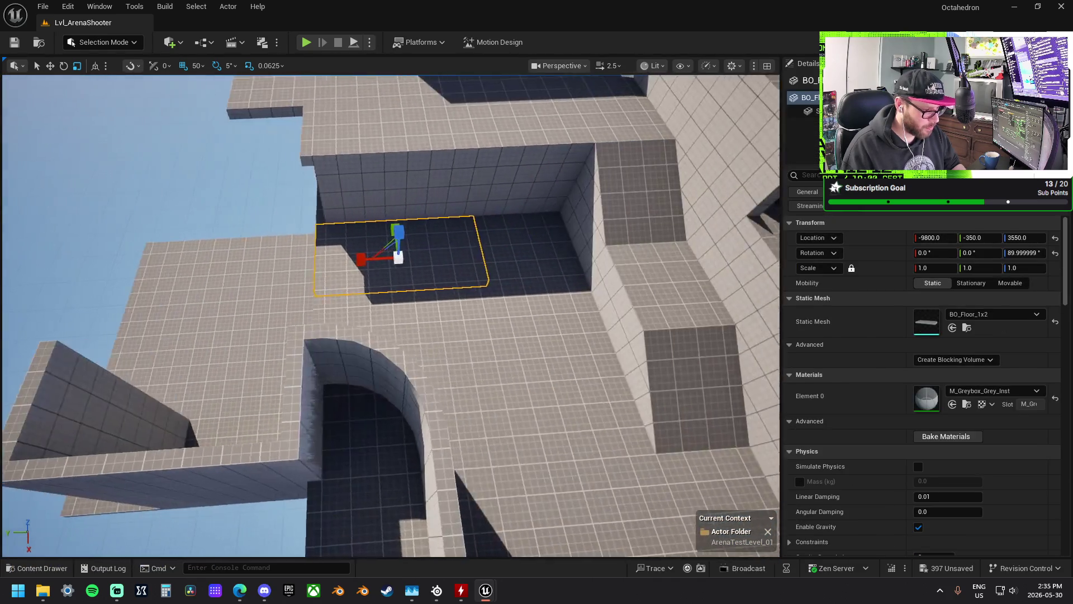
{"action": "mouse_move", "coordinate": [386, 289]}
{"action": "left_mouse_down"}
{"action": "mouse_move", "coordinate": [410, 284]}
{"action": "mouse_move", "coordinate": [370, 267]}
{"action": "left_mouse_up"}
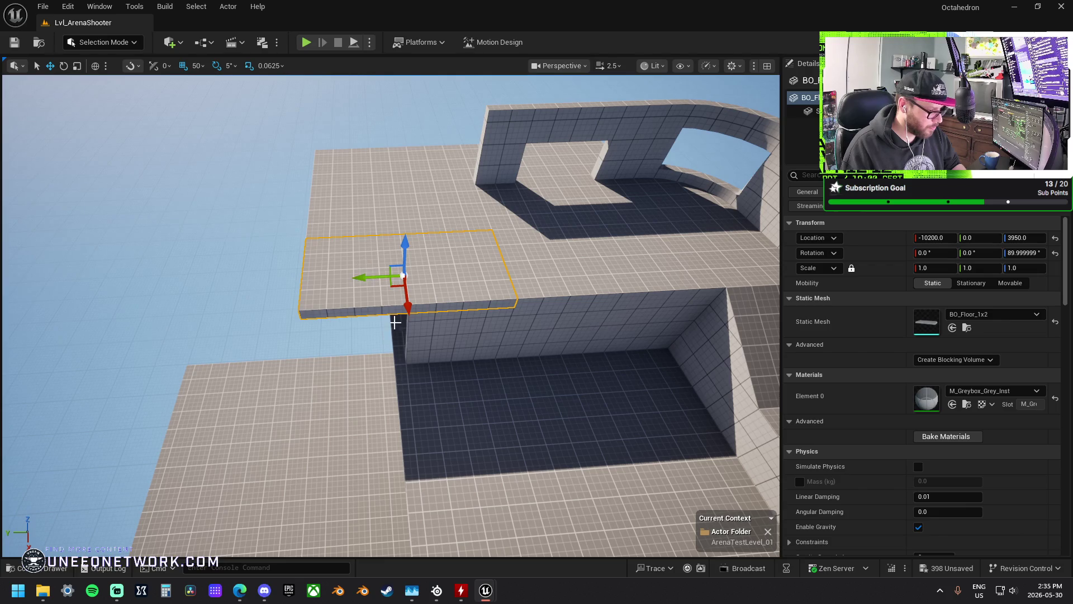
- Shorten the wall below the floor tile, then undo the change
{"action": "left_click", "coordinate": [438, 330]}
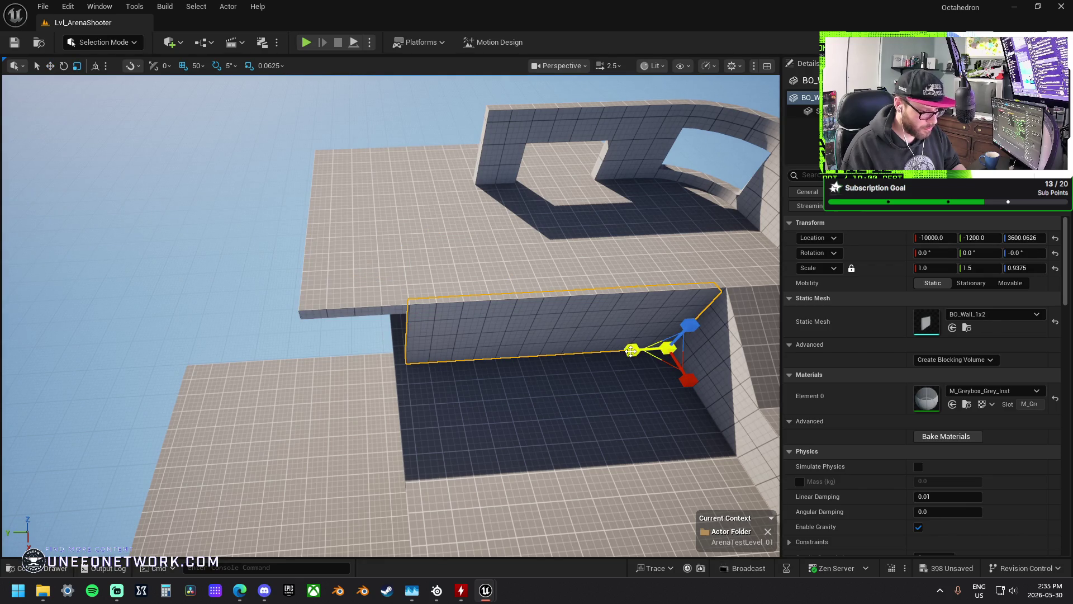
{"action": "mouse_move", "coordinate": [624, 351]}
{"action": "left_mouse_down"}
{"action": "mouse_move", "coordinate": [559, 302]}
{"action": "mouse_move", "coordinate": [560, 345]}
{"action": "left_mouse_up"}
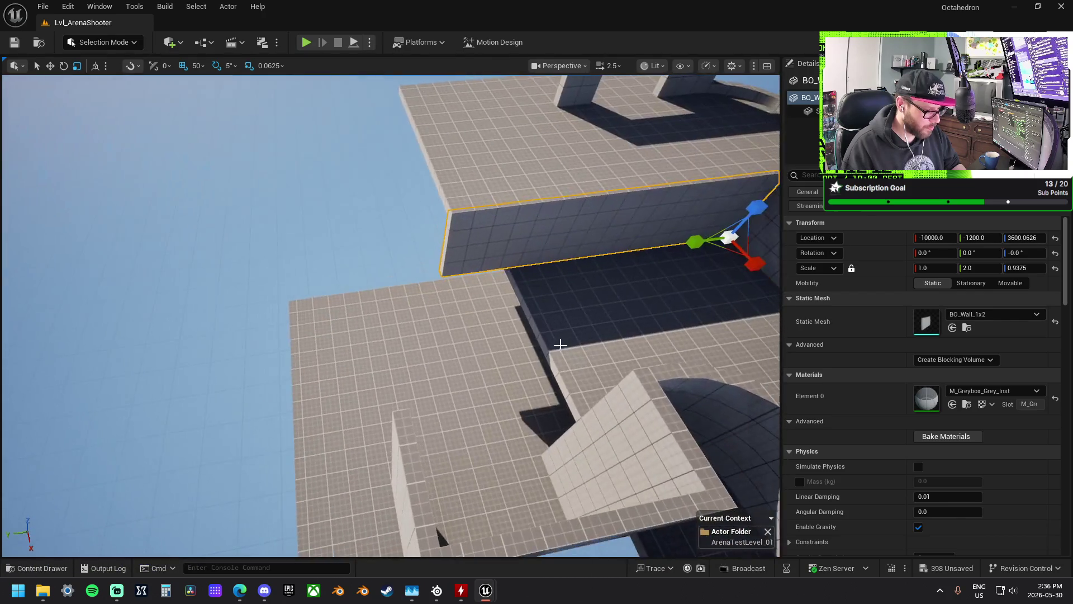
{"action": "mouse_move", "coordinate": [535, 289]}
{"action": "left_mouse_down"}
{"action": "mouse_move", "coordinate": [429, 271]}
{"action": "mouse_move", "coordinate": [439, 221]}
{"action": "mouse_move", "coordinate": [368, 274]}
{"action": "mouse_move", "coordinate": [347, 252]}
{"action": "mouse_move", "coordinate": [357, 240]}
{"action": "mouse_move", "coordinate": [467, 263]}
{"action": "left_mouse_up"}
{"action": "key", "text": "ctrl+z"}
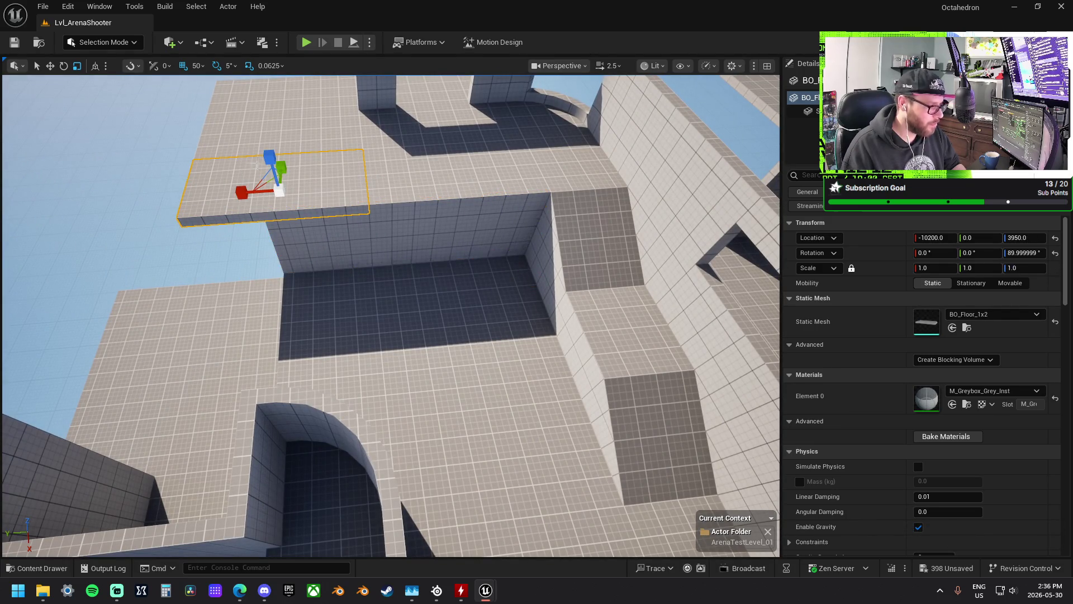
- Slide the floor piece sideways to extend the upper floor outward
{"action": "key", "text": "w"}
{"action": "left_click_drag", "start_coordinate": [392, 316], "coordinate": [403, 302]}
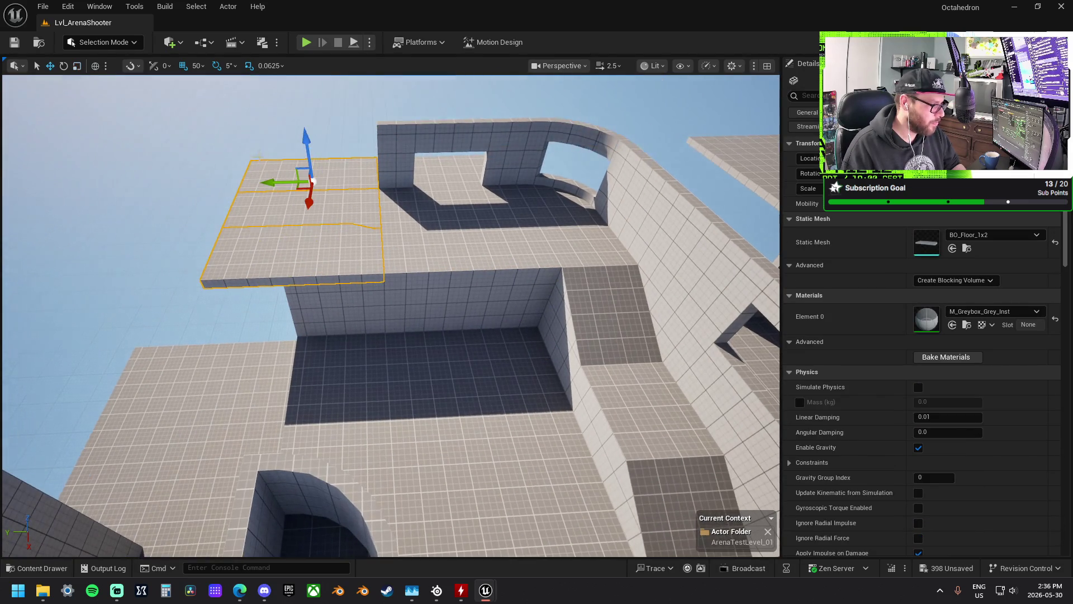
{"action": "mouse_move", "coordinate": [274, 197]}
{"action": "left_mouse_down"}
{"action": "mouse_move", "coordinate": [318, 197]}
{"action": "mouse_move", "coordinate": [336, 224]}
{"action": "mouse_move", "coordinate": [330, 202]}
{"action": "left_mouse_up"}
{"action": "left_click_drag", "start_coordinate": [434, 179], "coordinate": [522, 211]}
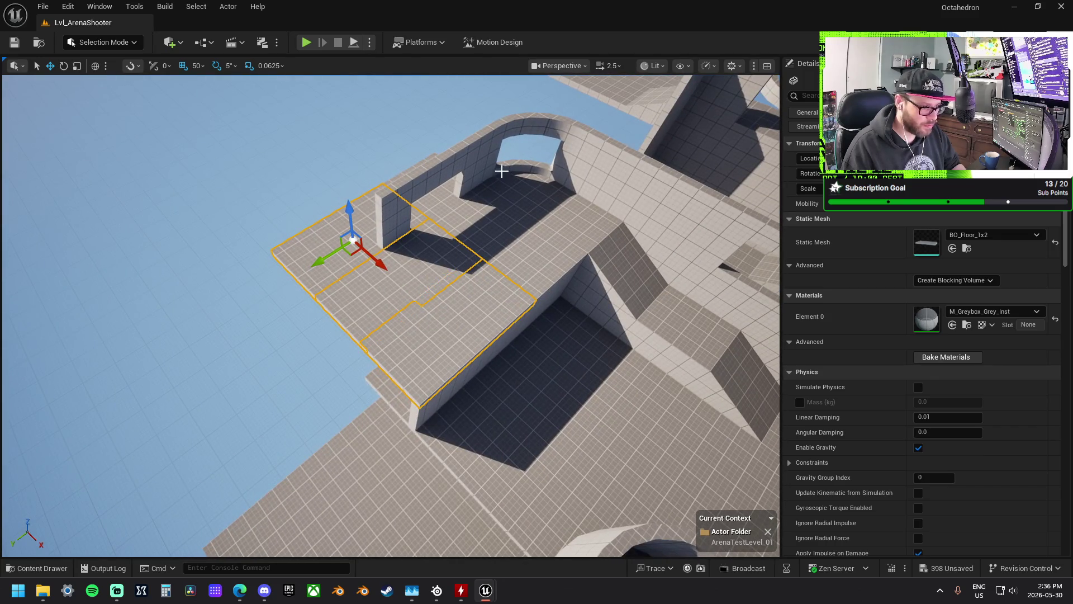
{"action": "left_click_drag", "start_coordinate": [559, 171], "coordinate": [535, 179]}
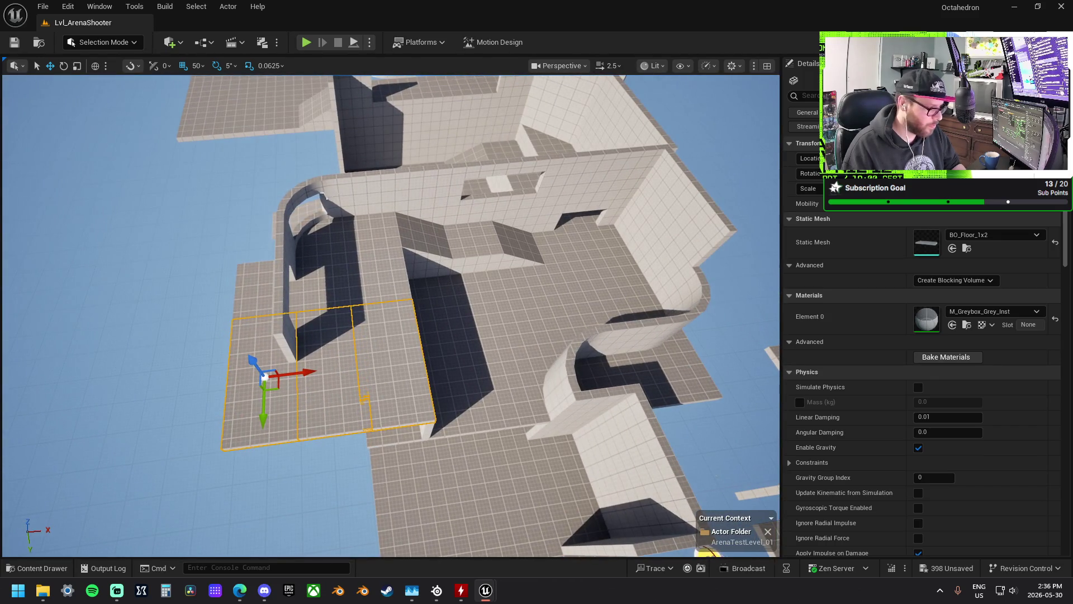
- Move the BO_Window_Curve_1x1 curved window wall onto the extended floor
{"action": "left_click", "coordinate": [299, 197]}
{"action": "left_click_drag", "start_coordinate": [299, 197], "coordinate": [395, 203]}
{"action": "mouse_move", "coordinate": [607, 215]}
{"action": "left_mouse_down"}
{"action": "mouse_move", "coordinate": [414, 286]}
{"action": "mouse_move", "coordinate": [425, 286]}
{"action": "left_mouse_up"}
- Rotate a BO_Wall_1x2 to run along the edge and set it at -11100, 0, 3950
{"action": "left_click", "coordinate": [569, 339]}
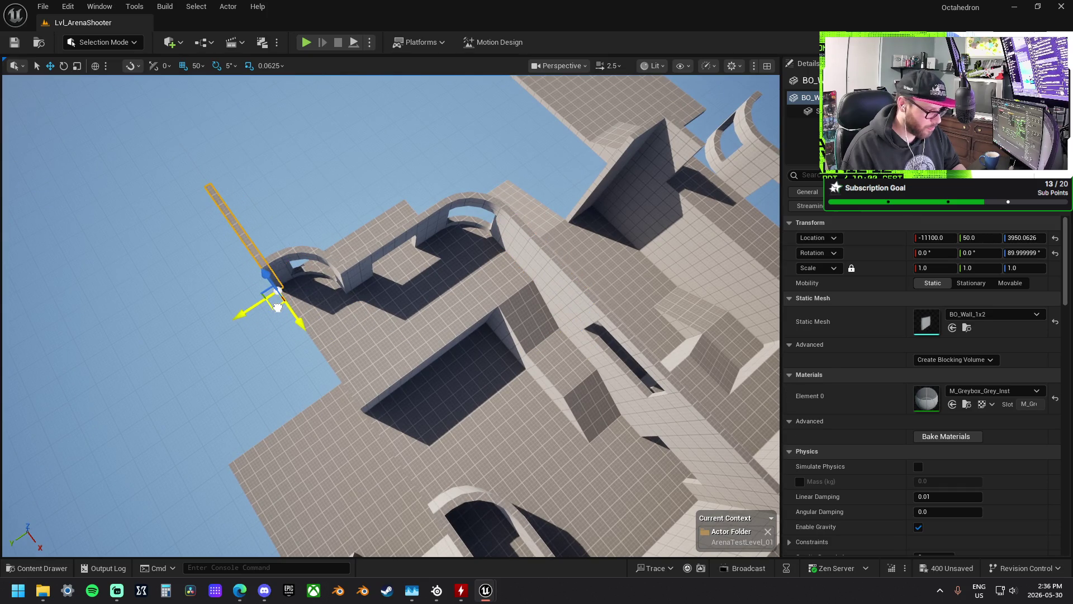
{"action": "left_click_drag", "start_coordinate": [338, 318], "coordinate": [339, 268]}
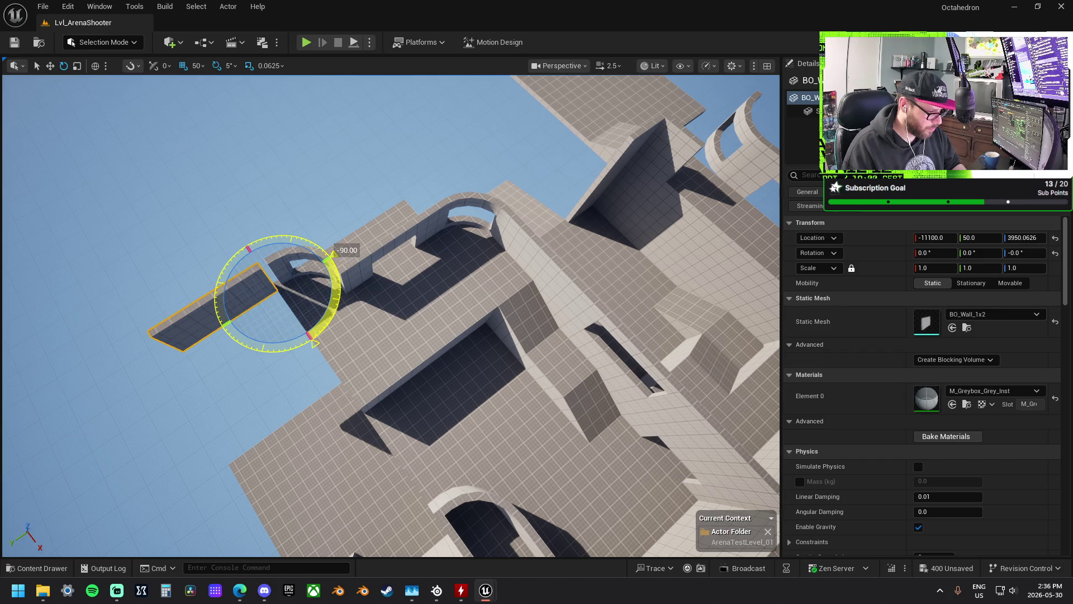
{"action": "key", "text": "f"}
{"action": "key", "text": "w"}
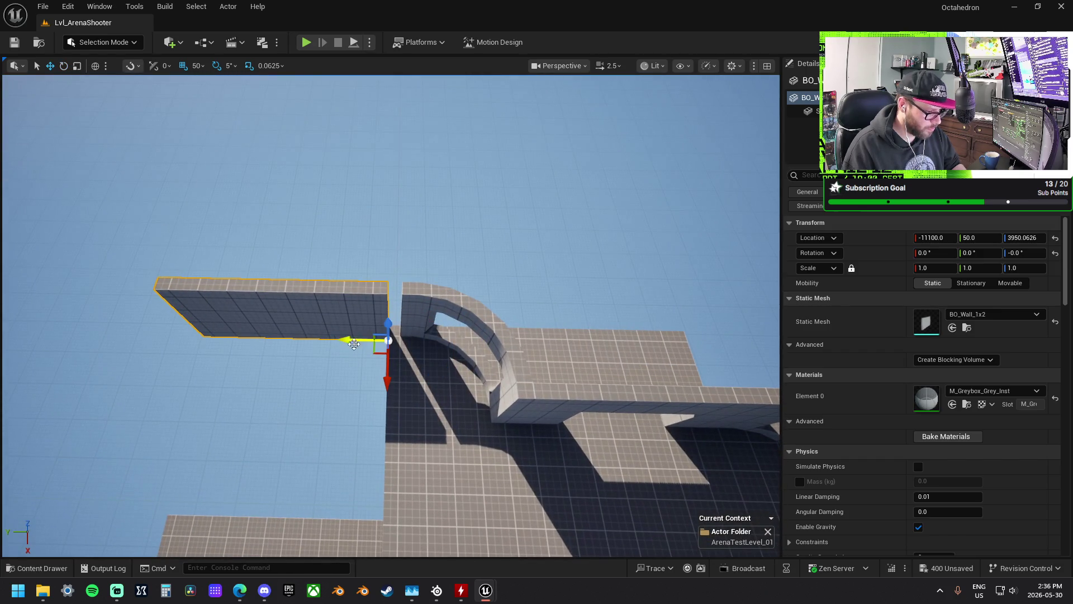
{"action": "mouse_move", "coordinate": [363, 340]}
{"action": "left_mouse_down"}
{"action": "mouse_move", "coordinate": [464, 299]}
{"action": "mouse_move", "coordinate": [523, 358]}
{"action": "mouse_move", "coordinate": [446, 302]}
{"action": "left_mouse_up"}
{"action": "left_click", "coordinate": [416, 306]}
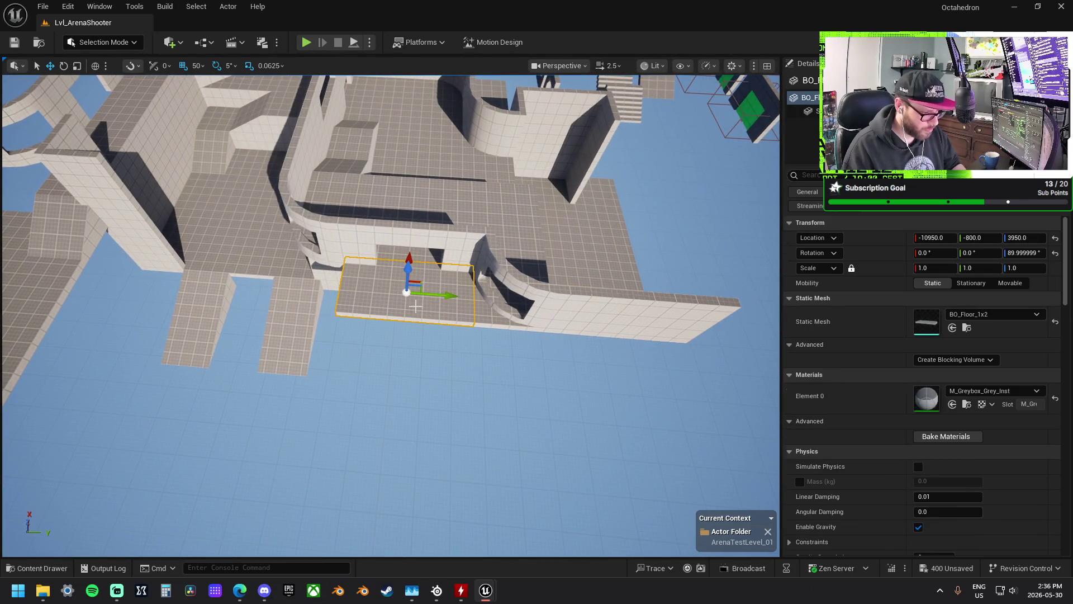
- Lower the two BO_Floor_1x2 corner slabs, slide them sideways, then nudge one back into line
{"action": "left_click", "coordinate": [481, 314], "text": "ctrl"}
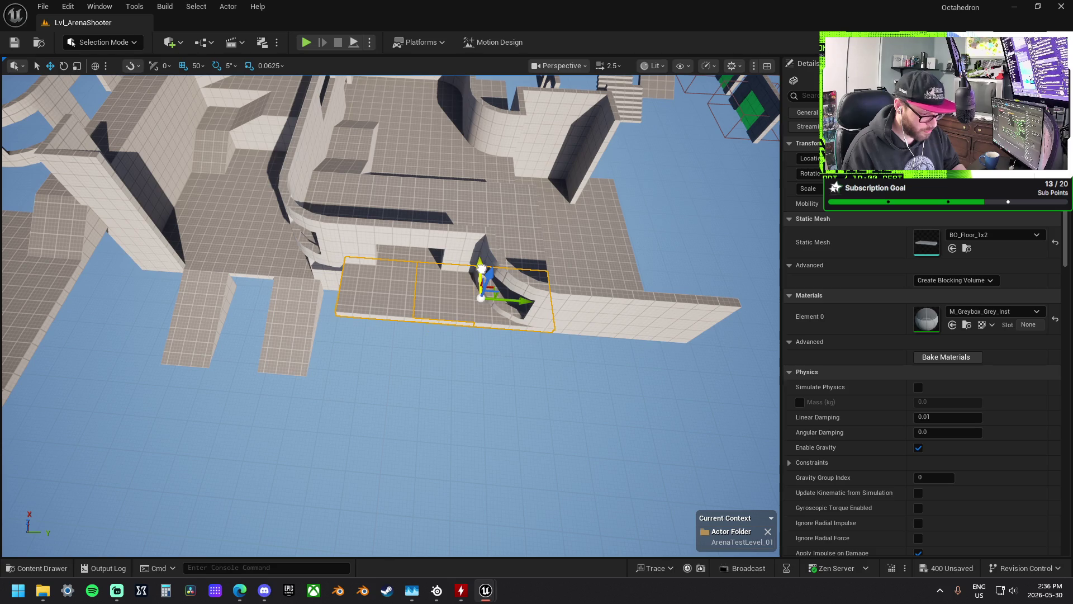
{"action": "left_click_drag", "start_coordinate": [481, 268], "coordinate": [483, 327]}
{"action": "left_click_drag", "start_coordinate": [524, 366], "coordinate": [668, 373]}
{"action": "left_click", "coordinate": [578, 369]}
{"action": "mouse_move", "coordinate": [582, 366]}
{"action": "left_mouse_down"}
{"action": "mouse_move", "coordinate": [448, 358]}
{"action": "mouse_move", "coordinate": [563, 377]}
{"action": "left_mouse_up"}
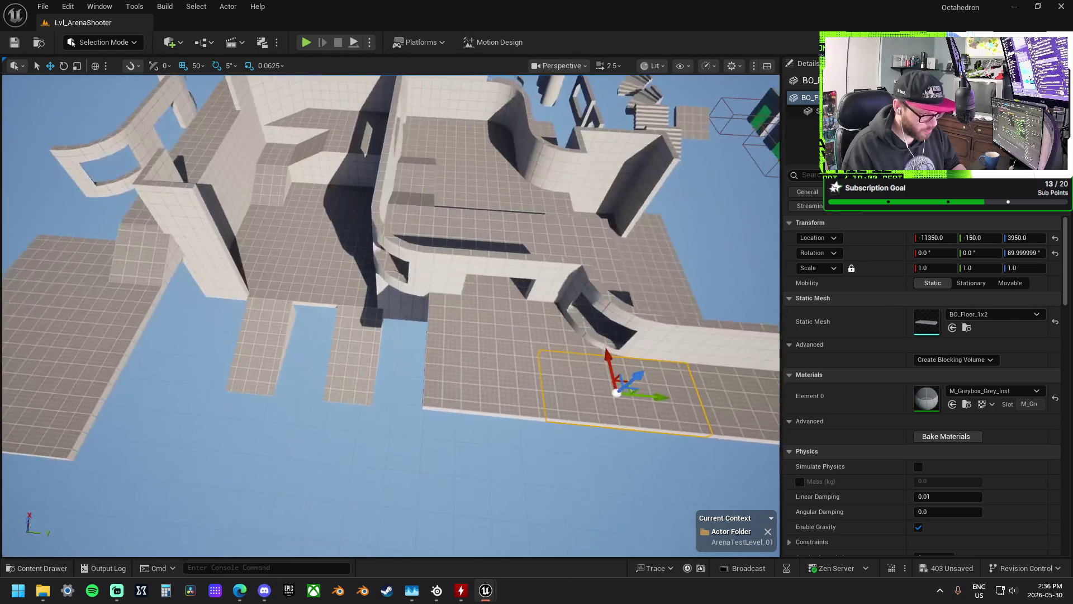
- Scale the walls beneath the floor edge up in height and width to close the gaps
{"action": "mouse_move", "coordinate": [391, 313]}
{"action": "left_mouse_down"}
{"action": "mouse_move", "coordinate": [358, 313]}
{"action": "mouse_move", "coordinate": [422, 319]}
{"action": "left_mouse_up"}
{"action": "left_click", "coordinate": [332, 363]}
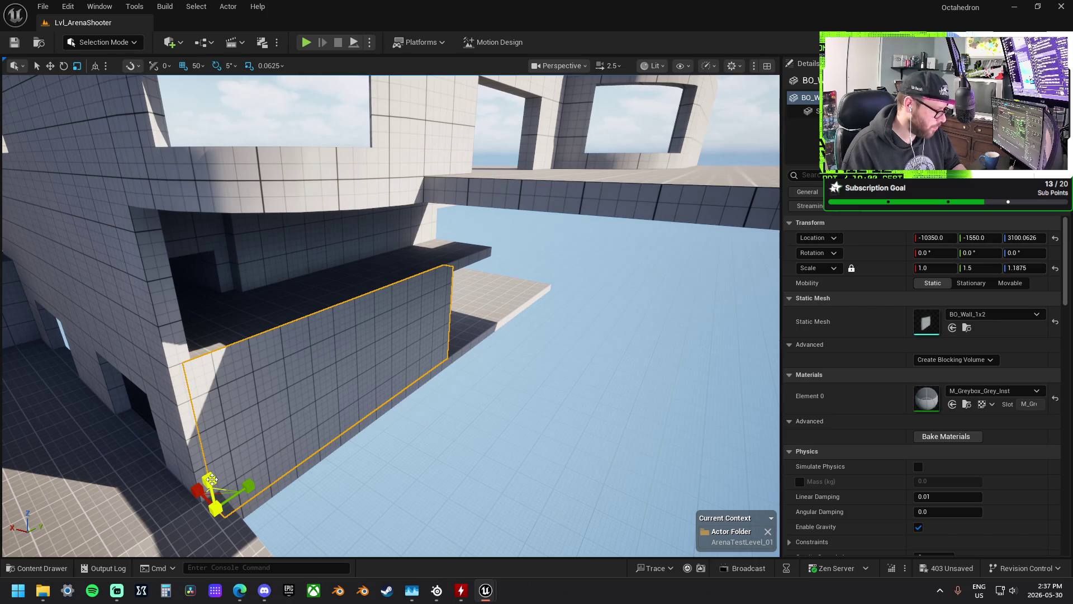
{"action": "left_click_drag", "start_coordinate": [212, 479], "coordinate": [210, 442]}
{"action": "mouse_move", "coordinate": [391, 314]}
{"action": "left_mouse_down"}
{"action": "mouse_move", "coordinate": [400, 302]}
{"action": "mouse_move", "coordinate": [397, 314]}
{"action": "mouse_move", "coordinate": [386, 305]}
{"action": "mouse_move", "coordinate": [392, 330]}
{"action": "mouse_move", "coordinate": [399, 311]}
{"action": "left_mouse_up"}
{"action": "left_click_drag", "start_coordinate": [315, 291], "coordinate": [316, 290]}
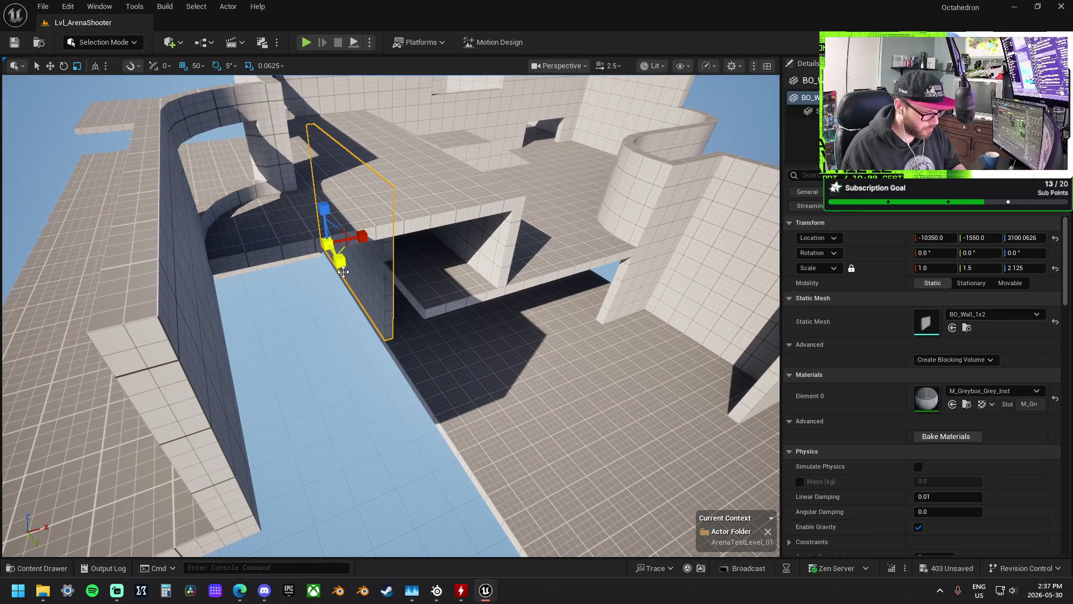
{"action": "left_click_drag", "start_coordinate": [391, 313], "coordinate": [404, 282]}
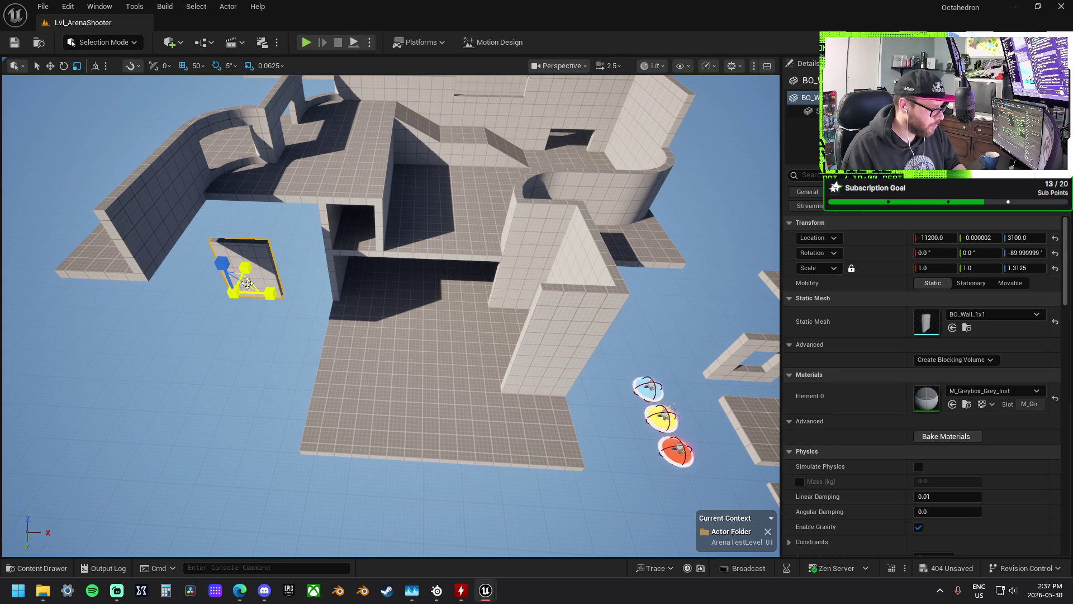
{"action": "left_click_drag", "start_coordinate": [246, 282], "coordinate": [254, 274]}
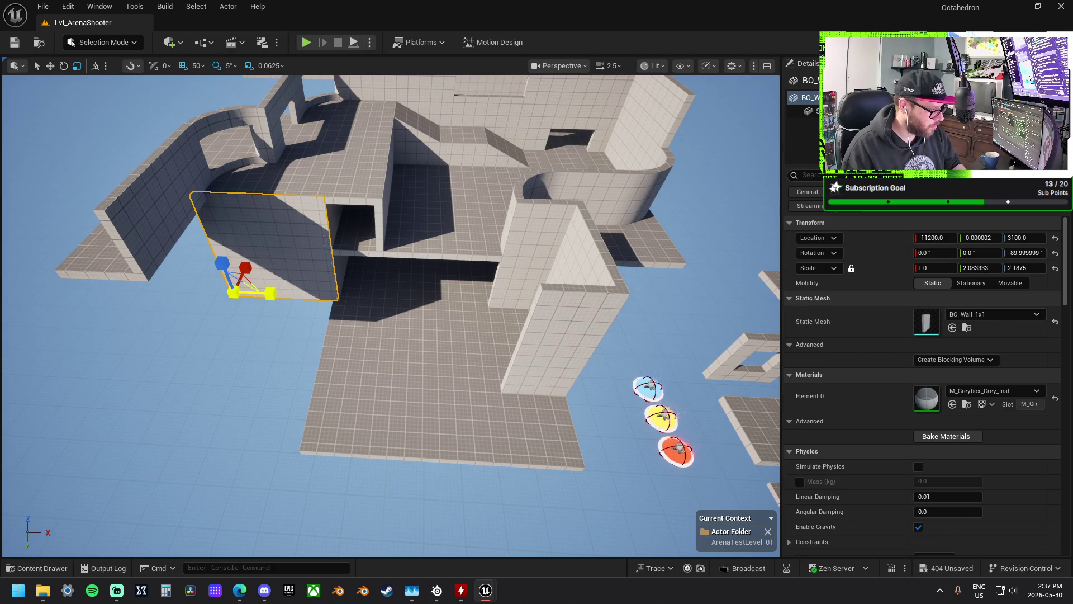
- Select the floor piece and inspect the floor and walls from above and below
{"action": "left_click", "coordinate": [468, 372]}
{"action": "left_click_drag", "start_coordinate": [468, 372], "coordinate": [432, 409]}
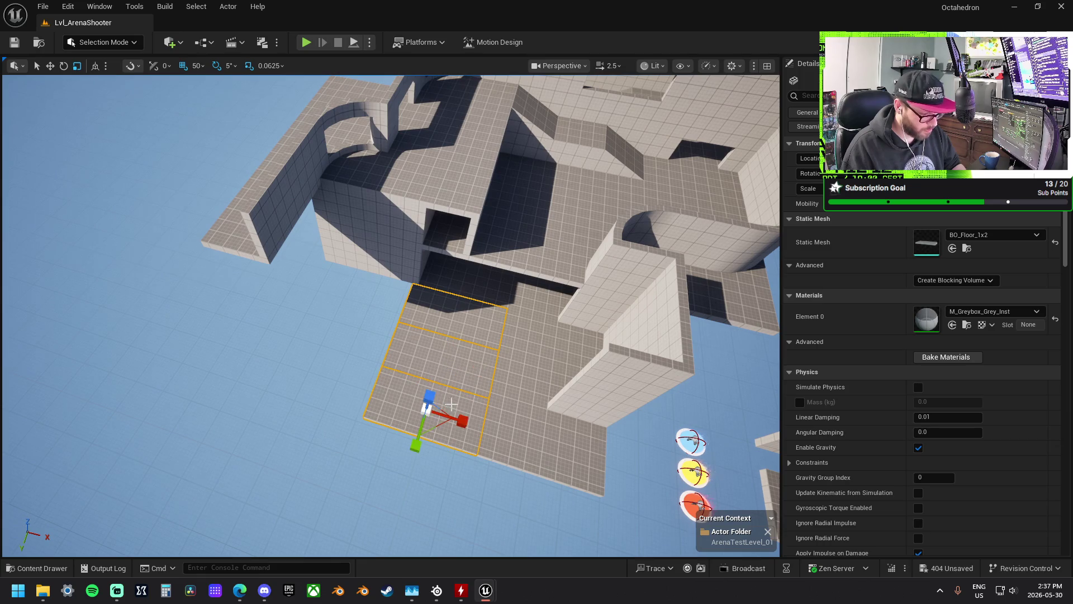
{"action": "mouse_move", "coordinate": [353, 391]}
{"action": "left_mouse_down"}
{"action": "mouse_move", "coordinate": [403, 369]}
{"action": "mouse_move", "coordinate": [532, 246]}
{"action": "mouse_move", "coordinate": [370, 374]}
{"action": "left_mouse_up"}
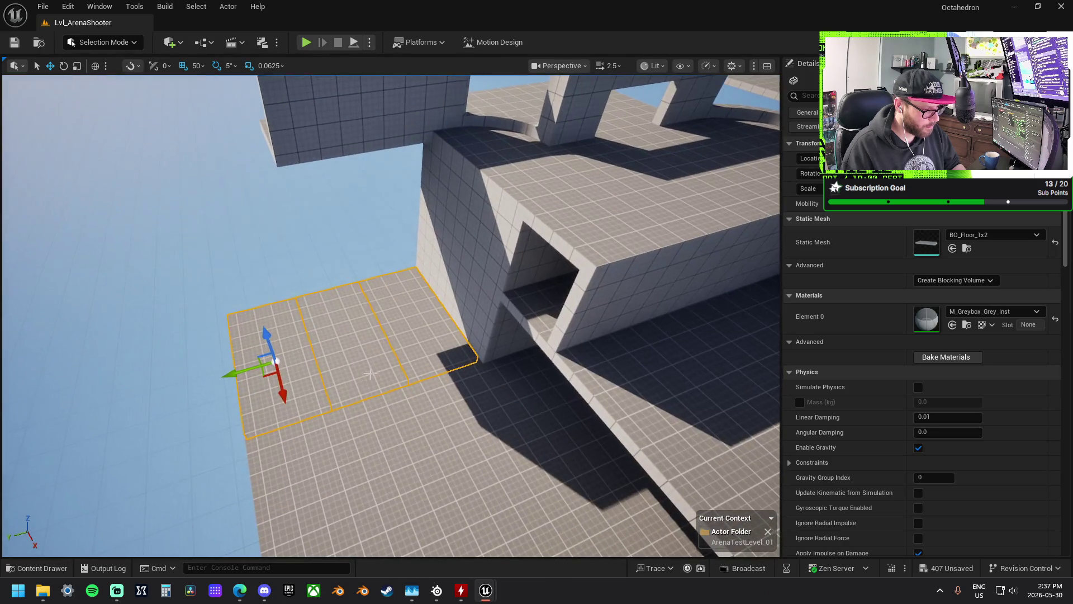
- Rotate the BO_Wall_1x1 90°, slide it along its length, and narrow it to Y about 1.02
{"action": "left_click", "coordinate": [438, 277]}
{"action": "key", "text": "e"}
{"action": "key", "text": "f"}
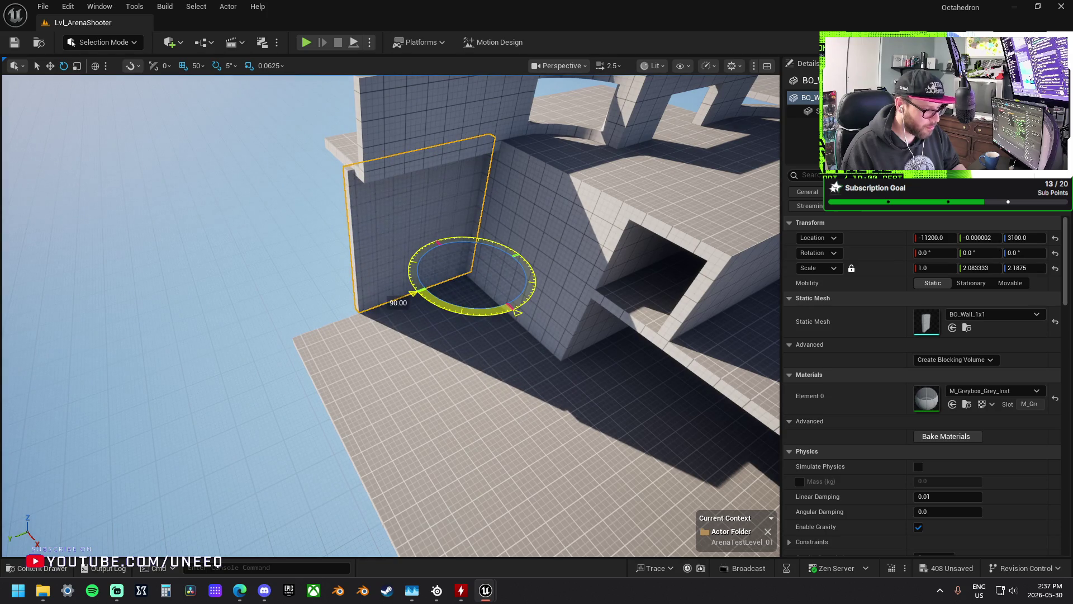
{"action": "left_click_drag", "start_coordinate": [489, 300], "coordinate": [490, 300]}
{"action": "key", "text": "w"}
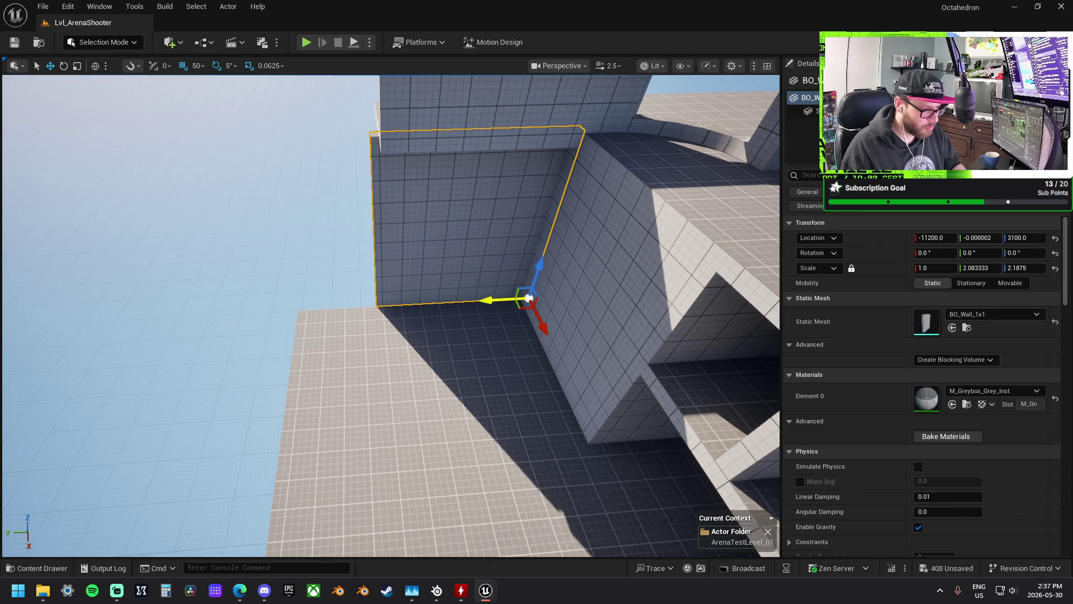
{"action": "left_click_drag", "start_coordinate": [501, 300], "coordinate": [520, 318]}
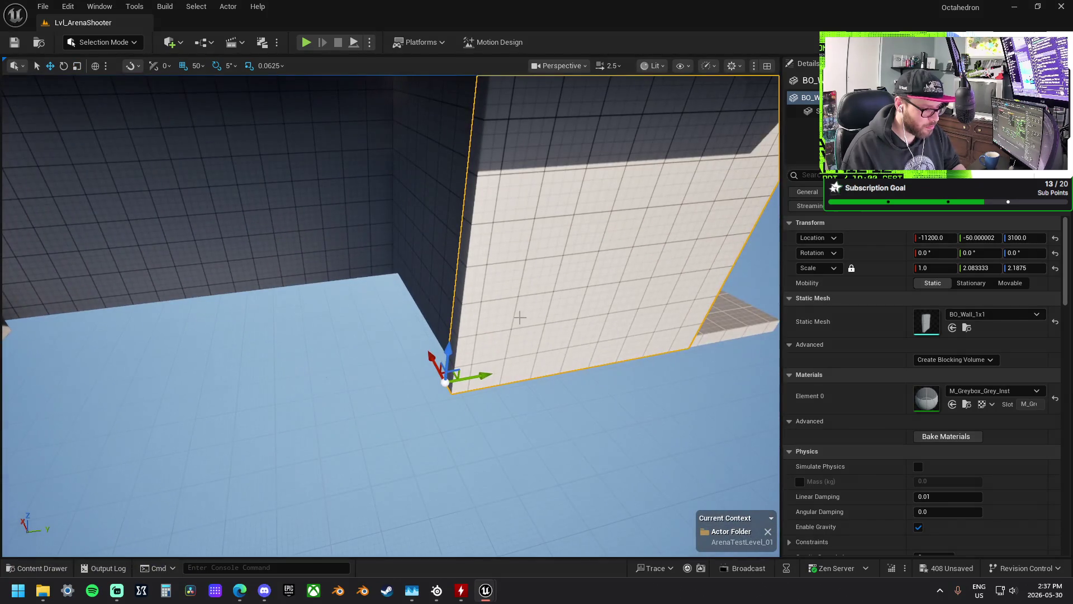
{"action": "left_click_drag", "start_coordinate": [482, 372], "coordinate": [498, 376]}
{"action": "mouse_move", "coordinate": [453, 279]}
{"action": "left_mouse_down"}
{"action": "mouse_move", "coordinate": [532, 274]}
{"action": "mouse_move", "coordinate": [515, 273]}
{"action": "left_mouse_up"}
{"action": "key", "text": "r"}
{"action": "key", "text": "w"}
{"action": "left_click_drag", "start_coordinate": [470, 302], "coordinate": [320, 299]}
- Slide the BO_Doorway_Double_1x2 along Y to sit beside the small wall
{"action": "mouse_move", "coordinate": [436, 227]}
{"action": "left_mouse_down"}
{"action": "mouse_move", "coordinate": [328, 280]}
{"action": "mouse_move", "coordinate": [300, 359]}
{"action": "mouse_move", "coordinate": [328, 398]}
{"action": "left_mouse_up"}
{"action": "left_click", "coordinate": [450, 250]}
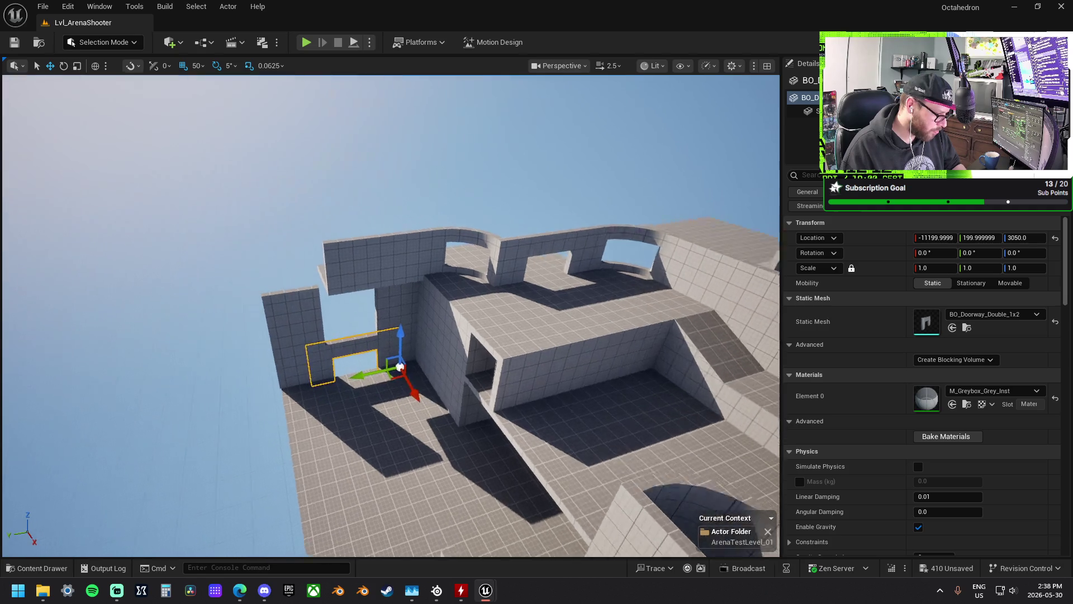
{"action": "key", "text": "f"}
{"action": "left_click_drag", "start_coordinate": [395, 329], "coordinate": [387, 327]}
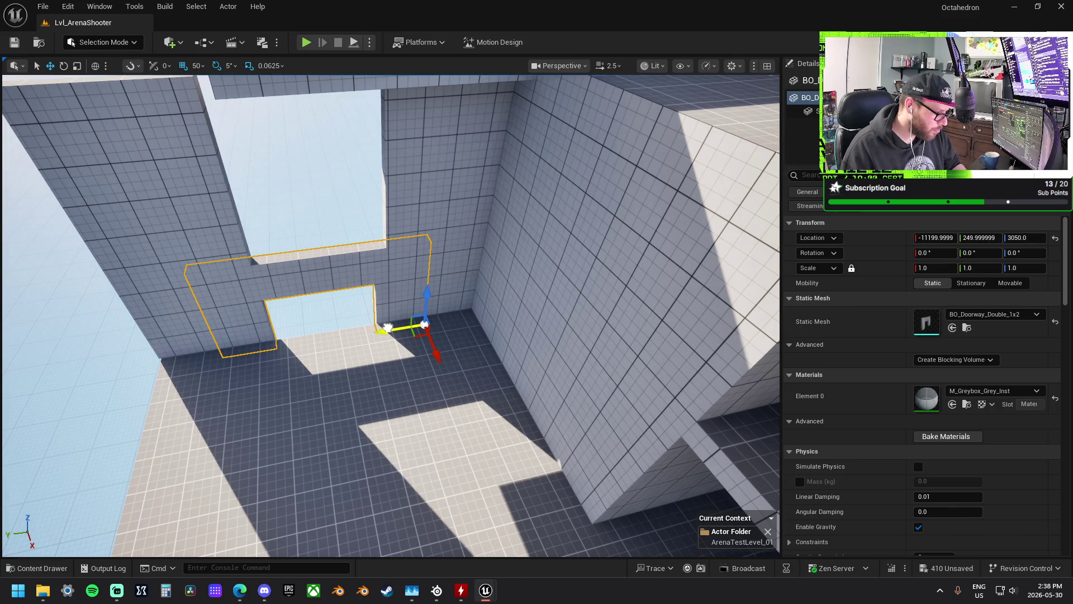
- Raise the wall behind the doorway upward on Z
{"action": "mouse_move", "coordinate": [392, 313]}
{"action": "left_mouse_down"}
{"action": "mouse_move", "coordinate": [413, 305]}
{"action": "mouse_move", "coordinate": [411, 292]}
{"action": "mouse_move", "coordinate": [395, 296]}
{"action": "left_mouse_up"}
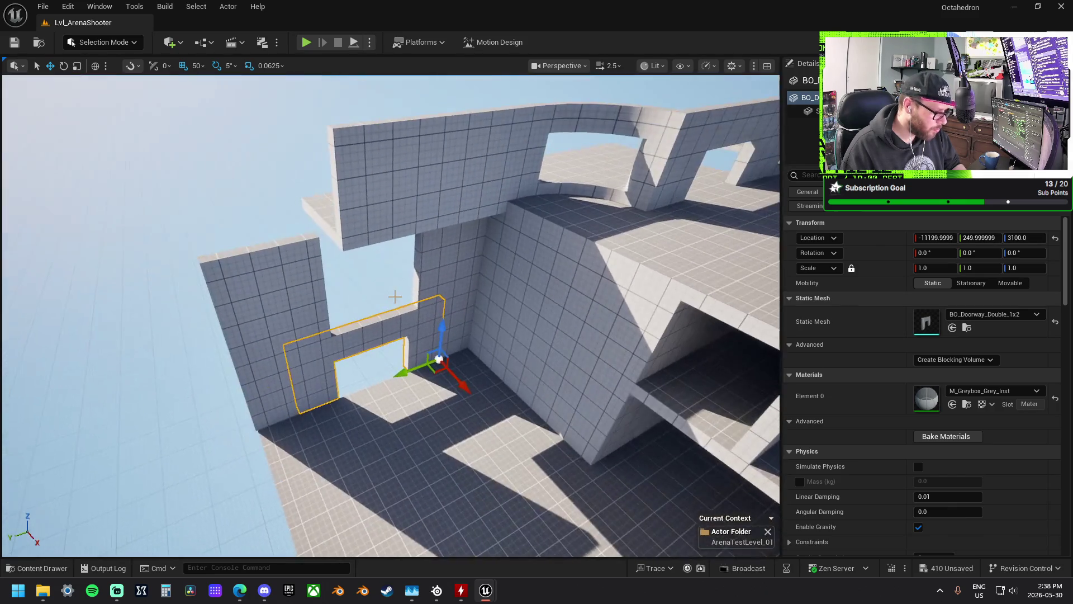
{"action": "left_click", "coordinate": [431, 281]}
{"action": "mouse_move", "coordinate": [482, 310]}
{"action": "left_mouse_down"}
{"action": "mouse_move", "coordinate": [489, 248]}
{"action": "mouse_move", "coordinate": [197, 288]}
{"action": "mouse_move", "coordinate": [291, 335]}
{"action": "left_mouse_up"}
{"action": "left_click_drag", "start_coordinate": [235, 310], "coordinate": [335, 318]}
{"action": "left_click", "coordinate": [313, 262]}
- Slide the BO_Floor_1x2 out along Y and rotate it 90° to form the walkway
{"action": "key", "text": "w"}
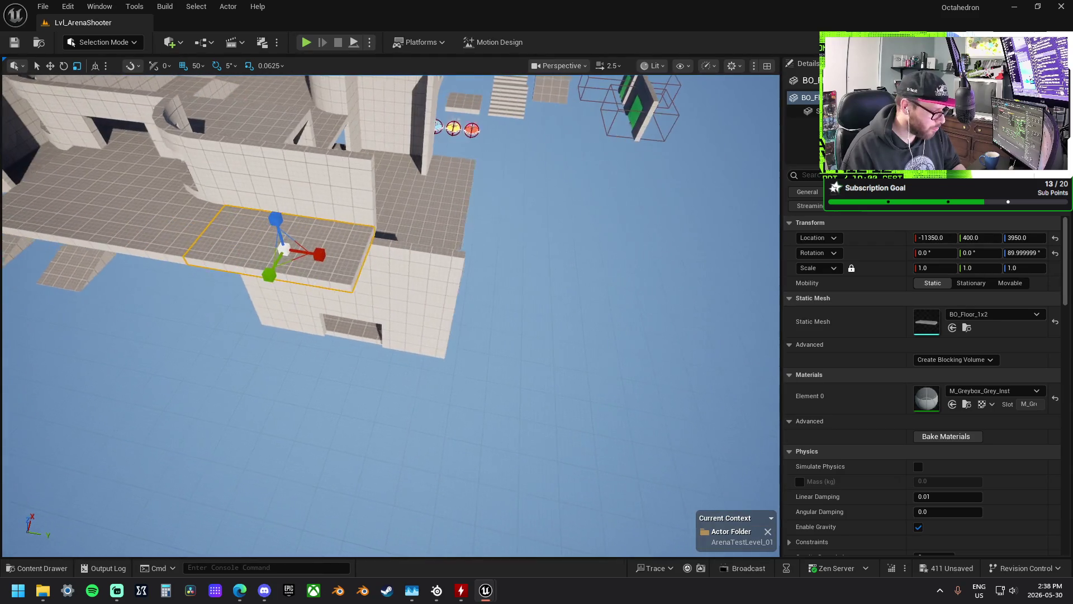
{"action": "left_click_drag", "start_coordinate": [356, 258], "coordinate": [544, 321]}
{"action": "key", "text": "e"}
{"action": "mouse_move", "coordinate": [400, 268]}
{"action": "left_mouse_down"}
{"action": "mouse_move", "coordinate": [302, 195]}
{"action": "mouse_move", "coordinate": [371, 274]}
{"action": "left_mouse_up"}
{"action": "key", "text": "w"}
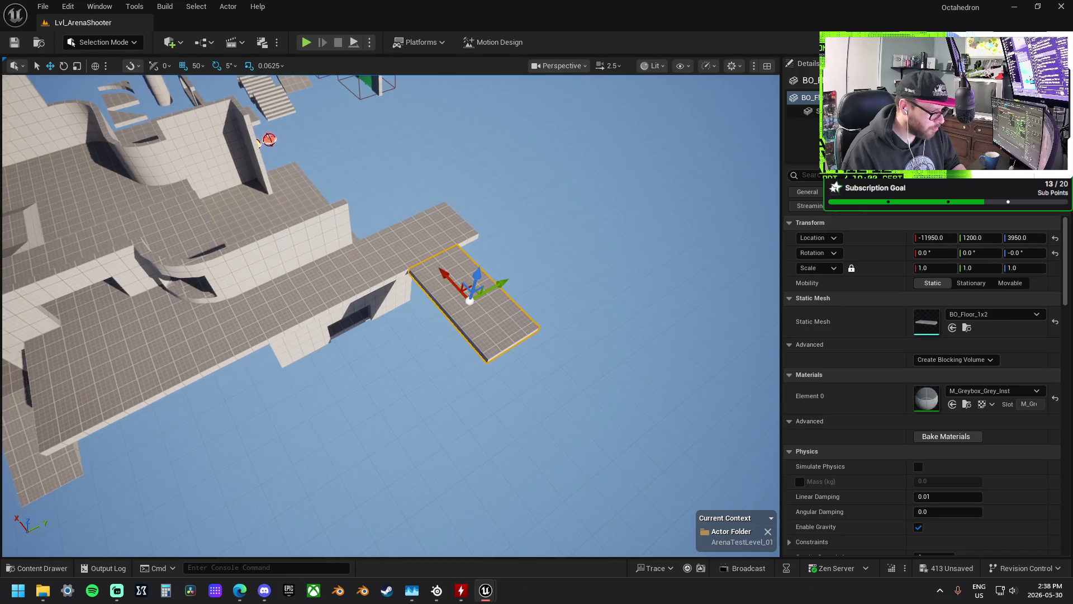
- Turn a BO_Wall_1x2 90° and lower it into place along the walkway's edge
{"action": "left_click", "coordinate": [359, 241]}
{"action": "mouse_move", "coordinate": [343, 242]}
{"action": "left_mouse_down"}
{"action": "mouse_move", "coordinate": [451, 264]}
{"action": "mouse_move", "coordinate": [527, 255]}
{"action": "mouse_move", "coordinate": [537, 241]}
{"action": "mouse_move", "coordinate": [541, 255]}
{"action": "mouse_move", "coordinate": [517, 253]}
{"action": "left_mouse_up"}
{"action": "key", "text": "e"}
{"action": "key", "text": "w"}
{"action": "key", "text": "f"}
{"action": "mouse_move", "coordinate": [237, 243]}
{"action": "left_mouse_down"}
{"action": "mouse_move", "coordinate": [358, 296]}
{"action": "mouse_move", "coordinate": [345, 295]}
{"action": "mouse_move", "coordinate": [330, 246]}
{"action": "mouse_move", "coordinate": [422, 211]}
{"action": "left_mouse_up"}
{"action": "mouse_move", "coordinate": [338, 238]}
{"action": "left_mouse_down"}
{"action": "mouse_move", "coordinate": [341, 347]}
{"action": "mouse_move", "coordinate": [344, 303]}
{"action": "left_mouse_up"}
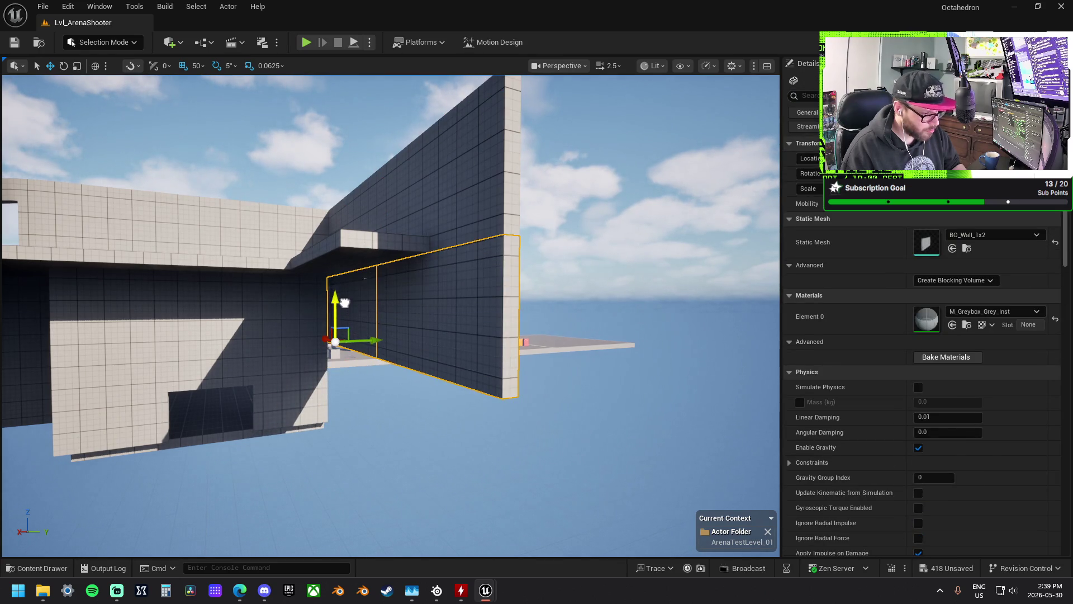
{"action": "left_click_drag", "start_coordinate": [376, 343], "coordinate": [407, 353]}
{"action": "mouse_move", "coordinate": [407, 353]}
{"action": "left_mouse_down"}
{"action": "mouse_move", "coordinate": [381, 269]}
{"action": "mouse_move", "coordinate": [388, 274]}
{"action": "left_mouse_up"}
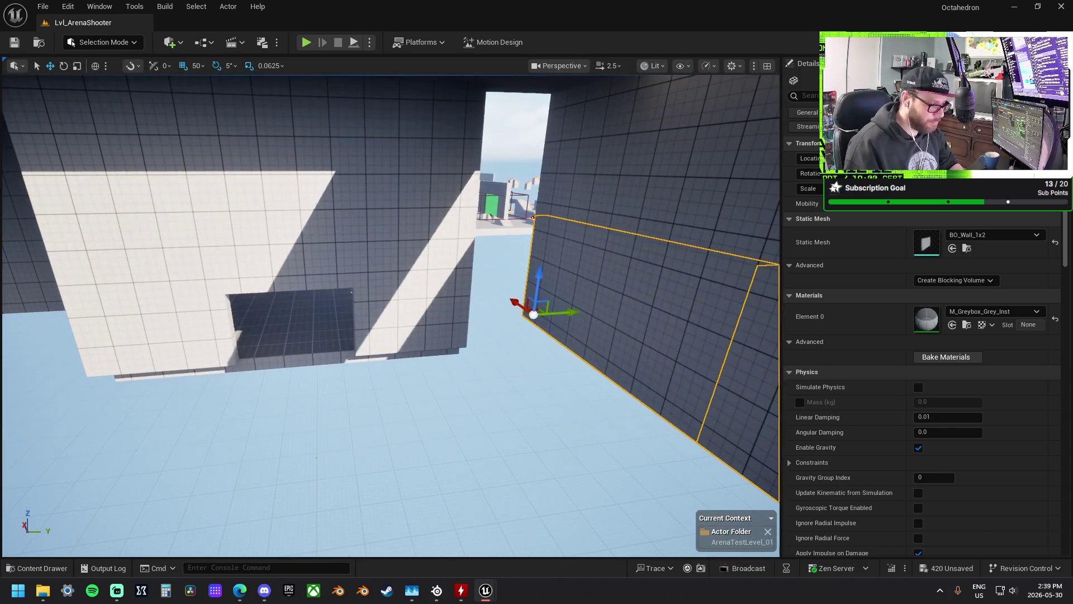
- Stretch the BO_Wall_1x1 on Y to about 1.854 to fill the gap by the walkway
{"action": "left_click", "coordinate": [416, 248]}
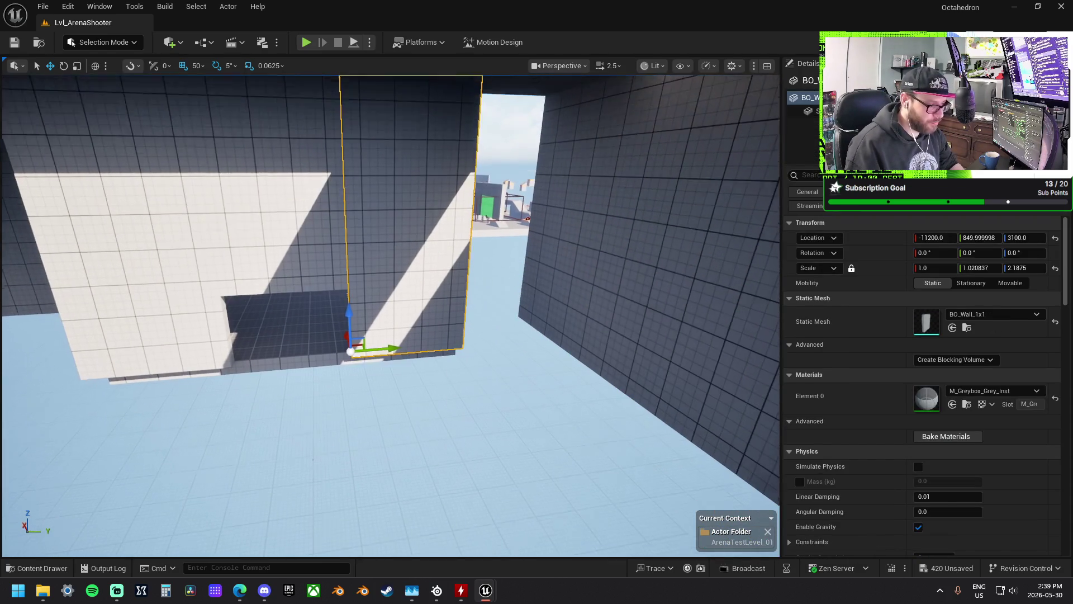
{"action": "key", "text": "r"}
{"action": "mouse_move", "coordinate": [396, 319]}
{"action": "left_mouse_down"}
{"action": "mouse_move", "coordinate": [442, 317]}
{"action": "mouse_move", "coordinate": [380, 290]}
{"action": "mouse_move", "coordinate": [363, 262]}
{"action": "mouse_move", "coordinate": [391, 302]}
{"action": "mouse_move", "coordinate": [339, 308]}
{"action": "mouse_move", "coordinate": [406, 302]}
{"action": "mouse_move", "coordinate": [491, 328]}
{"action": "mouse_move", "coordinate": [315, 229]}
{"action": "mouse_move", "coordinate": [367, 250]}
{"action": "mouse_move", "coordinate": [313, 294]}
{"action": "left_mouse_up"}
{"action": "left_click", "coordinate": [384, 292]}
{"action": "key", "text": "w"}
{"action": "left_click", "coordinate": [315, 229]}
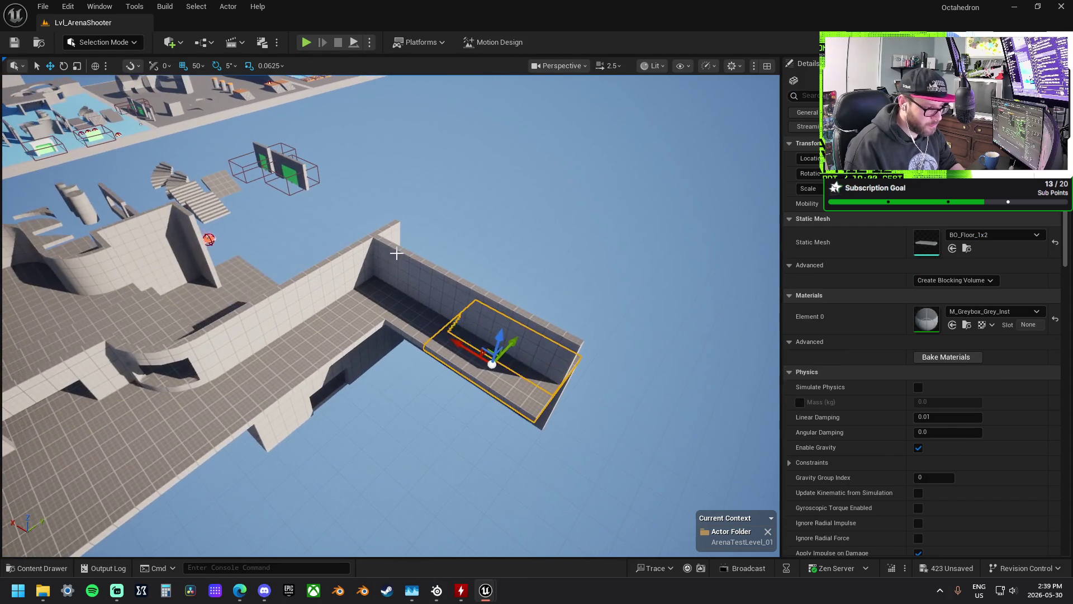
- Duplicate the L-shaped walls beside the walkway and stack the copies one level higher
{"action": "left_click", "coordinate": [427, 290]}
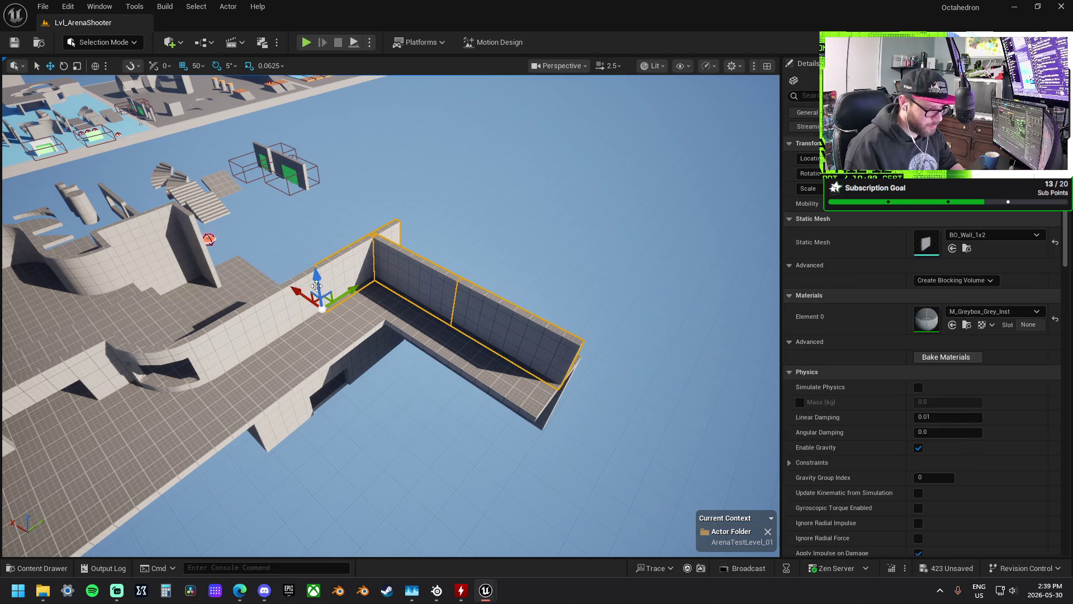
{"action": "left_click_drag", "start_coordinate": [212, 352], "coordinate": [221, 320]}
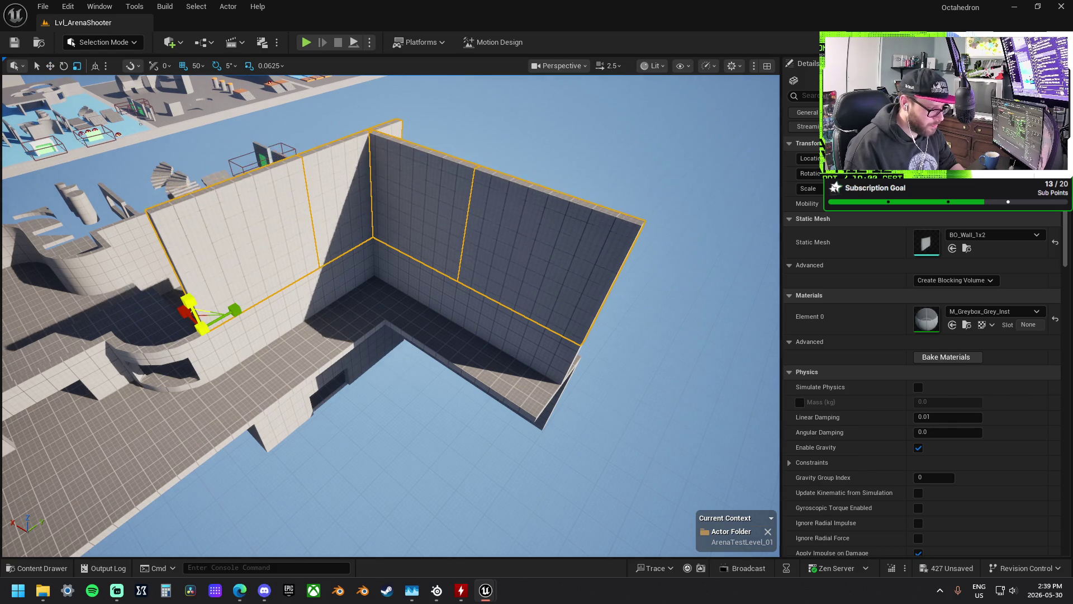
{"action": "left_click_drag", "start_coordinate": [188, 300], "coordinate": [179, 313]}
{"action": "mouse_move", "coordinate": [313, 276]}
{"action": "left_mouse_down"}
{"action": "mouse_move", "coordinate": [322, 268]}
{"action": "mouse_move", "coordinate": [313, 275]}
{"action": "left_mouse_up"}
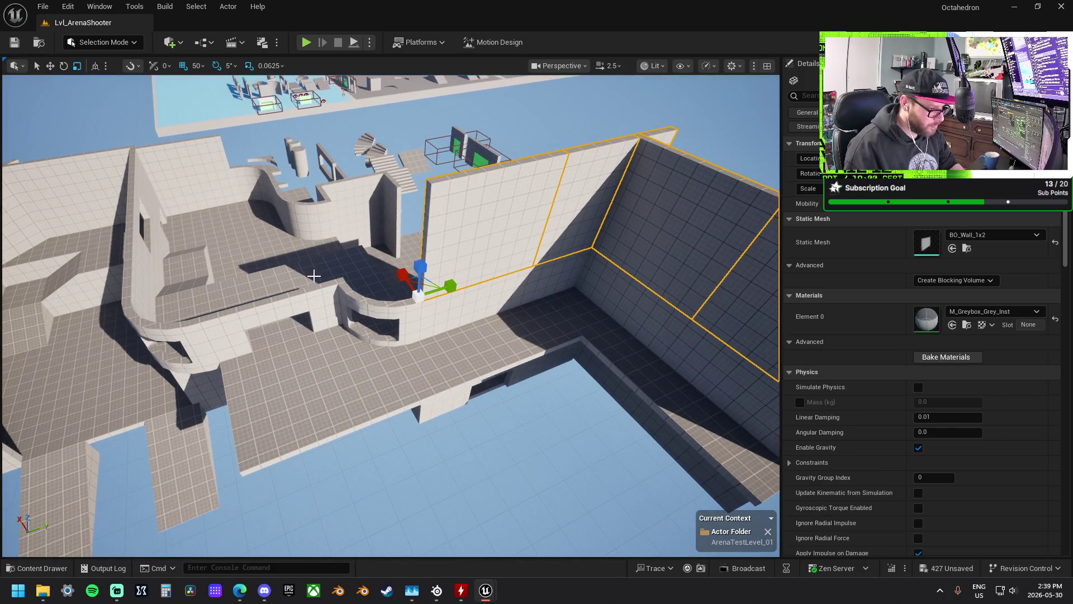
- Slide the BO_Wall_Curve_1x1 along X toward the corner and lower it to Z 4350
{"action": "left_click", "coordinate": [248, 203]}
{"action": "left_click_drag", "start_coordinate": [248, 203], "coordinate": [248, 203]}
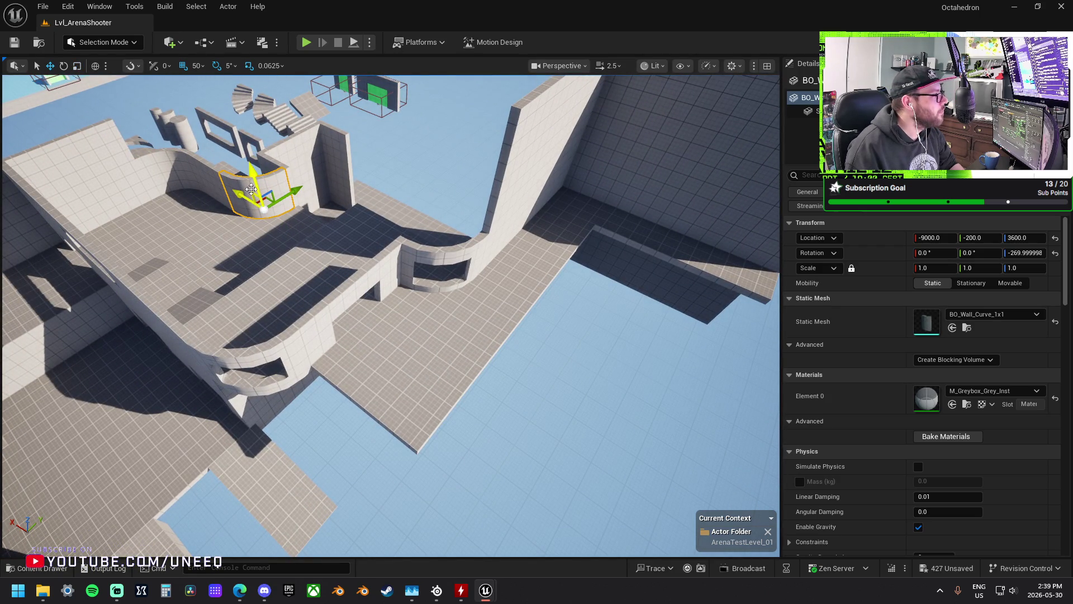
{"action": "mouse_move", "coordinate": [233, 194]}
{"action": "left_mouse_down"}
{"action": "mouse_move", "coordinate": [381, 280]}
{"action": "mouse_move", "coordinate": [442, 252]}
{"action": "mouse_move", "coordinate": [447, 208]}
{"action": "mouse_move", "coordinate": [434, 180]}
{"action": "left_mouse_up"}
{"action": "scroll", "coordinate": [430, 219], "scroll_direction": "down", "scroll_amount": 2}
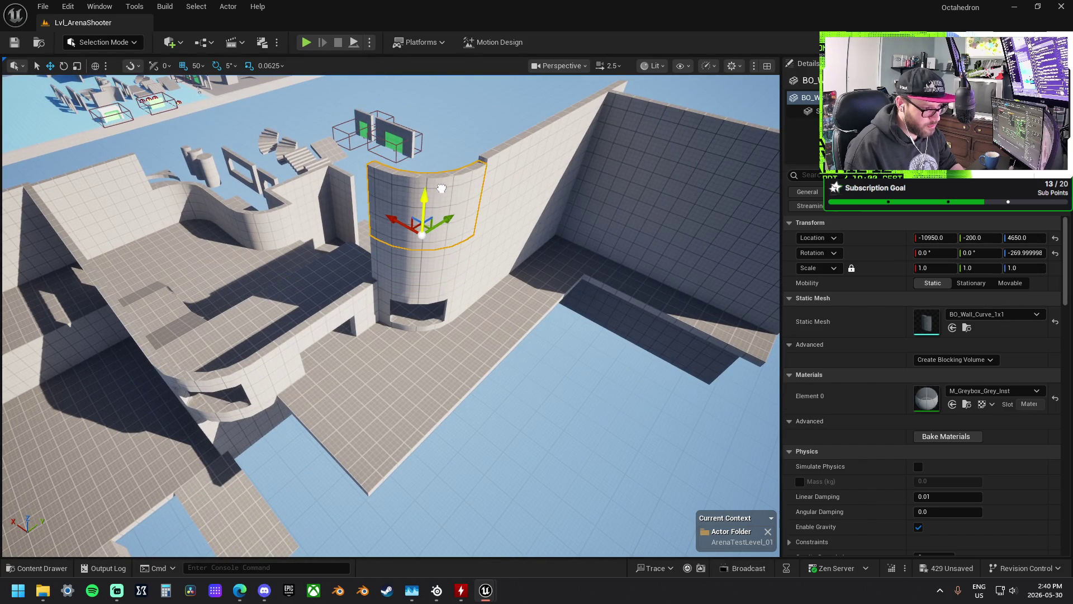
{"action": "left_click_drag", "start_coordinate": [434, 182], "coordinate": [484, 243]}
{"action": "left_click", "coordinate": [485, 244]}
{"action": "left_click", "coordinate": [375, 246]}
{"action": "scroll", "coordinate": [376, 245], "scroll_direction": "up", "scroll_amount": 3}
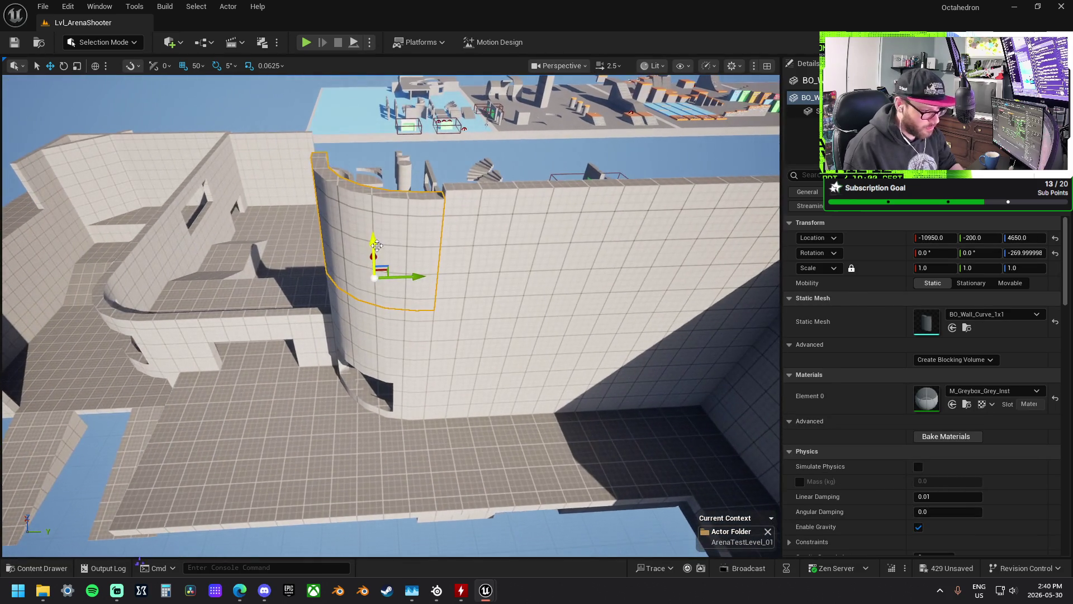
{"action": "mouse_move", "coordinate": [369, 259]}
{"action": "left_mouse_down"}
{"action": "mouse_move", "coordinate": [376, 292]}
{"action": "mouse_move", "coordinate": [391, 235]}
{"action": "left_mouse_up"}
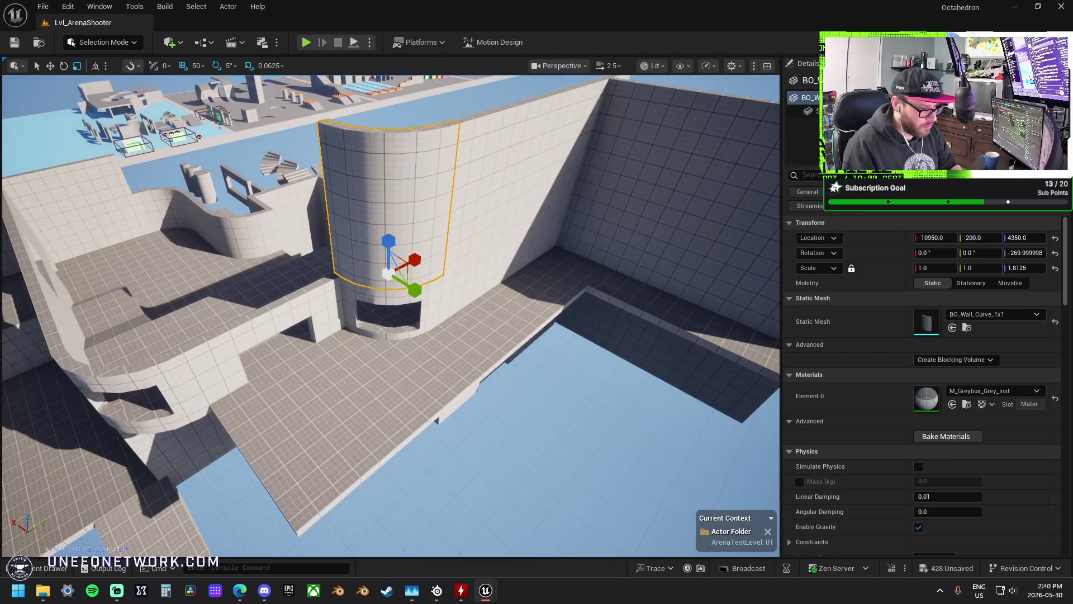
- Shift the flat wall to Y -1150 and settle the curved wall at X -10600, Y -1400
{"action": "left_click", "coordinate": [499, 210]}
{"action": "key", "text": "w"}
{"action": "mouse_move", "coordinate": [473, 278]}
{"action": "left_mouse_down"}
{"action": "mouse_move", "coordinate": [270, 351]}
{"action": "mouse_move", "coordinate": [264, 320]}
{"action": "mouse_move", "coordinate": [373, 390]}
{"action": "mouse_move", "coordinate": [403, 359]}
{"action": "left_mouse_up"}
{"action": "left_click", "coordinate": [562, 246]}
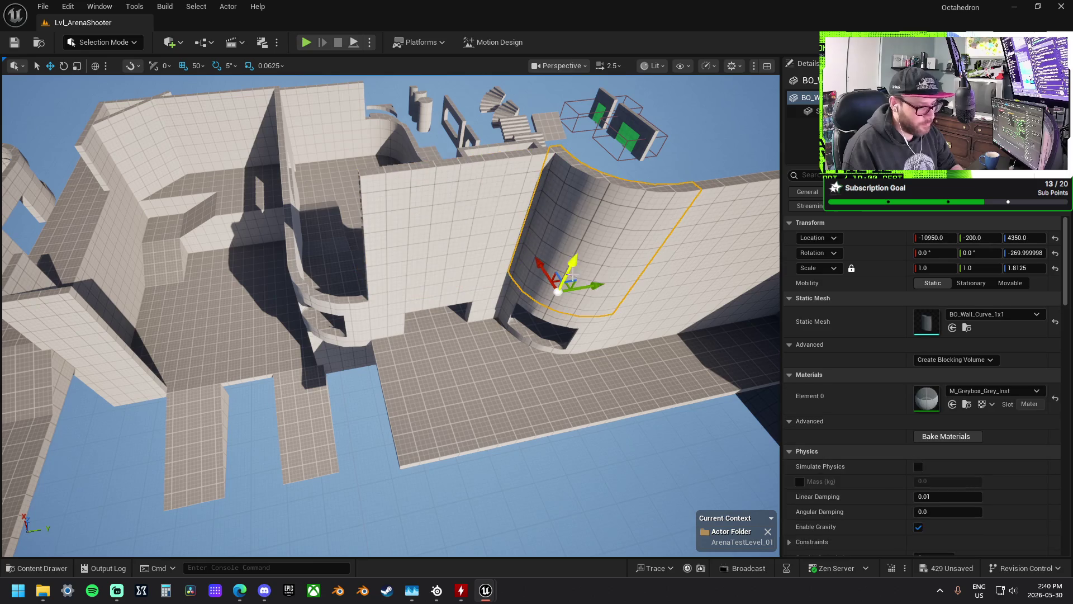
{"action": "mouse_move", "coordinate": [598, 288]}
{"action": "left_mouse_down"}
{"action": "mouse_move", "coordinate": [459, 363]}
{"action": "mouse_move", "coordinate": [391, 310]}
{"action": "mouse_move", "coordinate": [550, 345]}
{"action": "left_mouse_up"}
{"action": "mouse_move", "coordinate": [290, 334]}
{"action": "left_mouse_down"}
{"action": "mouse_move", "coordinate": [205, 321]}
{"action": "mouse_move", "coordinate": [277, 285]}
{"action": "mouse_move", "coordinate": [264, 287]}
{"action": "left_mouse_up"}
- Raise the BO_Window_1x2 to Z 4350 and halve its Y scale to 0.5
{"action": "left_click", "coordinate": [266, 318]}
{"action": "mouse_move", "coordinate": [200, 310]}
{"action": "left_mouse_down"}
{"action": "mouse_move", "coordinate": [200, 282]}
{"action": "mouse_move", "coordinate": [330, 305]}
{"action": "left_mouse_up"}
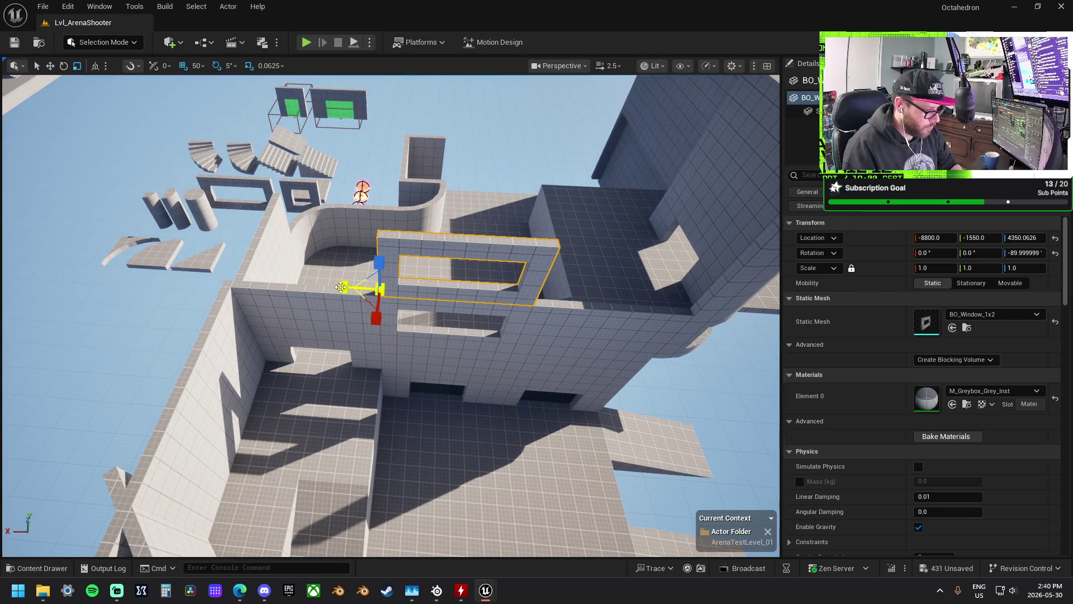
{"action": "mouse_move", "coordinate": [344, 287]}
{"action": "left_mouse_down"}
{"action": "mouse_move", "coordinate": [362, 288]}
{"action": "mouse_move", "coordinate": [229, 261]}
{"action": "mouse_move", "coordinate": [323, 283]}
{"action": "mouse_move", "coordinate": [314, 279]}
{"action": "left_mouse_up"}
{"action": "key", "text": "w"}
- Duplicate the windows into a row of four and move the leftmost to X -8200
{"action": "left_click", "coordinate": [286, 276], "text": "ctrl"}
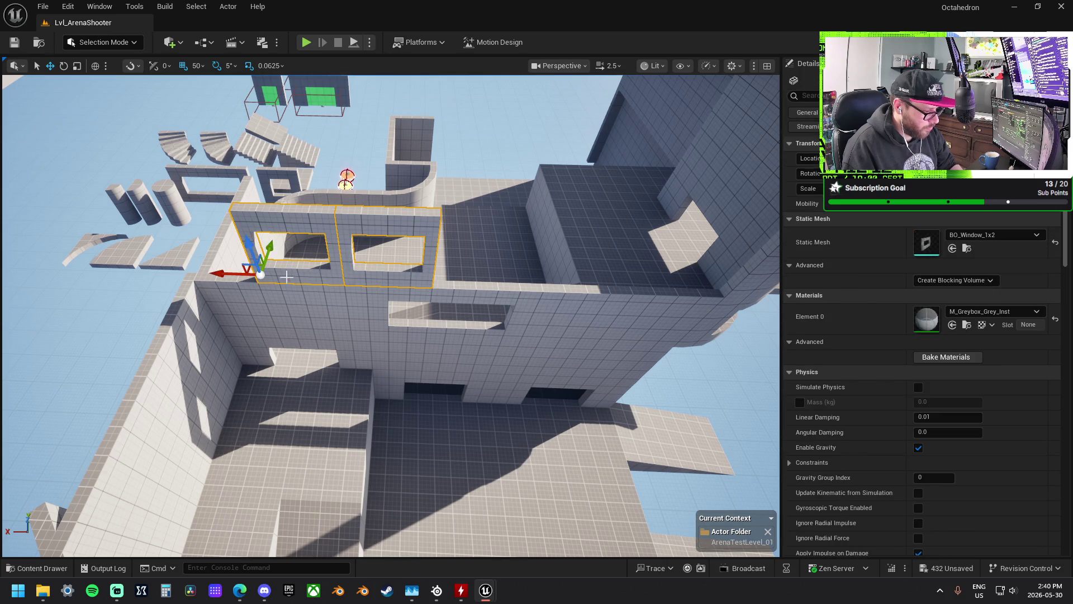
{"action": "mouse_move", "coordinate": [231, 274]}
{"action": "left_mouse_down", "text": "alt"}
{"action": "mouse_move", "coordinate": [422, 285]}
{"action": "mouse_move", "coordinate": [411, 294]}
{"action": "left_mouse_up", "text": "alt"}
{"action": "left_click_drag", "start_coordinate": [334, 273], "coordinate": [280, 261]}
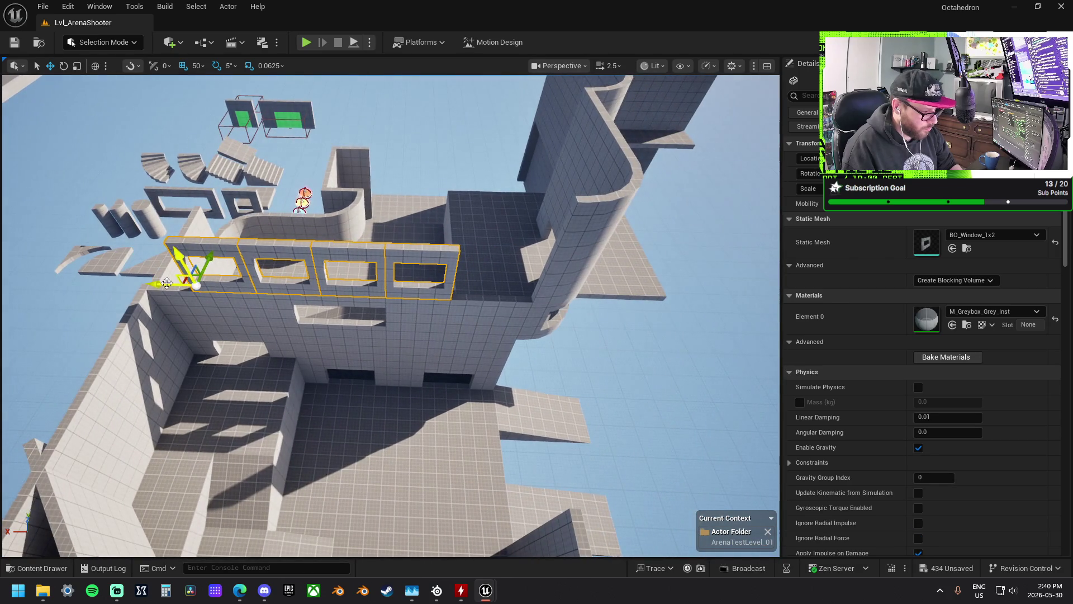
{"action": "left_click_drag", "start_coordinate": [162, 286], "coordinate": [215, 294]}
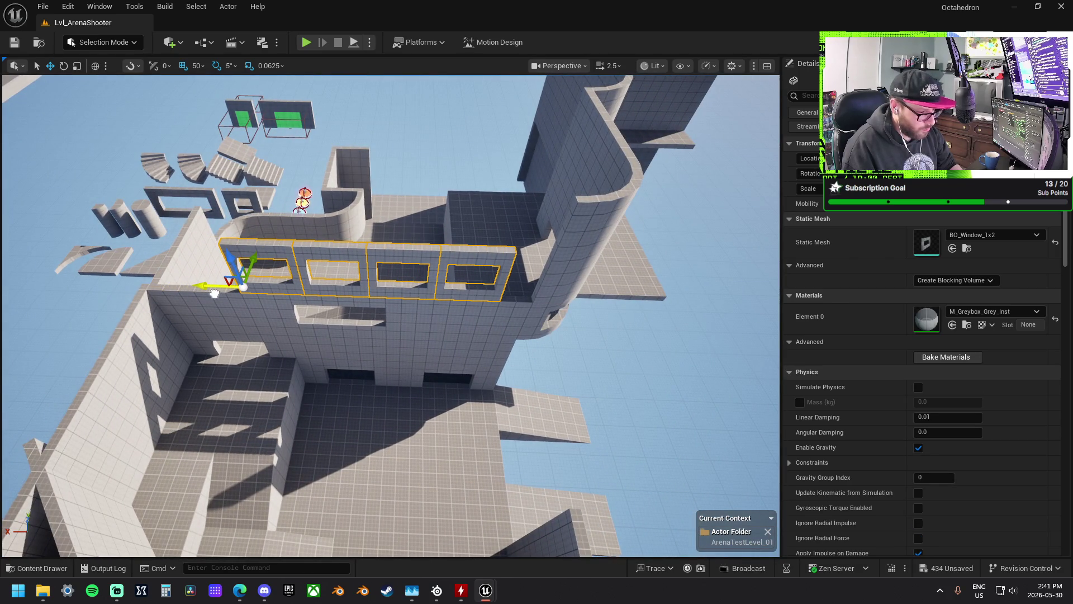
{"action": "left_click", "coordinate": [230, 261]}
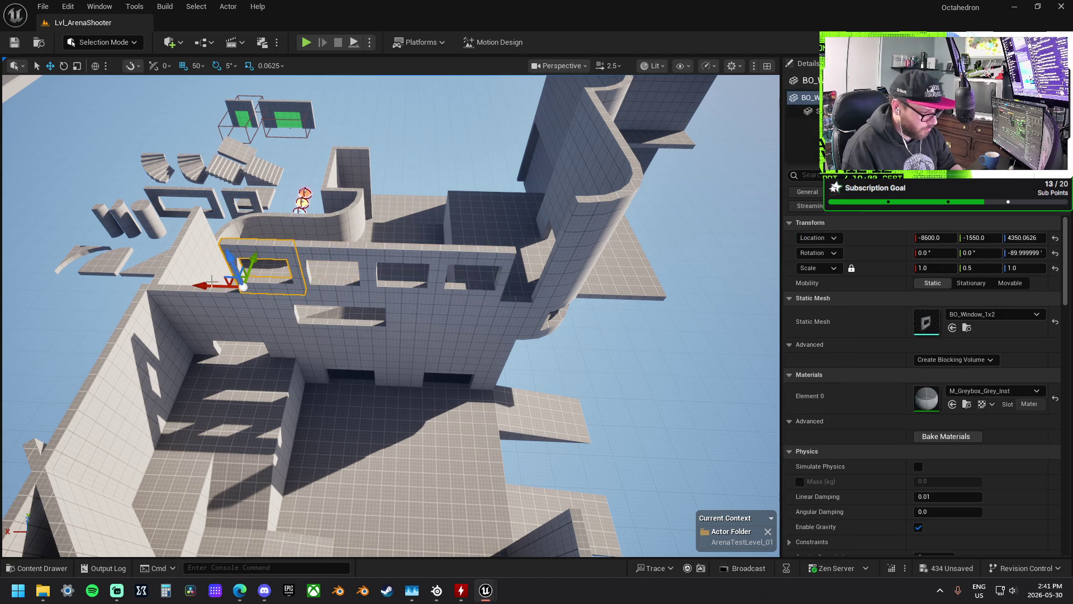
{"action": "left_click_drag", "start_coordinate": [205, 287], "coordinate": [148, 278]}
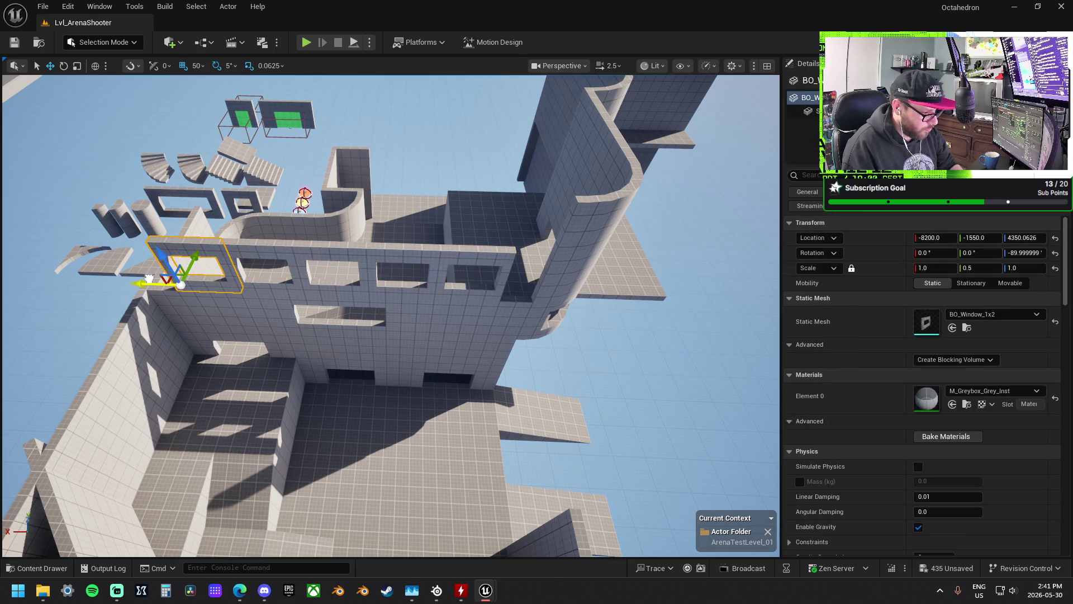
- Raise the BO_Wall_1x2 near the windows to Z 4350
{"action": "left_click_drag", "start_coordinate": [362, 286], "coordinate": [461, 213]}
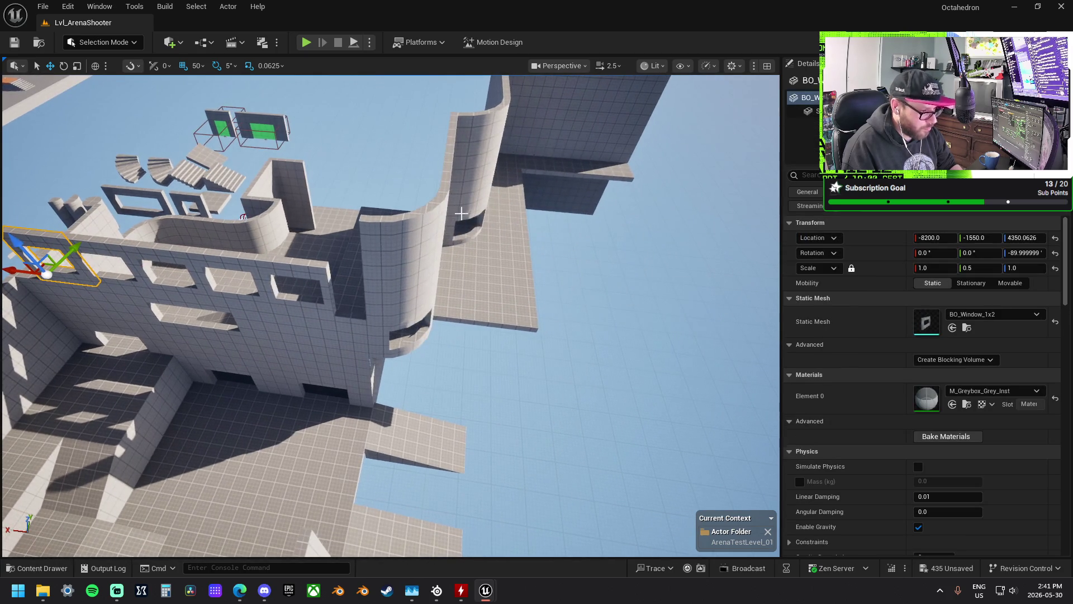
{"action": "left_click", "coordinate": [346, 329]}
{"action": "mouse_move", "coordinate": [250, 314]}
{"action": "left_mouse_down"}
{"action": "mouse_move", "coordinate": [238, 265]}
{"action": "mouse_move", "coordinate": [299, 314]}
{"action": "mouse_move", "coordinate": [324, 309]}
{"action": "mouse_move", "coordinate": [332, 256]}
{"action": "left_mouse_up"}
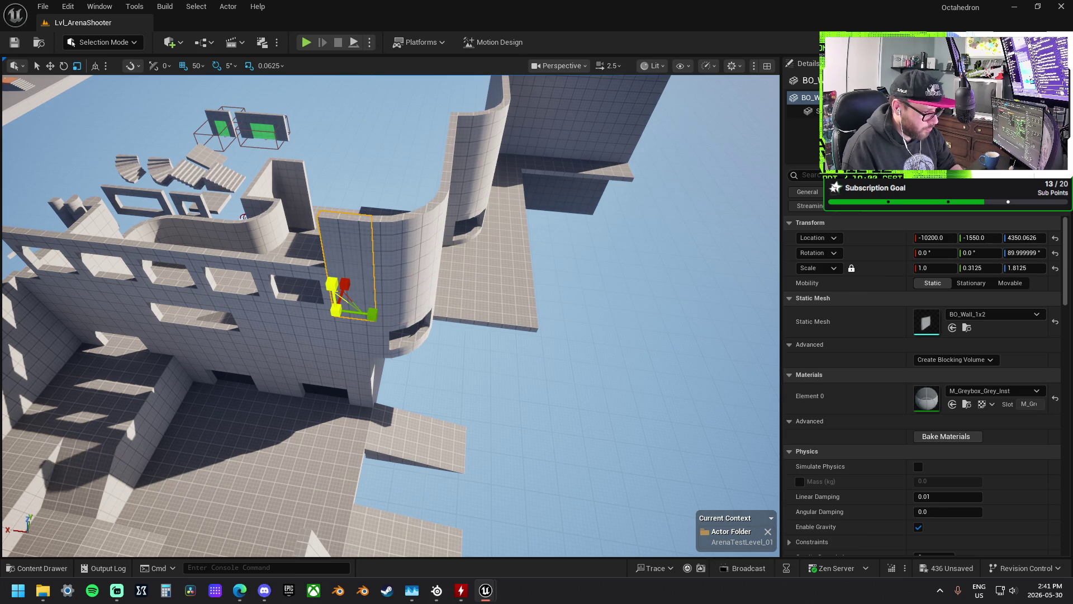
- Thin the BO_Wall_1x2 into a long strip and move it above the windows at X -8200
{"action": "left_click_drag", "start_coordinate": [372, 317], "coordinate": [364, 316]}
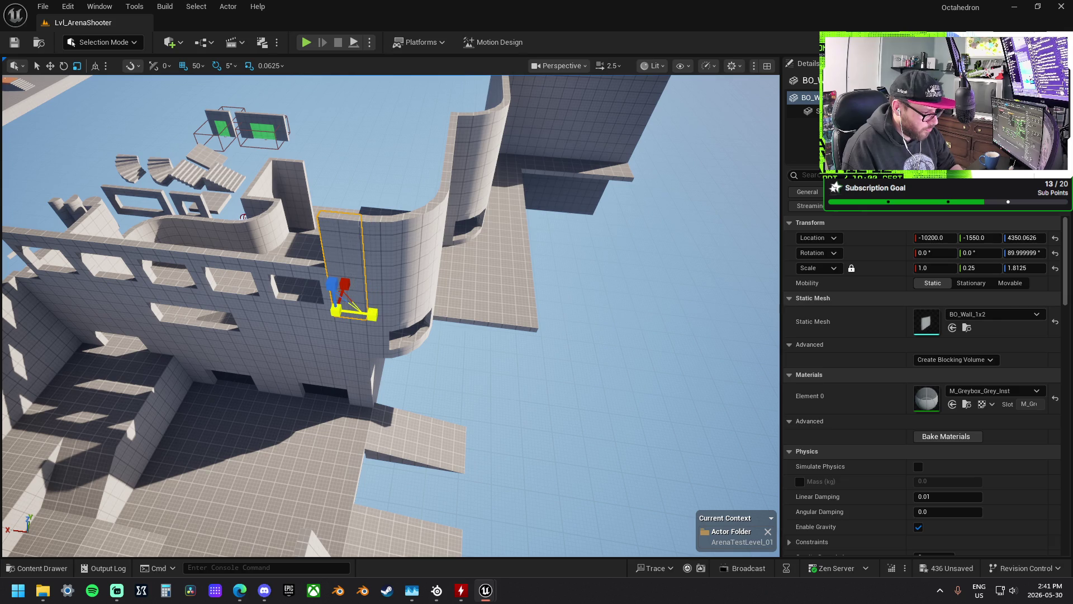
{"action": "key", "text": "w"}
{"action": "mouse_move", "coordinate": [482, 316]}
{"action": "left_mouse_down"}
{"action": "mouse_move", "coordinate": [129, 296]}
{"action": "mouse_move", "coordinate": [140, 272]}
{"action": "mouse_move", "coordinate": [108, 226]}
{"action": "mouse_move", "coordinate": [109, 254]}
{"action": "left_mouse_up"}
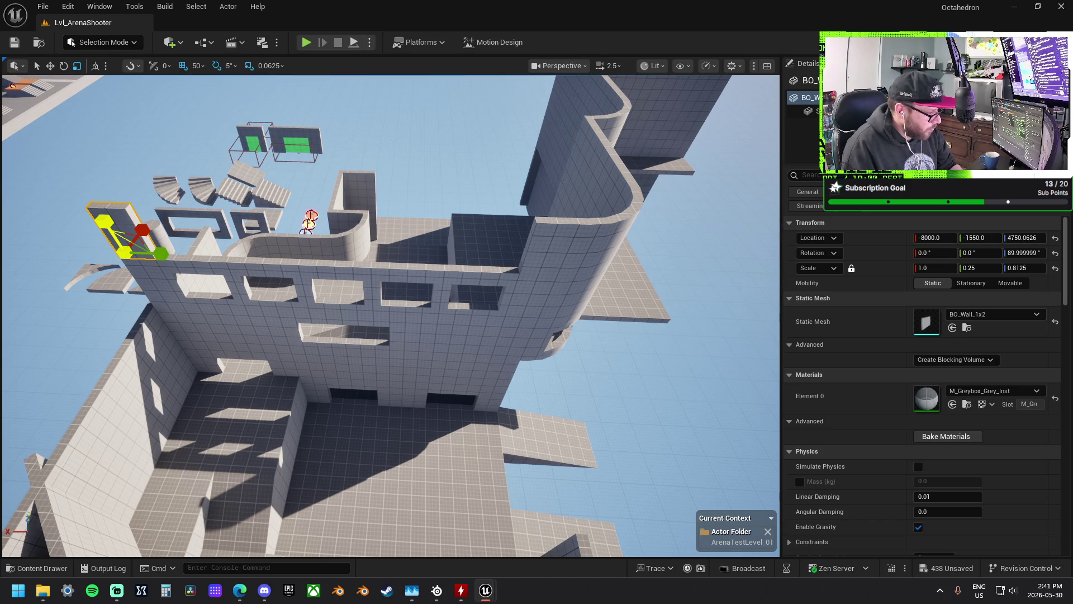
{"action": "key", "text": "w"}
{"action": "left_click_drag", "start_coordinate": [112, 251], "coordinate": [357, 261]}
{"action": "key", "text": "r"}
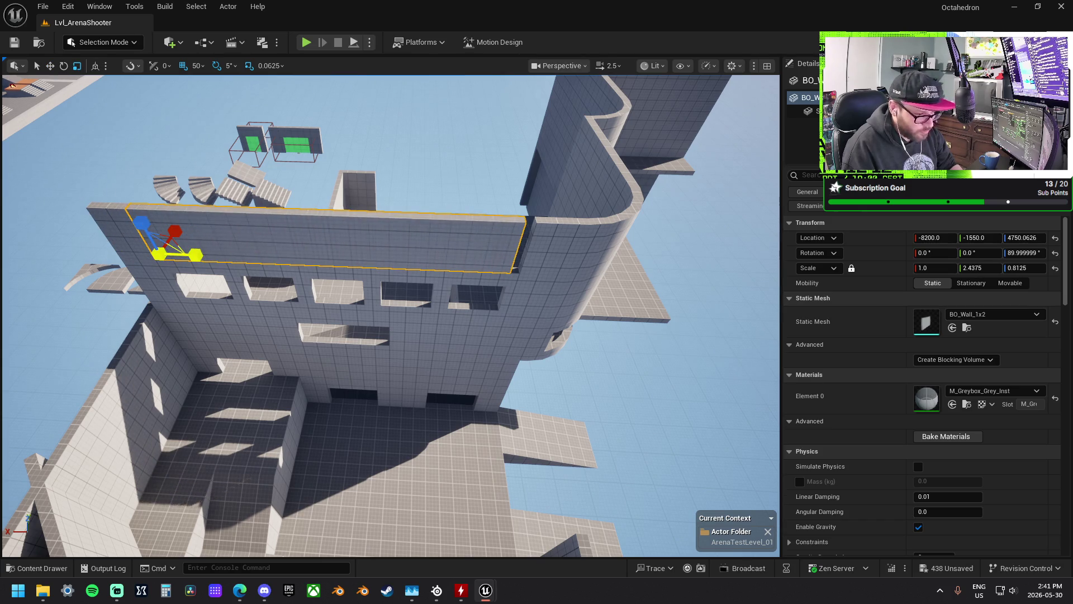
- Select two other wall pieces and lift them higher with the Z arrow
{"action": "left_click", "coordinate": [306, 277]}
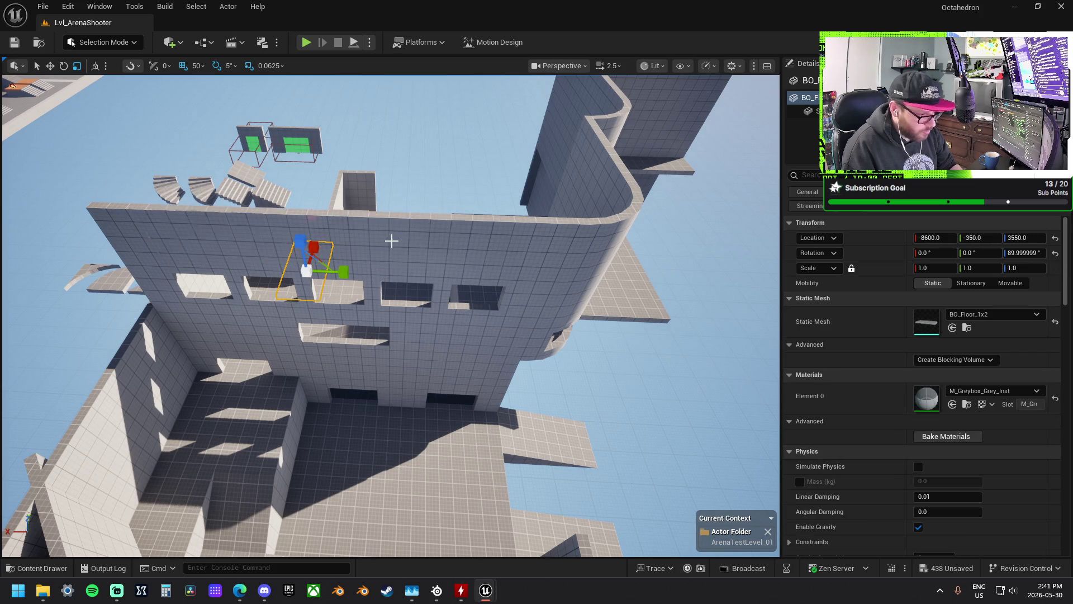
{"action": "left_click", "coordinate": [354, 252]}
{"action": "mouse_move", "coordinate": [354, 251]}
{"action": "left_mouse_down"}
{"action": "mouse_move", "coordinate": [637, 313]}
{"action": "mouse_move", "coordinate": [428, 242]}
{"action": "mouse_move", "coordinate": [334, 278]}
{"action": "left_mouse_up"}
{"action": "left_click", "coordinate": [358, 271]}
{"action": "left_click", "coordinate": [240, 281], "text": "ctrl"}
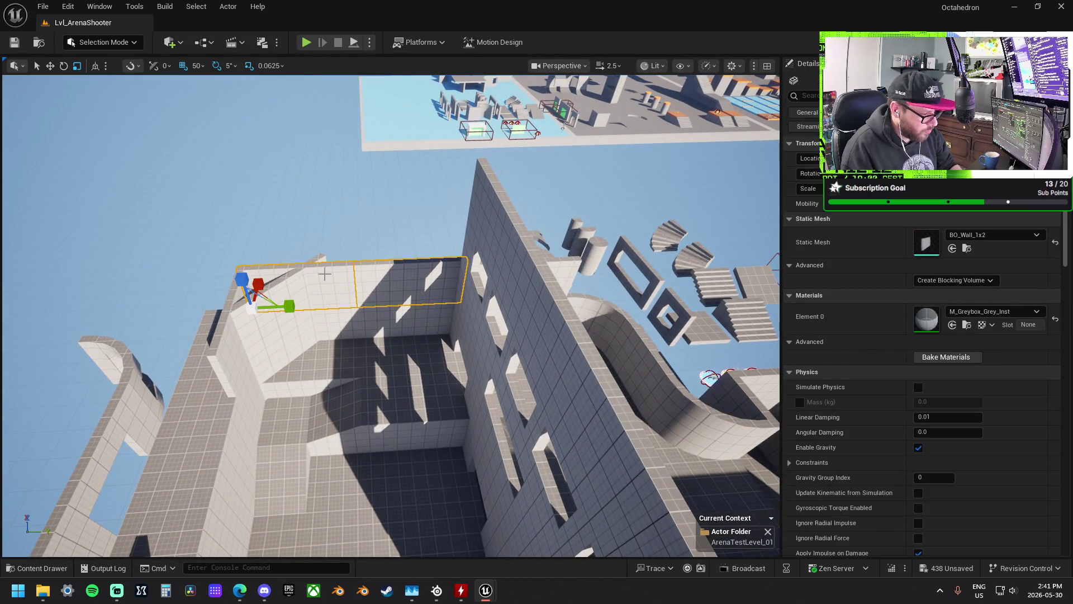
{"action": "mouse_move", "coordinate": [242, 277]}
{"action": "left_mouse_down"}
{"action": "mouse_move", "coordinate": [235, 229]}
{"action": "mouse_move", "coordinate": [227, 233]}
{"action": "mouse_move", "coordinate": [296, 251]}
{"action": "mouse_move", "coordinate": [380, 341]}
{"action": "left_mouse_up"}
- Make the BO_Wall_1x2 taller and turn it 90° to face the upper room
{"action": "left_click_drag", "start_coordinate": [1023, 267], "coordinate": [1057, 268]}
{"action": "left_click_drag", "start_coordinate": [369, 334], "coordinate": [362, 336]}
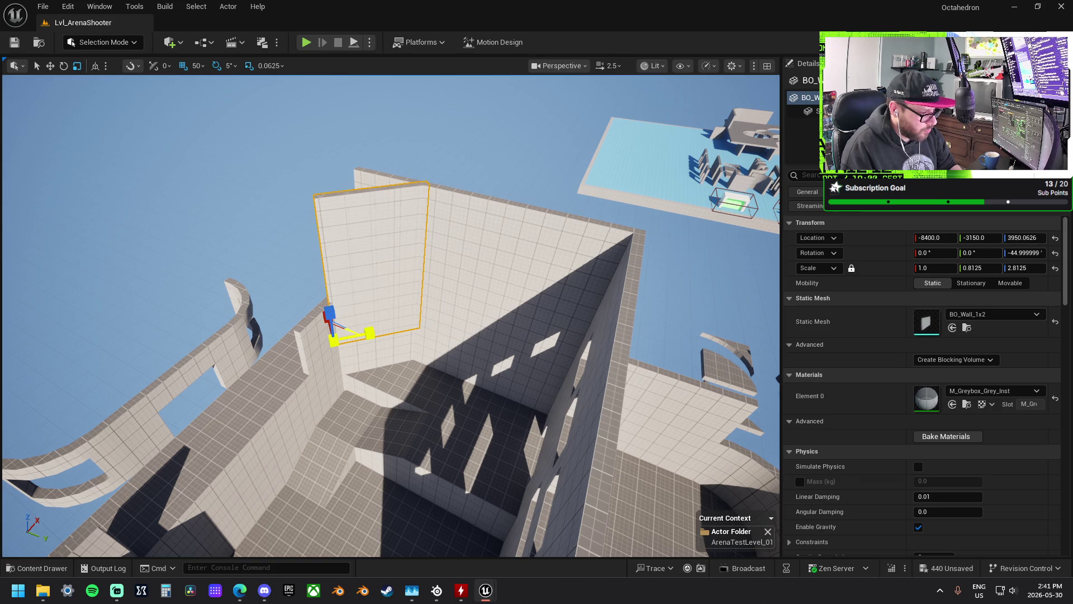
{"action": "mouse_move", "coordinate": [390, 316]}
{"action": "left_mouse_down"}
{"action": "mouse_move", "coordinate": [373, 334]}
{"action": "mouse_move", "coordinate": [359, 319]}
{"action": "left_mouse_up"}
{"action": "key", "text": "ctrl+z"}
{"action": "key", "text": "ctrl+z"}
{"action": "key", "text": "ctrl+z"}
{"action": "key", "text": "w"}
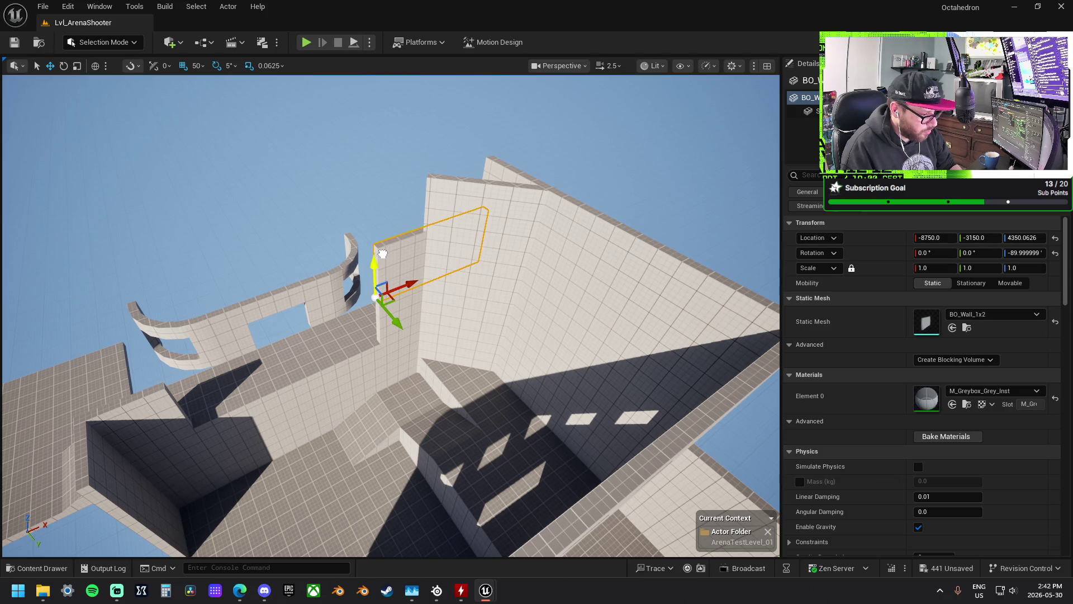
{"action": "mouse_move", "coordinate": [372, 265]}
{"action": "left_mouse_down"}
{"action": "mouse_move", "coordinate": [374, 246]}
{"action": "mouse_move", "coordinate": [372, 272]}
{"action": "mouse_move", "coordinate": [348, 295]}
{"action": "left_mouse_up"}
{"action": "left_click_drag", "start_coordinate": [478, 319], "coordinate": [478, 319]}
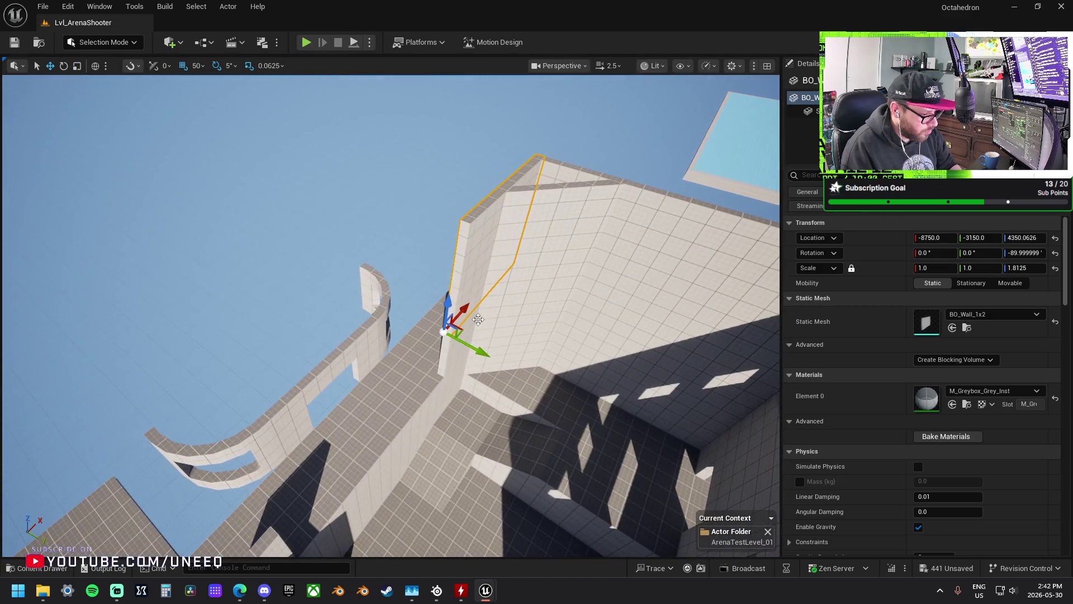
{"action": "left_click_drag", "start_coordinate": [451, 379], "coordinate": [391, 372]}
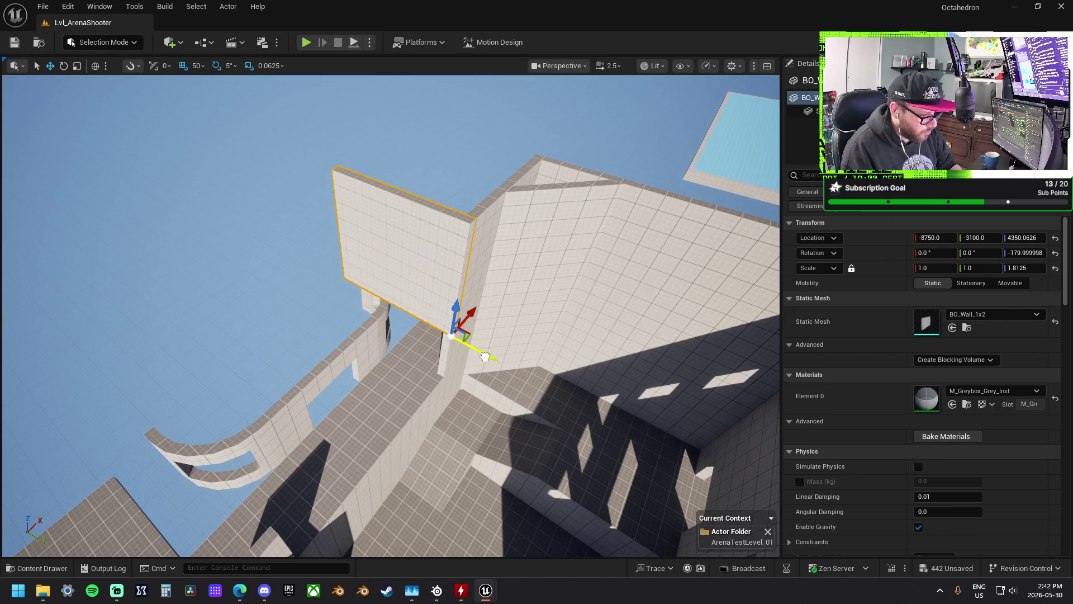
{"action": "left_click_drag", "start_coordinate": [486, 356], "coordinate": [485, 357]}
- Place the wall at X -8750, Y -3500 and widen it to Y scale 1.5625
{"action": "mouse_move", "coordinate": [426, 340]}
{"action": "left_mouse_down"}
{"action": "mouse_move", "coordinate": [385, 302]}
{"action": "mouse_move", "coordinate": [390, 288]}
{"action": "mouse_move", "coordinate": [497, 286]}
{"action": "left_mouse_up"}
{"action": "key", "text": "w"}
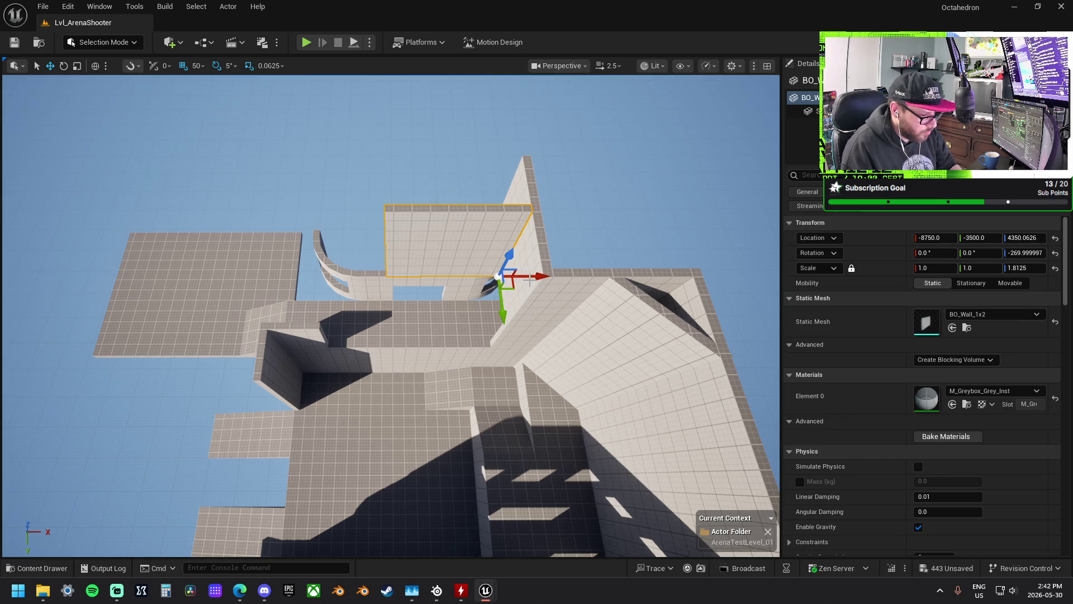
{"action": "key", "text": "r"}
{"action": "mouse_move", "coordinate": [465, 276]}
{"action": "left_mouse_down"}
{"action": "mouse_move", "coordinate": [436, 277]}
{"action": "mouse_move", "coordinate": [492, 283]}
{"action": "mouse_move", "coordinate": [520, 302]}
{"action": "mouse_move", "coordinate": [486, 285]}
{"action": "mouse_move", "coordinate": [476, 290]}
{"action": "mouse_move", "coordinate": [481, 302]}
{"action": "mouse_move", "coordinate": [510, 253]}
{"action": "mouse_move", "coordinate": [458, 235]}
{"action": "left_mouse_up"}
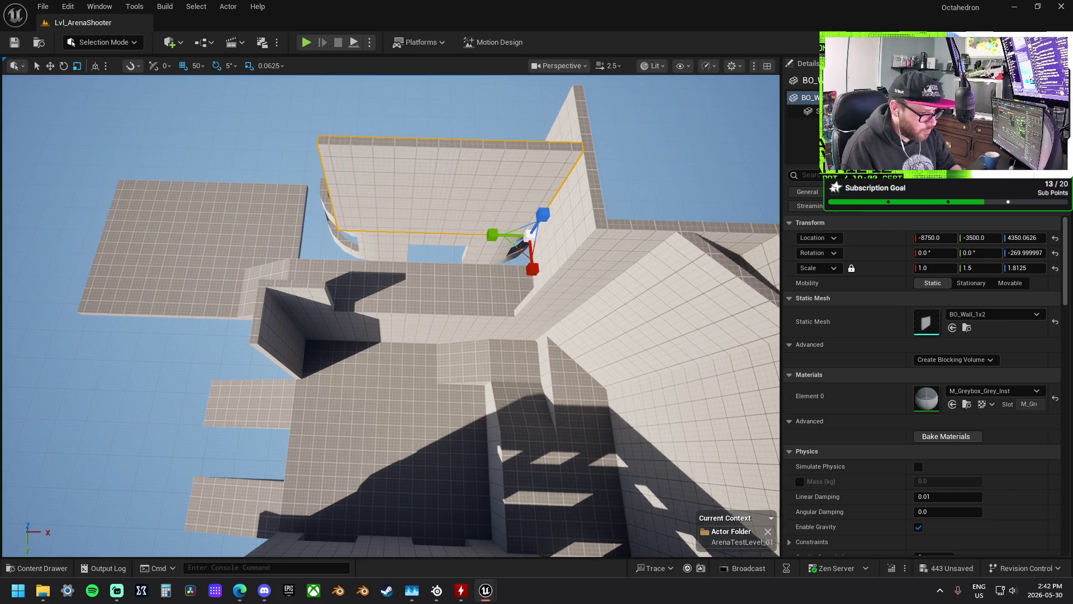
{"action": "key", "text": "ctrl+z"}
{"action": "key", "text": "ctrl+z"}
{"action": "key", "text": "ctrl+z"}
{"action": "key", "text": "w"}
{"action": "mouse_move", "coordinate": [568, 295]}
{"action": "left_mouse_down"}
{"action": "mouse_move", "coordinate": [391, 284]}
{"action": "mouse_move", "coordinate": [363, 272]}
{"action": "left_mouse_up"}
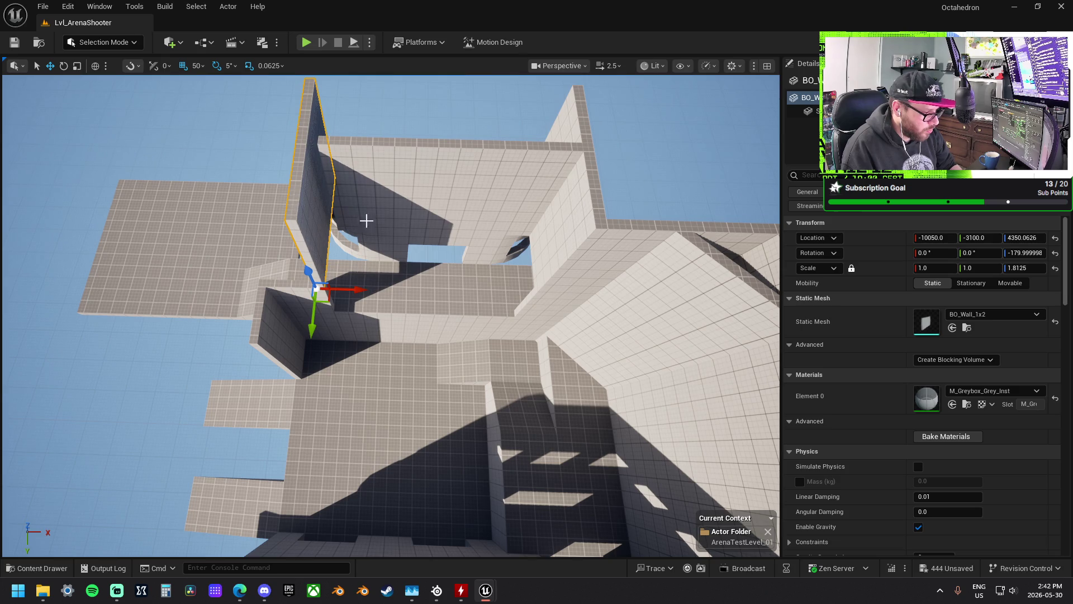
{"action": "key", "text": "ctrl+z"}
{"action": "key", "text": "r"}
{"action": "left_click_drag", "start_coordinate": [490, 232], "coordinate": [493, 234]}
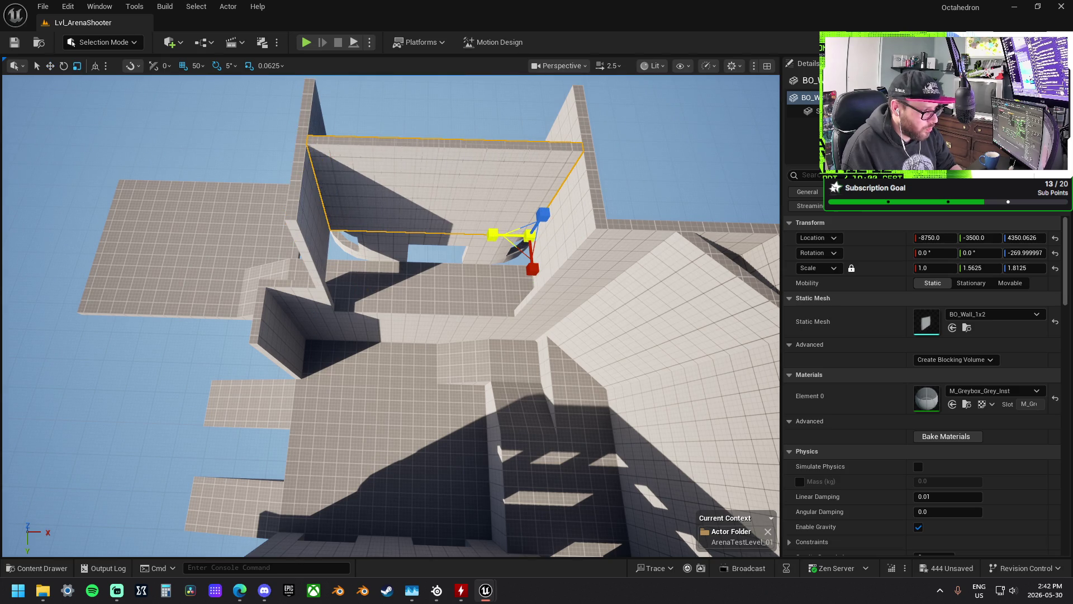
- Shift the double doorway and both curved arch pieces together along X
{"action": "key", "text": "d"}
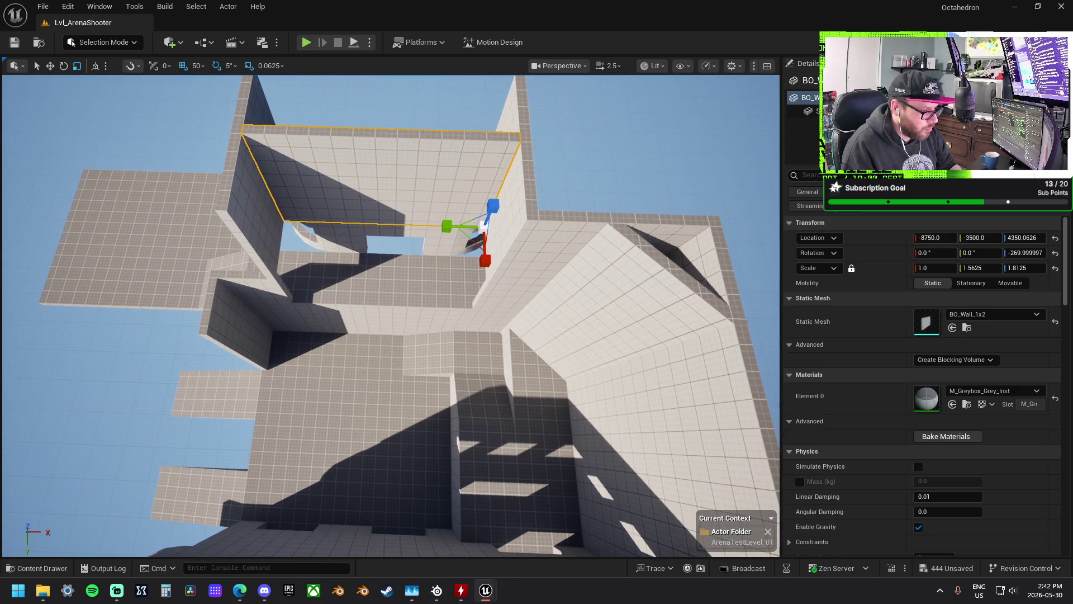
{"action": "left_click", "coordinate": [439, 246]}
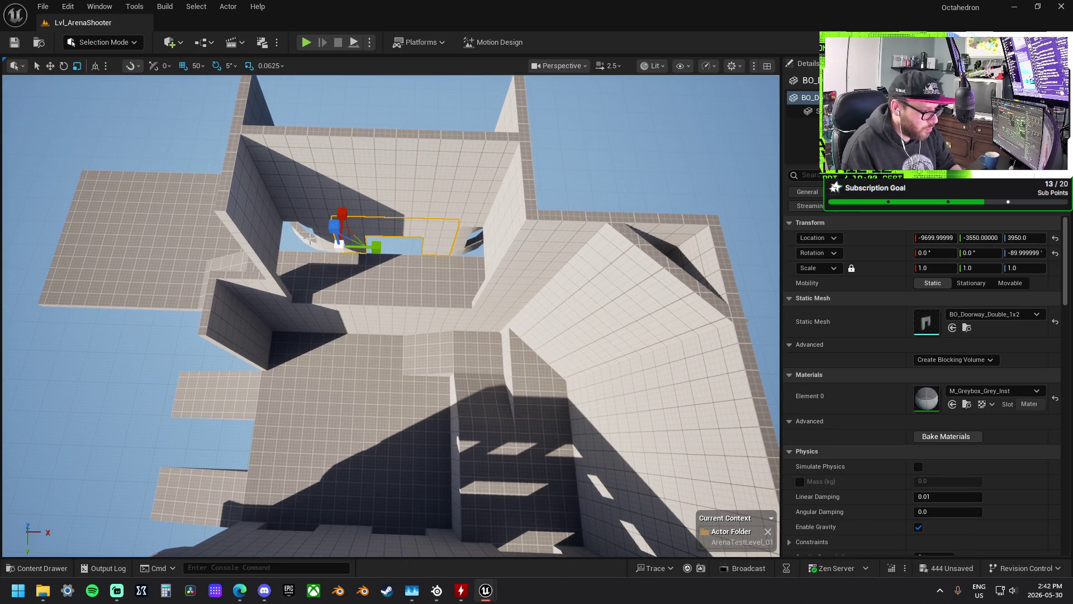
{"action": "left_click", "coordinate": [313, 234], "text": "ctrl"}
{"action": "left_click", "coordinate": [467, 244], "text": "ctrl"}
{"action": "left_click_drag", "start_coordinate": [512, 234], "coordinate": [506, 229]}
- Move both upper floor tiles along Y, then shift the right one 800 units along X
{"action": "scroll", "coordinate": [476, 228], "scroll_direction": "down", "scroll_amount": 1}
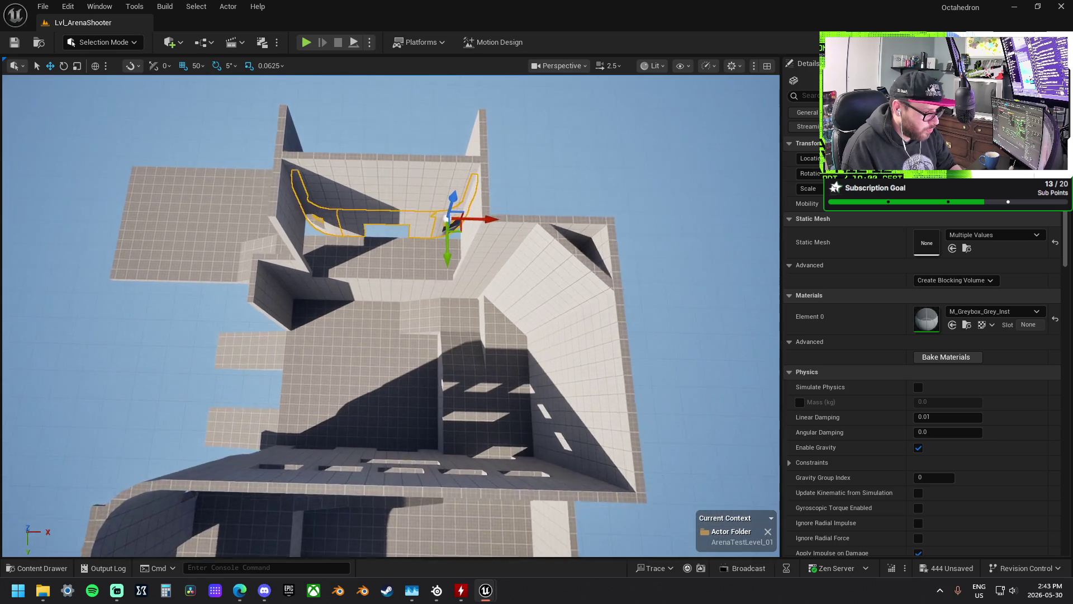
{"action": "scroll", "coordinate": [423, 251], "scroll_direction": "up", "scroll_amount": 5}
{"action": "left_click", "coordinate": [419, 274]}
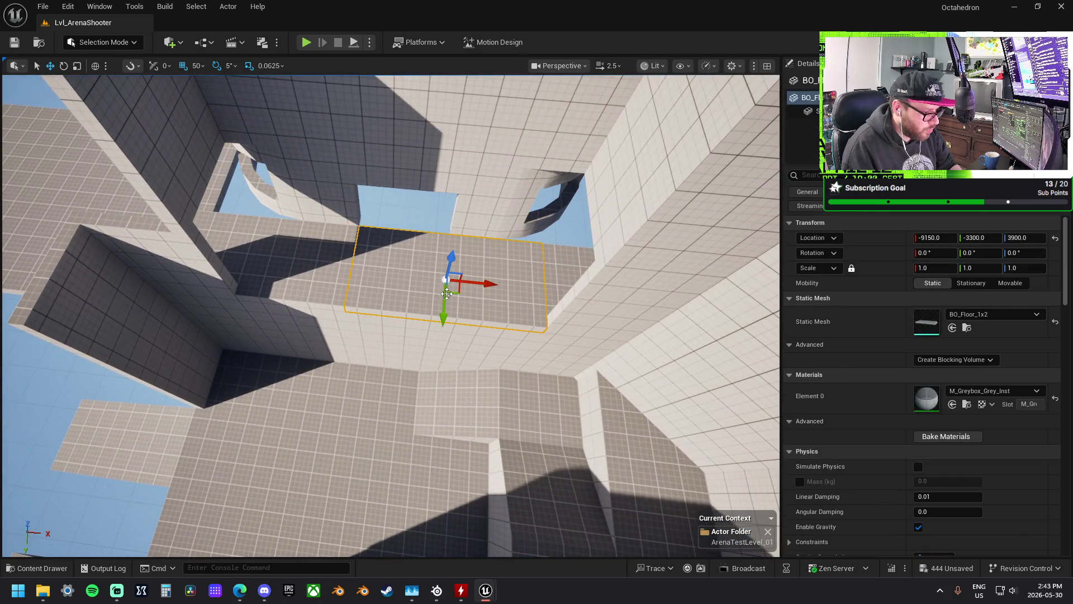
{"action": "left_click", "coordinate": [317, 270], "text": "ctrl"}
{"action": "left_click_drag", "start_coordinate": [259, 293], "coordinate": [278, 217]}
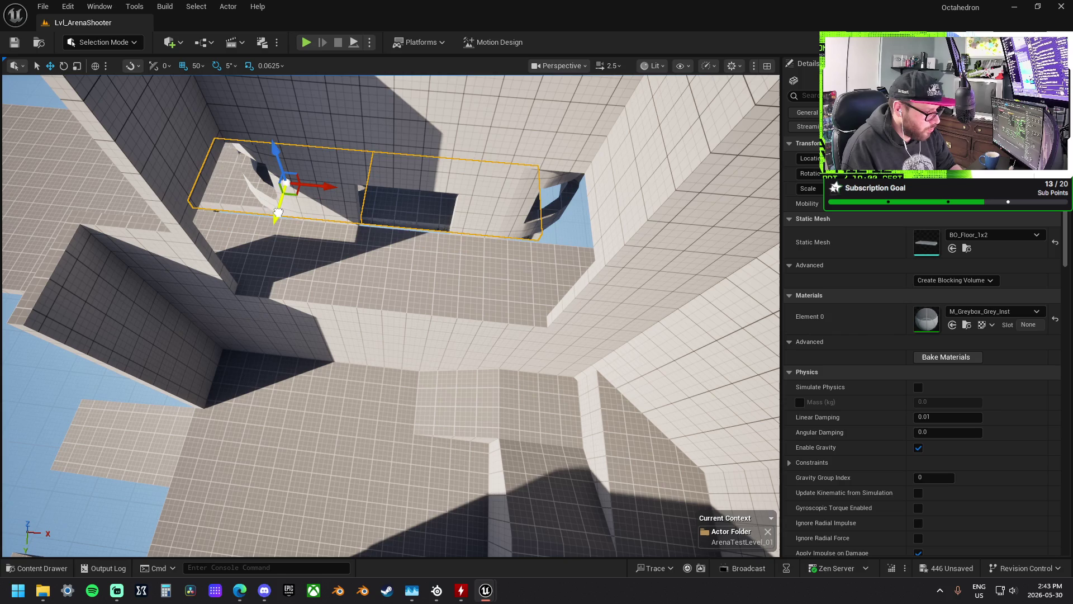
{"action": "left_click", "coordinate": [430, 209]}
{"action": "mouse_move", "coordinate": [493, 211]}
{"action": "left_mouse_down"}
{"action": "mouse_move", "coordinate": [658, 213]}
{"action": "mouse_move", "coordinate": [697, 238]}
{"action": "mouse_move", "coordinate": [676, 230]}
{"action": "left_mouse_up"}
{"action": "mouse_move", "coordinate": [599, 220]}
{"action": "left_mouse_down"}
{"action": "mouse_move", "coordinate": [559, 207]}
{"action": "mouse_move", "coordinate": [520, 218]}
{"action": "left_mouse_up"}
- Narrow two upper walls to Y scales 0.5625 and 0.8125
{"action": "left_click", "coordinate": [492, 240]}
{"action": "key", "text": "r"}
{"action": "left_click_drag", "start_coordinate": [443, 268], "coordinate": [464, 268]}
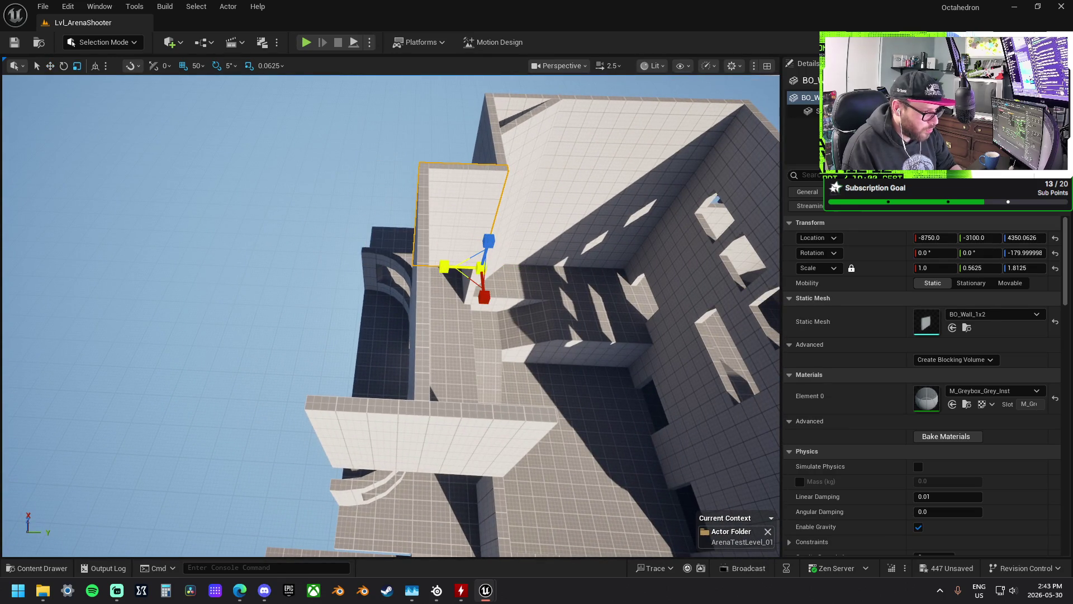
{"action": "left_click_drag", "start_coordinate": [396, 263], "coordinate": [385, 275]}
{"action": "left_click", "coordinate": [364, 293]}
{"action": "mouse_move", "coordinate": [440, 307]}
{"action": "left_mouse_down"}
{"action": "mouse_move", "coordinate": [447, 335]}
{"action": "mouse_move", "coordinate": [413, 385]}
{"action": "mouse_move", "coordinate": [484, 358]}
{"action": "left_mouse_up"}
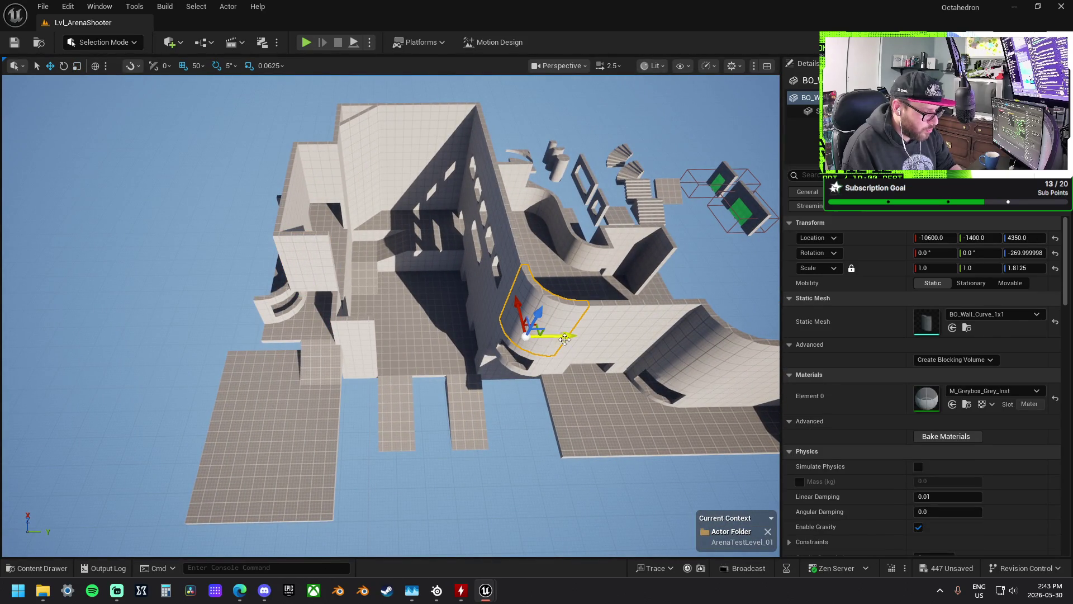
- Move the curved BO_Wall_1x1 outward to -10850, 0, 3100 and rotate it -90° into the corner
{"action": "left_click_drag", "start_coordinate": [316, 335], "coordinate": [269, 335]}
{"action": "key", "text": "e"}
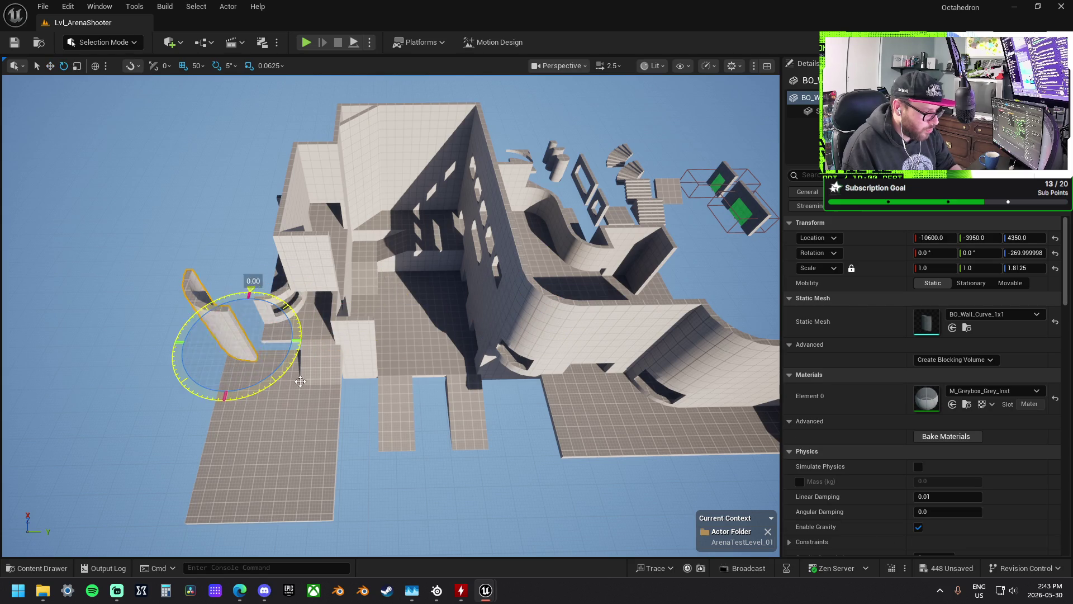
{"action": "left_click_drag", "start_coordinate": [185, 358], "coordinate": [180, 326]}
{"action": "left_click_drag", "start_coordinate": [307, 382], "coordinate": [365, 320]}
{"action": "key", "text": "w"}
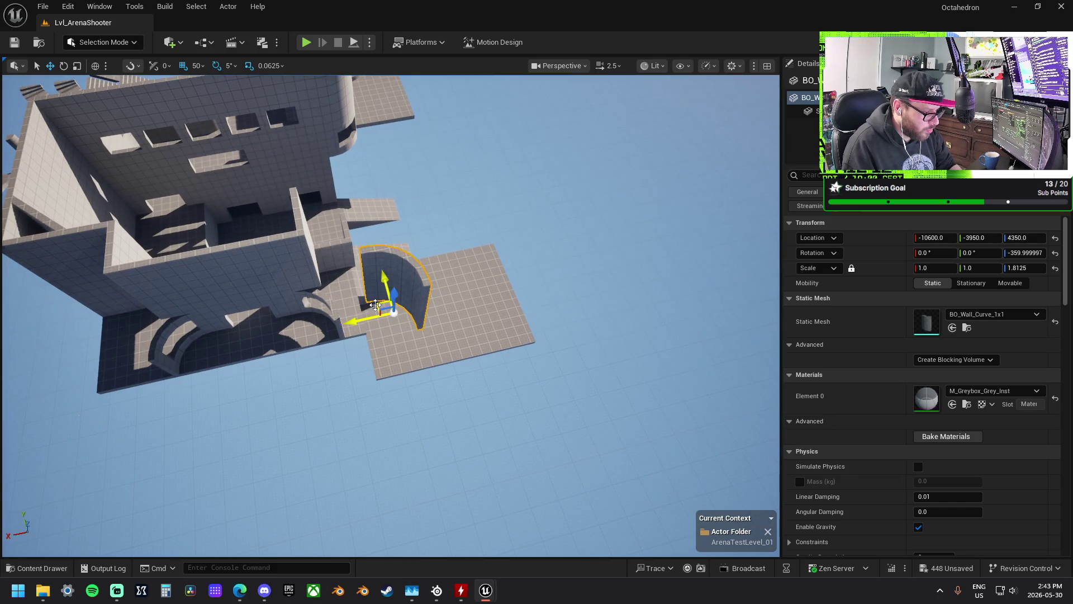
{"action": "mouse_move", "coordinate": [330, 296]}
{"action": "left_mouse_down"}
{"action": "mouse_move", "coordinate": [187, 358]}
{"action": "mouse_move", "coordinate": [259, 270]}
{"action": "left_mouse_up"}
- Shift the small wall piece 400 units along X
{"action": "left_click", "coordinate": [260, 270]}
{"action": "left_click_drag", "start_coordinate": [299, 343], "coordinate": [357, 348]}
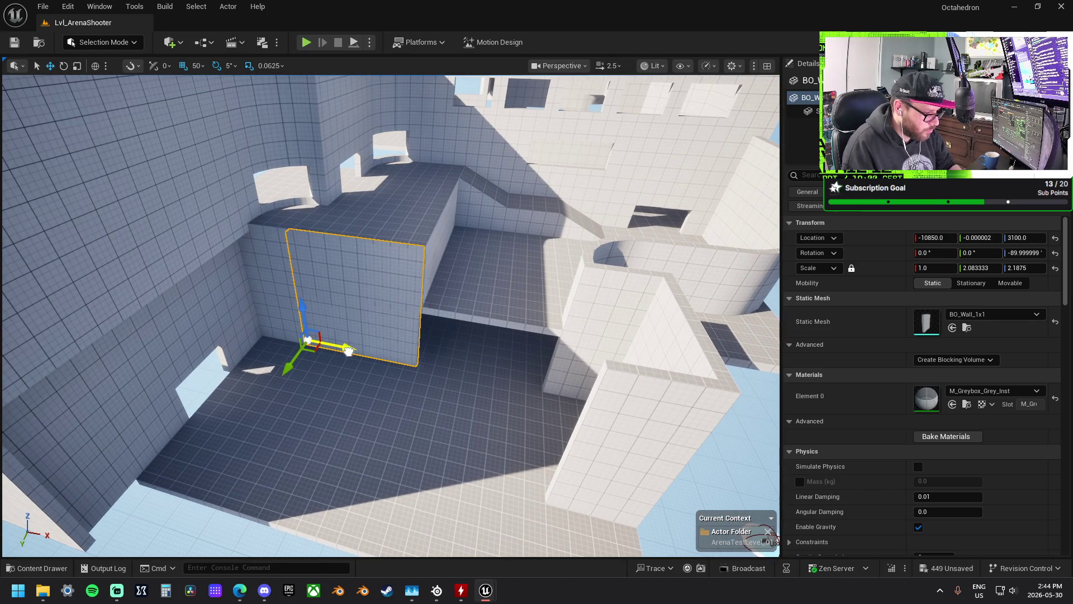
{"action": "left_click_drag", "start_coordinate": [481, 228], "coordinate": [481, 228]}
- Move the BO_Doorway_Double_1x2 into the wall opening, lowered to height 3200 and aligned to Y 0
{"action": "left_click", "coordinate": [580, 179]}
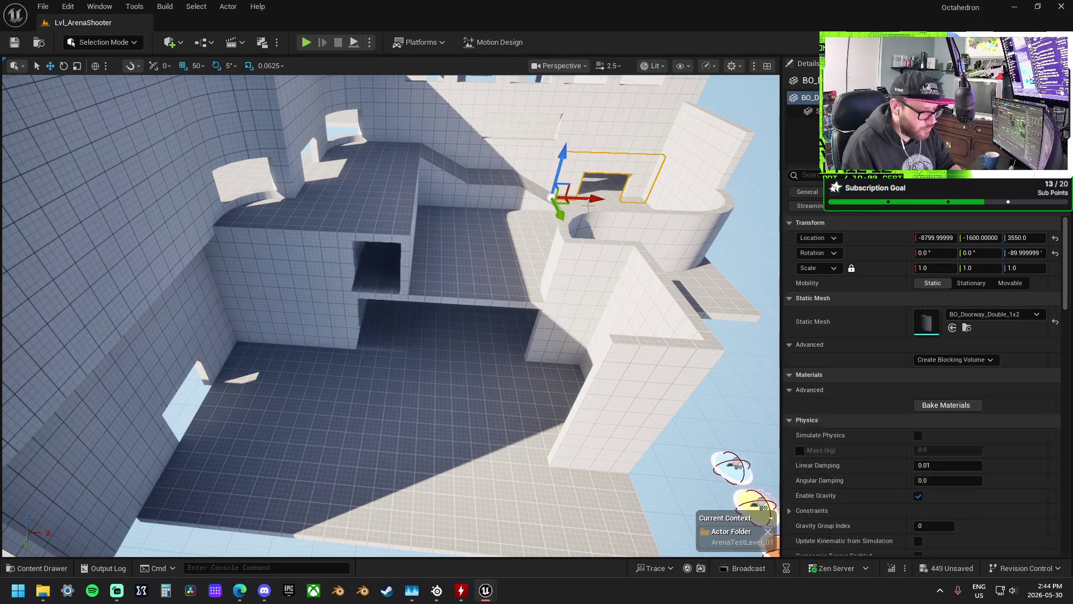
{"action": "mouse_move", "coordinate": [566, 203]}
{"action": "left_mouse_down"}
{"action": "mouse_move", "coordinate": [442, 305]}
{"action": "mouse_move", "coordinate": [428, 304]}
{"action": "left_mouse_up"}
{"action": "left_click_drag", "start_coordinate": [418, 262], "coordinate": [423, 315]}
{"action": "left_click_drag", "start_coordinate": [407, 372], "coordinate": [410, 385]}
{"action": "scroll", "coordinate": [418, 384], "scroll_direction": "up", "scroll_amount": 6}
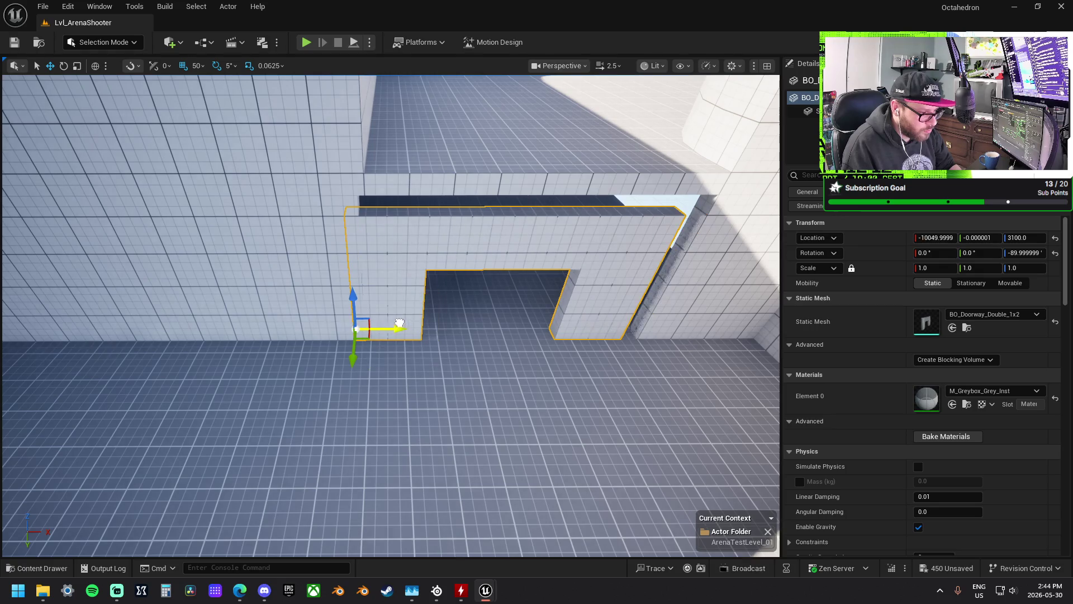
{"action": "scroll", "coordinate": [410, 329], "scroll_direction": "down", "scroll_amount": 4}
- Try widening the wall left of the doorway, then undo the change
{"action": "left_click", "coordinate": [257, 327]}
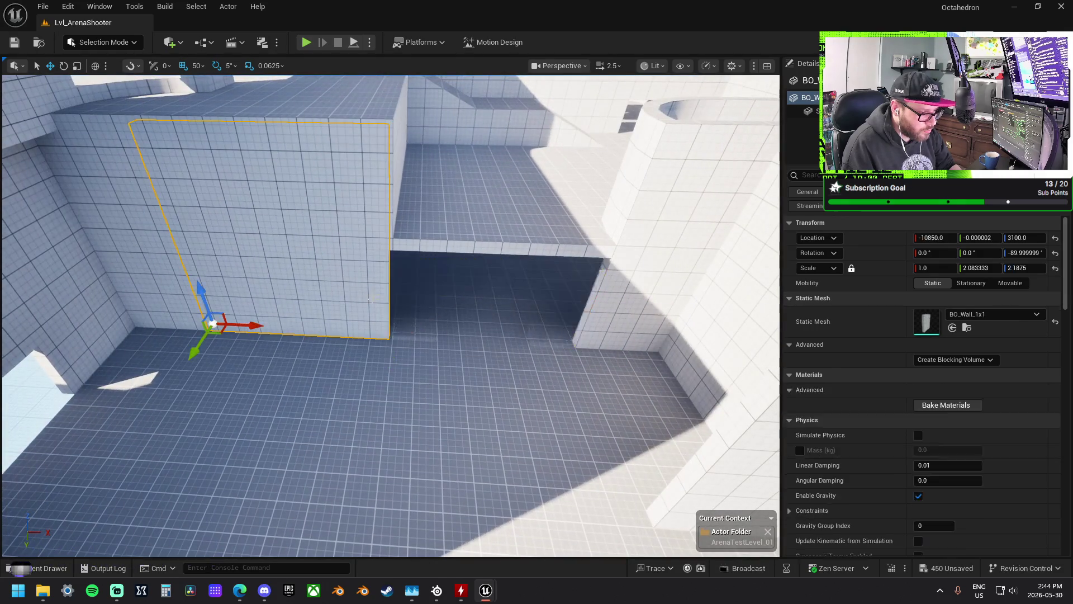
{"action": "left_click_drag", "start_coordinate": [255, 327], "coordinate": [259, 327]}
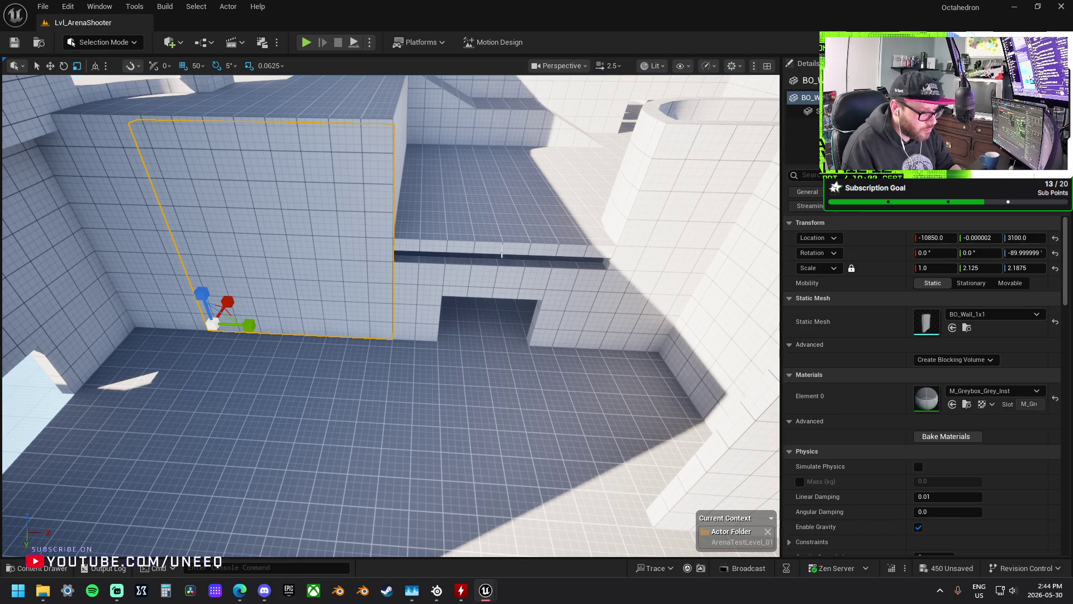
{"action": "key", "text": "ctrl+z"}
{"action": "key", "text": "ctrl+z"}
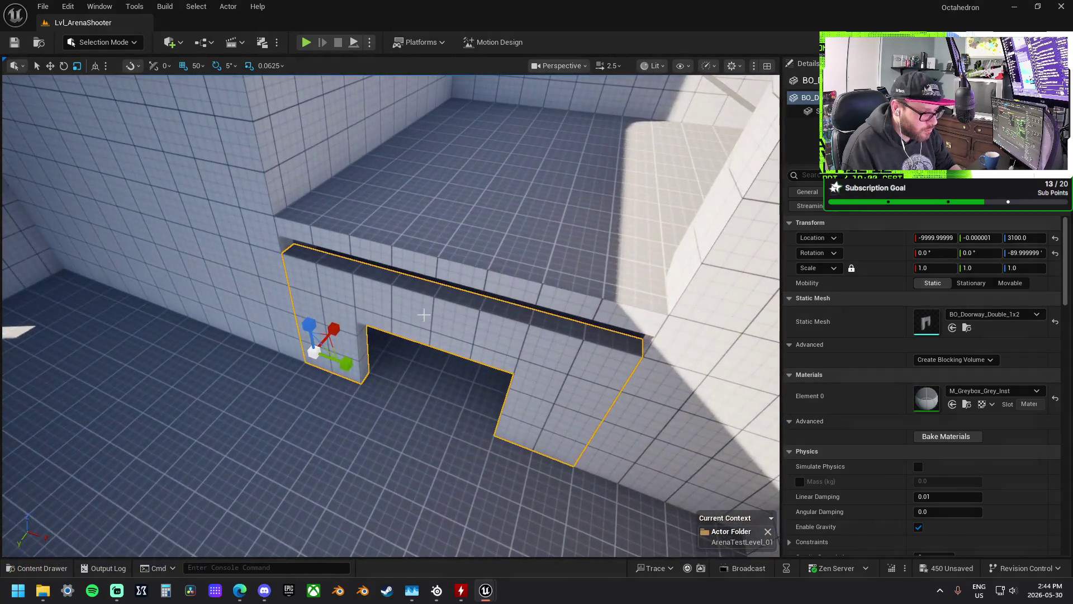
- Slide the doorway 150 units left to -10150, 0, 3100 and enlarge it to Y 1.25, Z 1.125
{"action": "key", "text": "w"}
{"action": "mouse_move", "coordinate": [349, 361]}
{"action": "left_mouse_down"}
{"action": "mouse_move", "coordinate": [324, 361]}
{"action": "mouse_move", "coordinate": [358, 370]}
{"action": "left_mouse_up"}
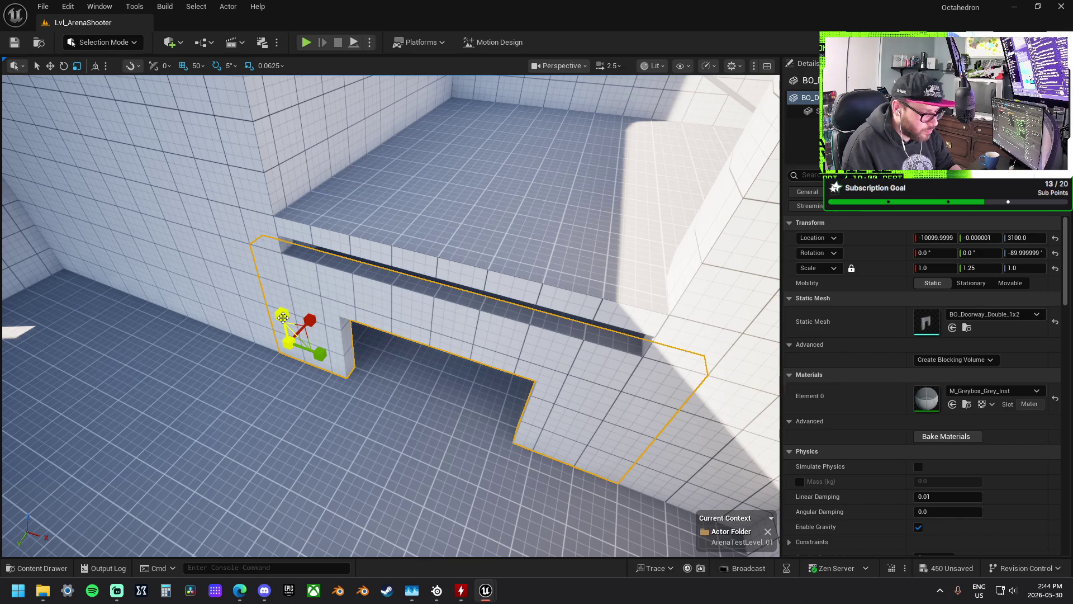
{"action": "left_click_drag", "start_coordinate": [283, 318], "coordinate": [283, 308]}
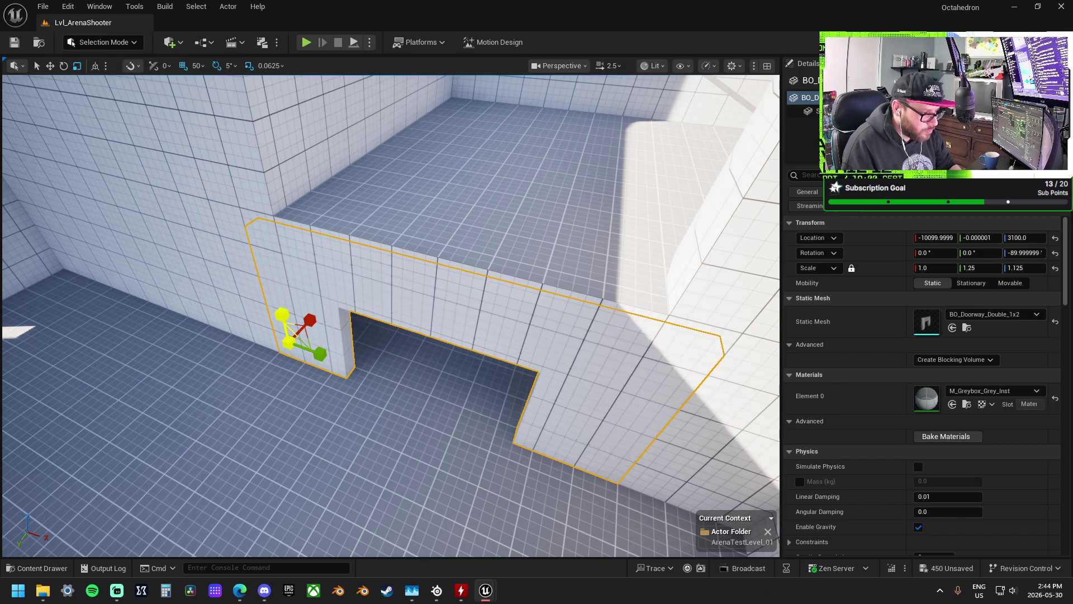
{"action": "key", "text": "w"}
{"action": "left_click_drag", "start_coordinate": [315, 350], "coordinate": [311, 344]}
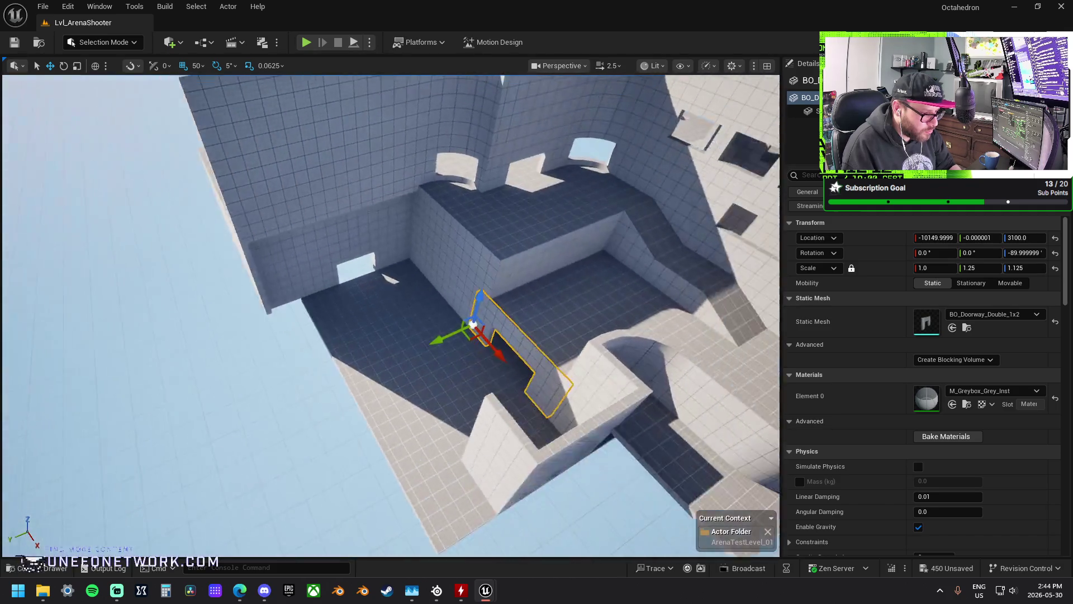
- Move the BO_Wall_1x2 to the floor edge, stretch it along its length, and lower it 100 units
{"action": "left_click", "coordinate": [441, 400]}
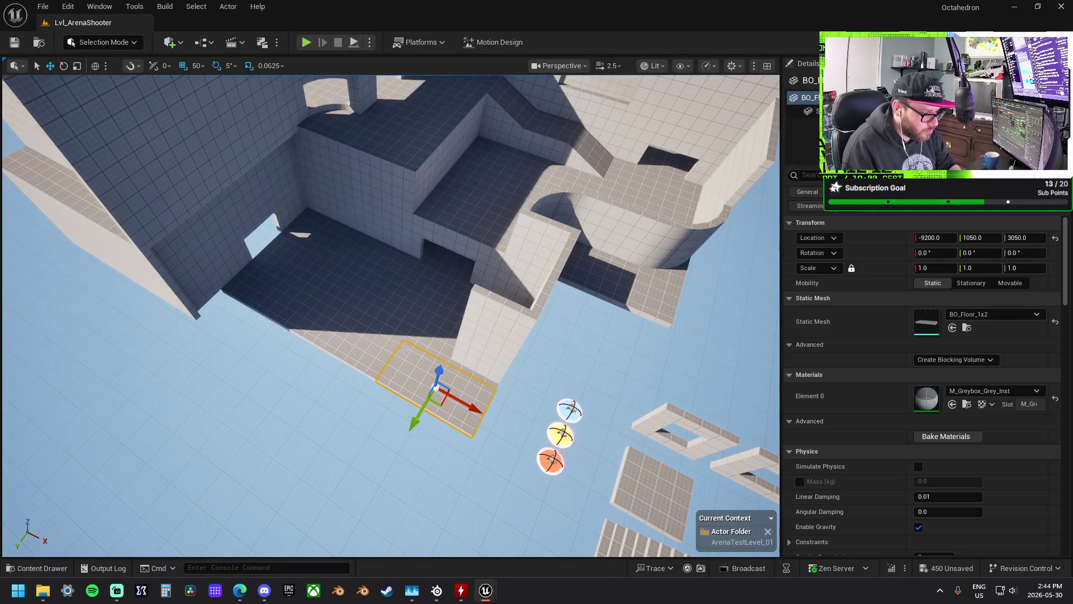
{"action": "left_click", "coordinate": [354, 338], "text": "ctrl"}
{"action": "mouse_move", "coordinate": [255, 324]}
{"action": "left_mouse_down"}
{"action": "mouse_move", "coordinate": [267, 306]}
{"action": "mouse_move", "coordinate": [232, 323]}
{"action": "left_mouse_up"}
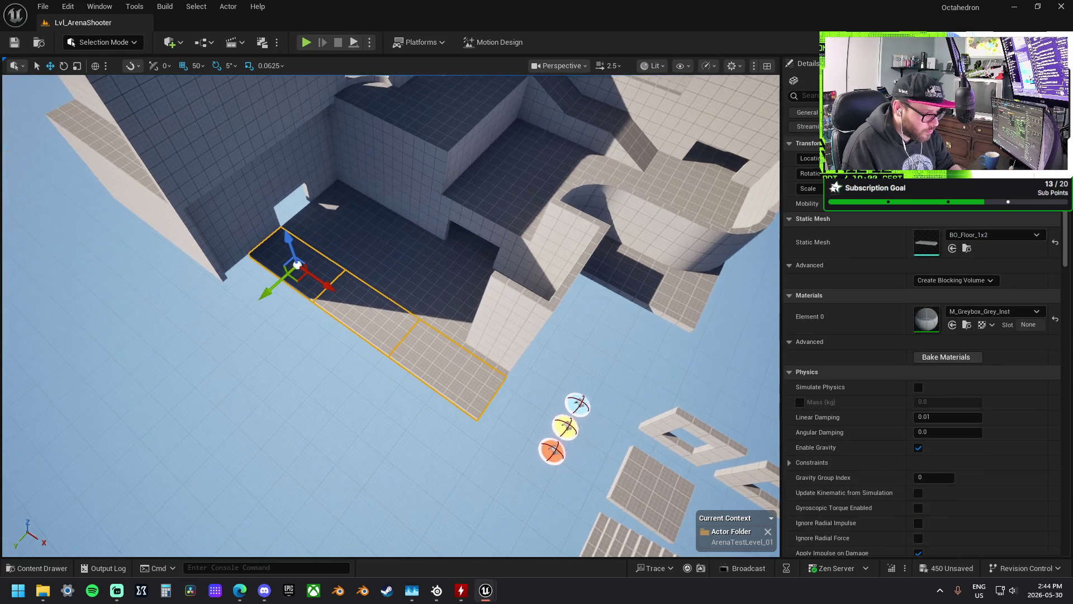
{"action": "mouse_move", "coordinate": [388, 303]}
{"action": "left_mouse_down"}
{"action": "mouse_move", "coordinate": [377, 298]}
{"action": "mouse_move", "coordinate": [397, 267]}
{"action": "mouse_move", "coordinate": [431, 258]}
{"action": "left_mouse_up"}
{"action": "left_click", "coordinate": [398, 264]}
{"action": "left_click_drag", "start_coordinate": [408, 313], "coordinate": [129, 431]}
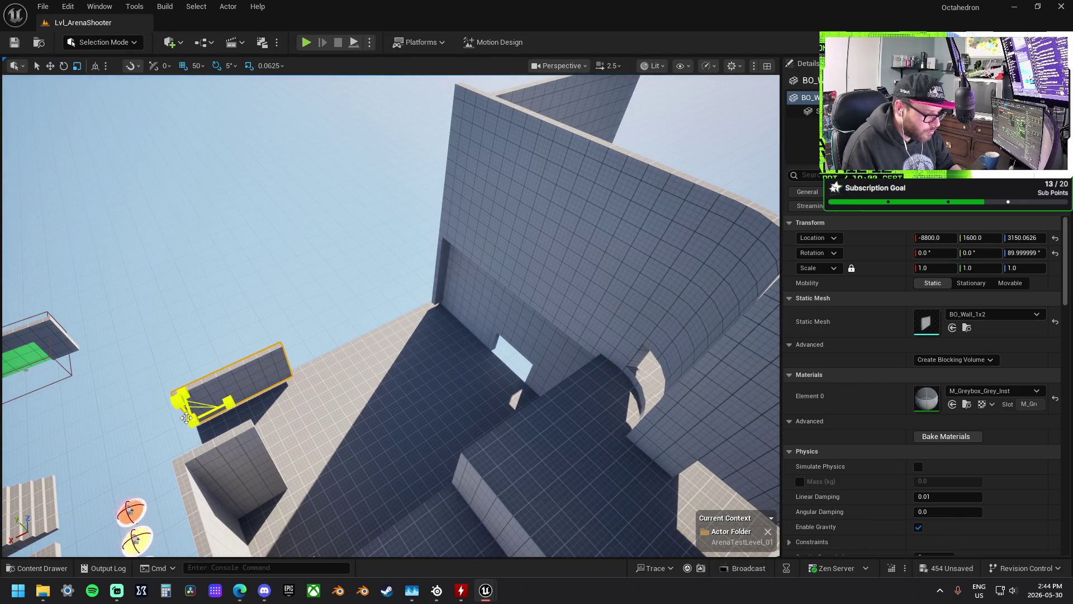
{"action": "left_click_drag", "start_coordinate": [229, 402], "coordinate": [325, 358]}
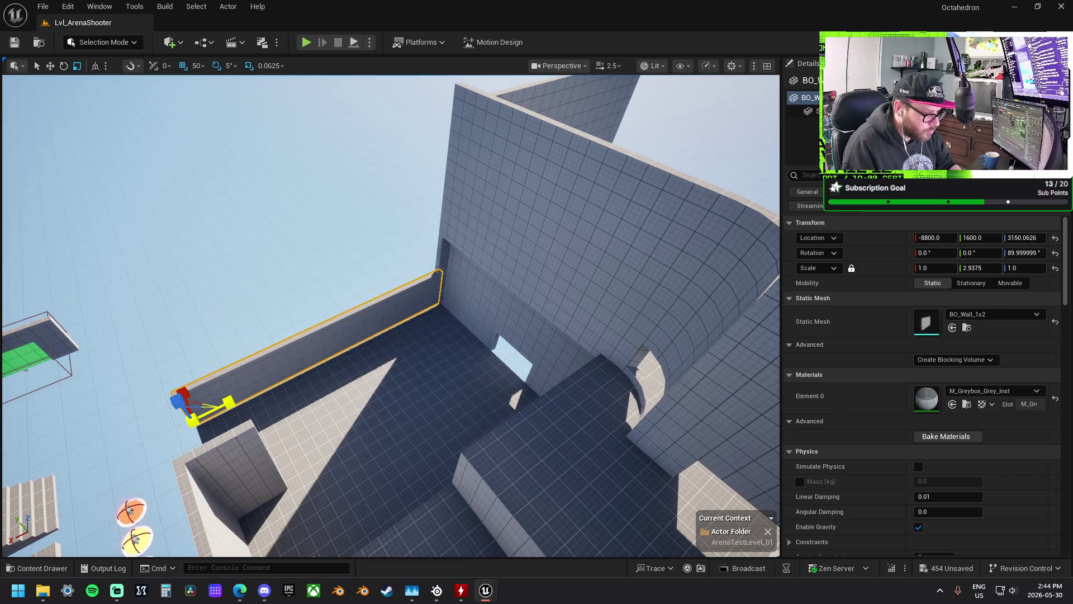
{"action": "mouse_move", "coordinate": [178, 398]}
{"action": "left_mouse_down"}
{"action": "mouse_move", "coordinate": [186, 407]}
{"action": "mouse_move", "coordinate": [184, 325]}
{"action": "left_mouse_up"}
{"action": "mouse_move", "coordinate": [337, 424]}
{"action": "left_mouse_down"}
{"action": "mouse_move", "coordinate": [337, 391]}
{"action": "mouse_move", "coordinate": [357, 385]}
{"action": "mouse_move", "coordinate": [347, 436]}
{"action": "mouse_move", "coordinate": [324, 414]}
{"action": "mouse_move", "coordinate": [346, 392]}
{"action": "mouse_move", "coordinate": [335, 386]}
{"action": "mouse_move", "coordinate": [314, 402]}
{"action": "mouse_move", "coordinate": [330, 392]}
{"action": "left_mouse_up"}
{"action": "mouse_move", "coordinate": [335, 336]}
{"action": "left_mouse_down"}
{"action": "mouse_move", "coordinate": [330, 363]}
{"action": "mouse_move", "coordinate": [334, 351]}
{"action": "mouse_move", "coordinate": [317, 333]}
{"action": "left_mouse_up"}
- Rotate the small BO_Wall_1x1 panel into the corner and enlarge it
{"action": "left_click", "coordinate": [317, 327]}
{"action": "key", "text": "e"}
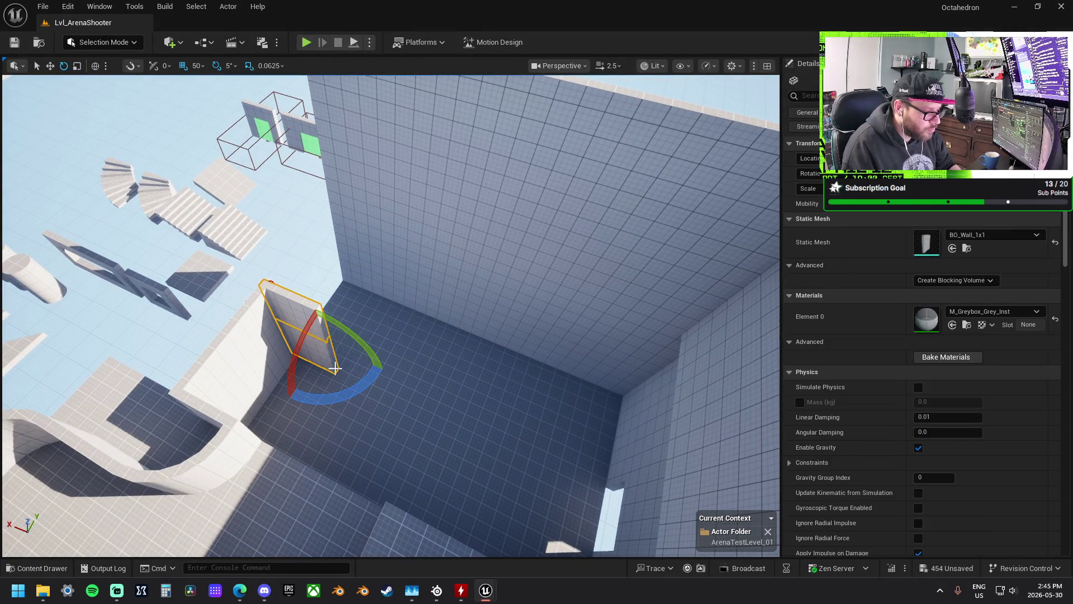
{"action": "mouse_move", "coordinate": [335, 386]}
{"action": "left_mouse_down"}
{"action": "mouse_move", "coordinate": [371, 336]}
{"action": "mouse_move", "coordinate": [358, 302]}
{"action": "left_mouse_up"}
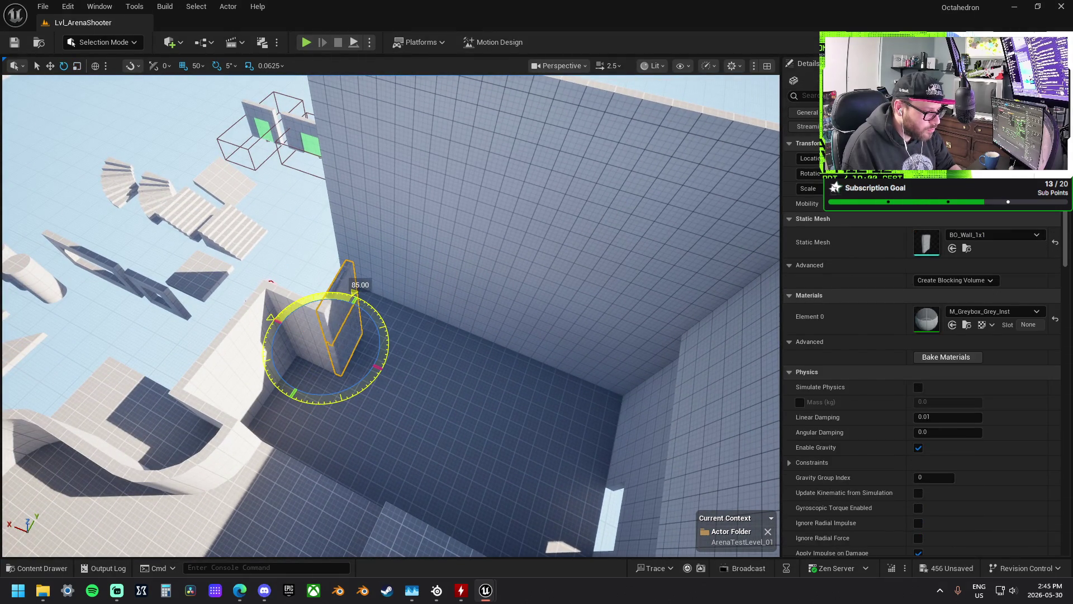
{"action": "left_click_drag", "start_coordinate": [335, 329], "coordinate": [385, 301]}
- Select the four corner walls and Alt-drag copies upward as a second storey
{"action": "left_click", "coordinate": [380, 331], "text": "ctrl"}
{"action": "left_click", "coordinate": [343, 308], "text": "ctrl"}
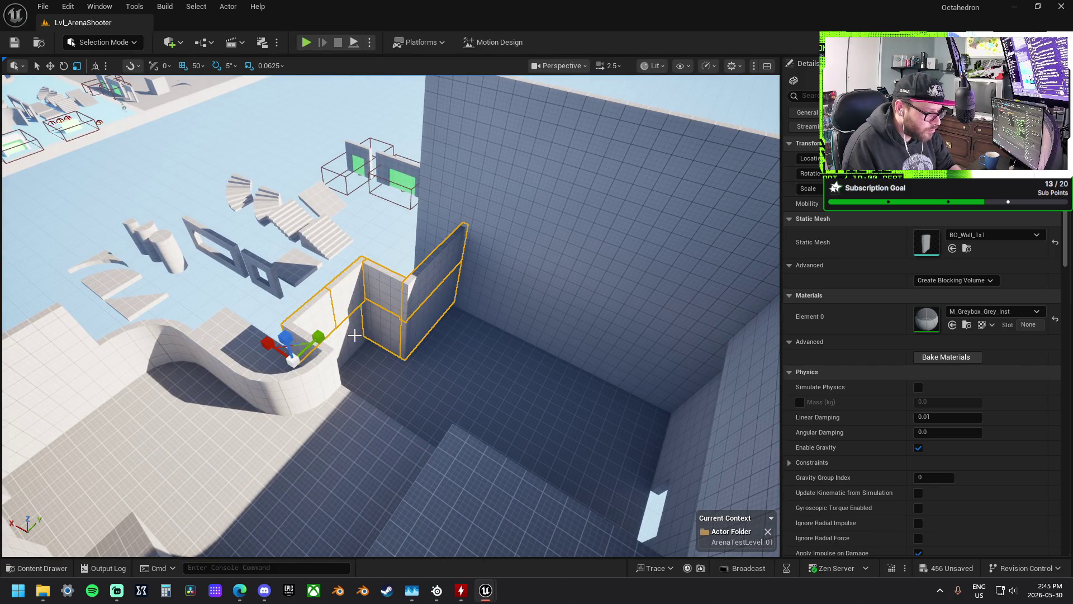
{"action": "left_click", "coordinate": [336, 339], "text": "ctrl"}
{"action": "mouse_move", "coordinate": [300, 374]}
{"action": "left_mouse_down"}
{"action": "mouse_move", "coordinate": [328, 241]}
{"action": "mouse_move", "coordinate": [504, 320]}
{"action": "left_mouse_up"}
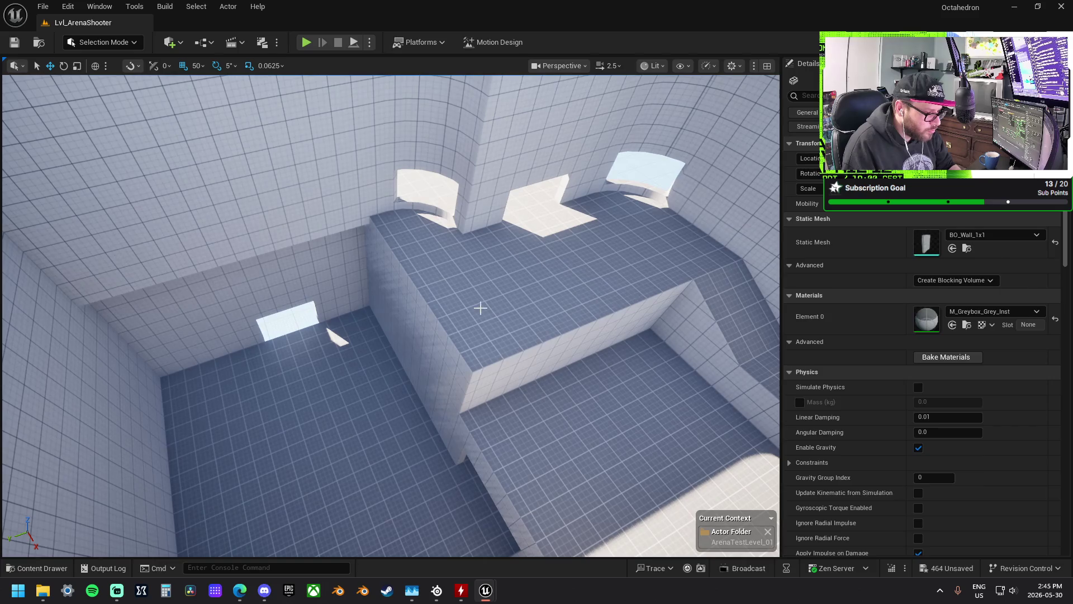
- Alt-drag a BO_Floor_1x2 copy upward, drop it with End, slide it along Y, and delete the spare
{"action": "left_click", "coordinate": [480, 308]}
{"action": "left_click_drag", "start_coordinate": [441, 251], "coordinate": [416, 233]}
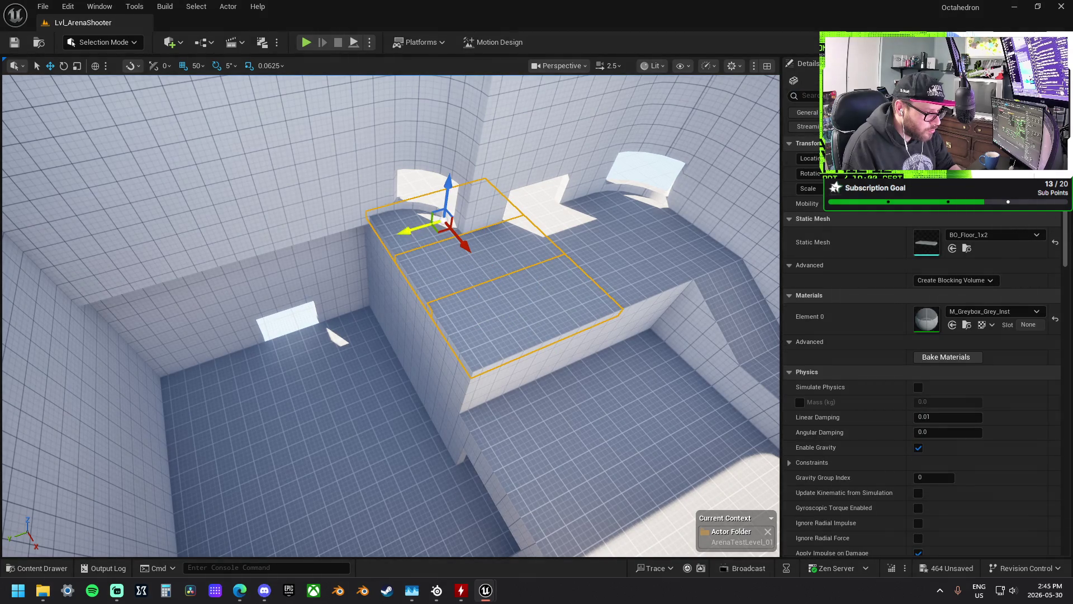
{"action": "key", "text": "End"}
{"action": "mouse_move", "coordinate": [444, 279]}
{"action": "left_mouse_down"}
{"action": "mouse_move", "coordinate": [281, 313]}
{"action": "mouse_move", "coordinate": [335, 324]}
{"action": "left_mouse_up"}
{"action": "left_click_drag", "start_coordinate": [411, 312], "coordinate": [260, 296]}
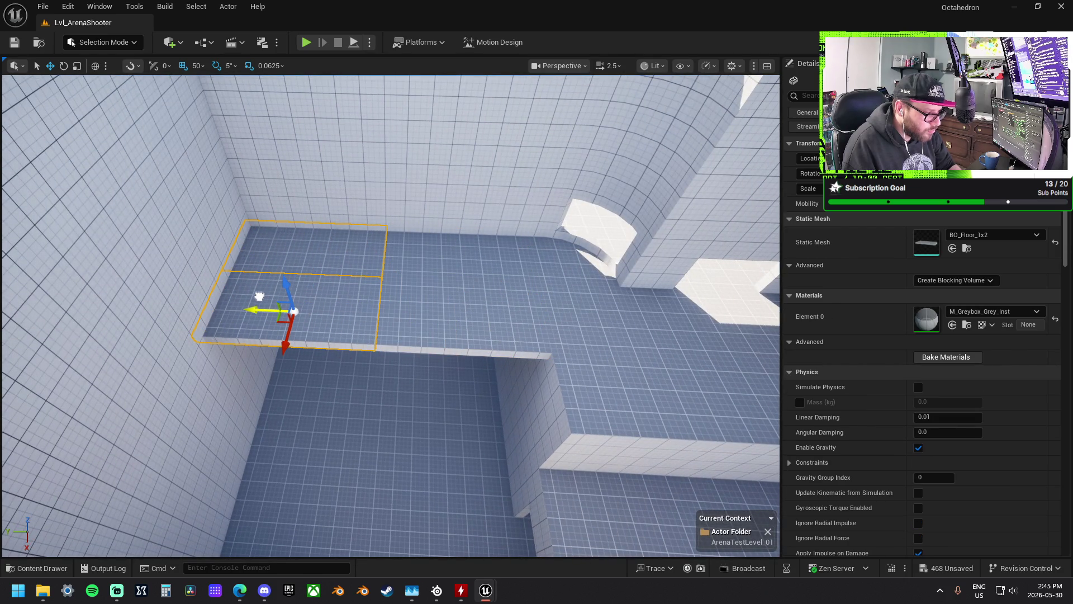
{"action": "left_click_drag", "start_coordinate": [499, 352], "coordinate": [499, 351]}
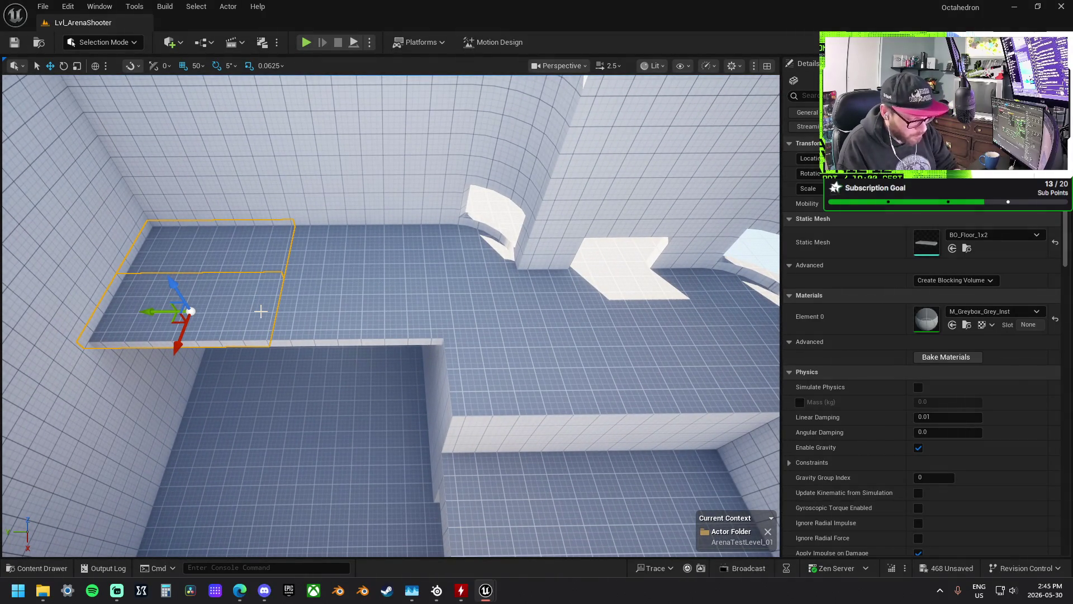
{"action": "key", "text": "Delete"}
- Slide the raised floor platform right along Y and move the lower floor piece to X -10200
{"action": "left_click", "coordinate": [297, 311]}
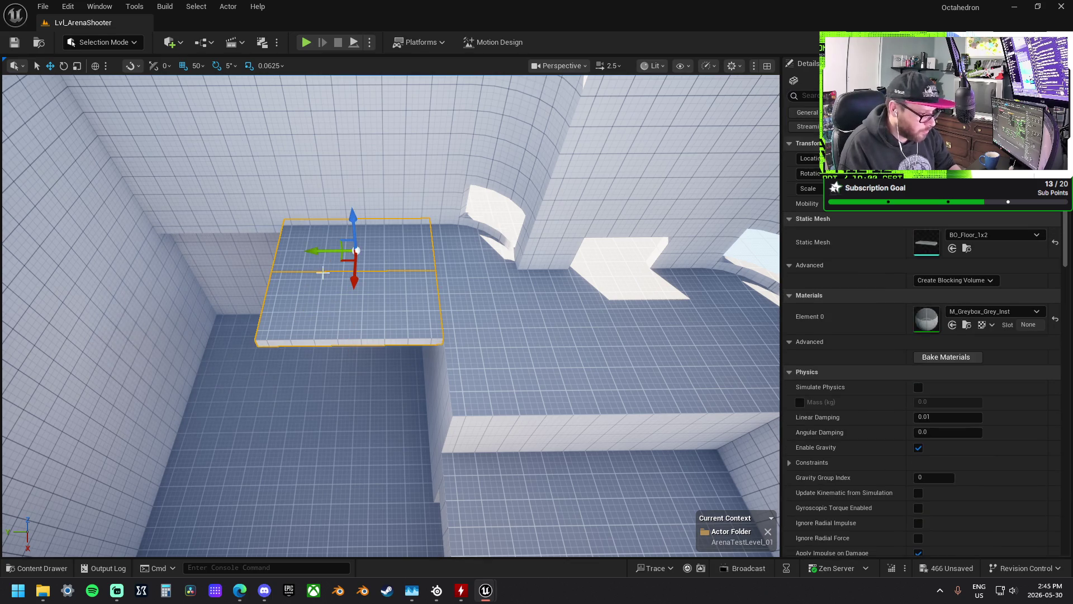
{"action": "left_click_drag", "start_coordinate": [316, 255], "coordinate": [397, 278]}
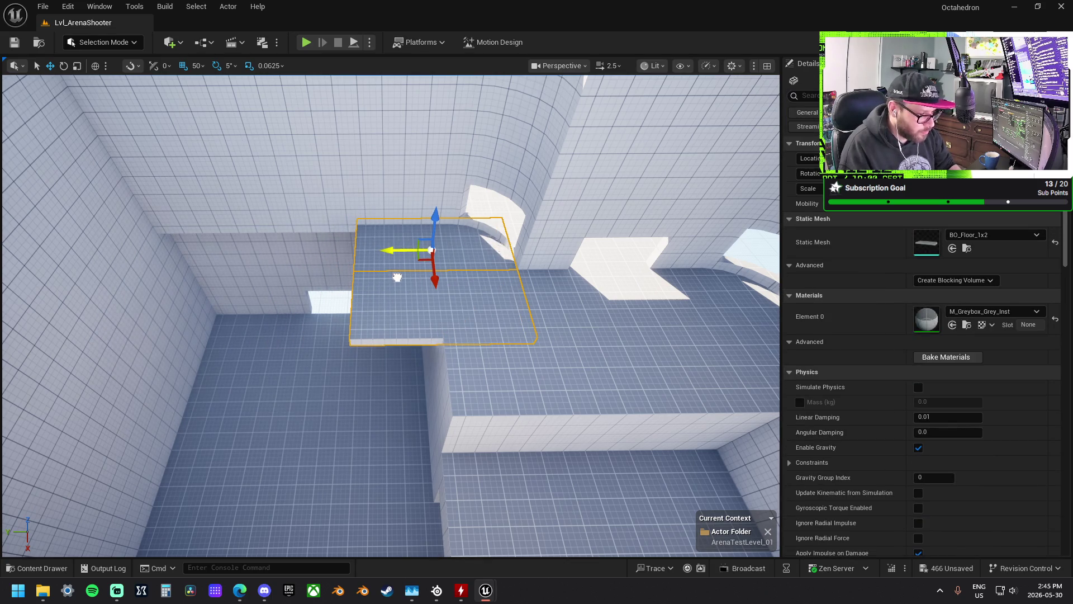
{"action": "left_click", "coordinate": [442, 323]}
{"action": "left_click_drag", "start_coordinate": [445, 341], "coordinate": [452, 412]}
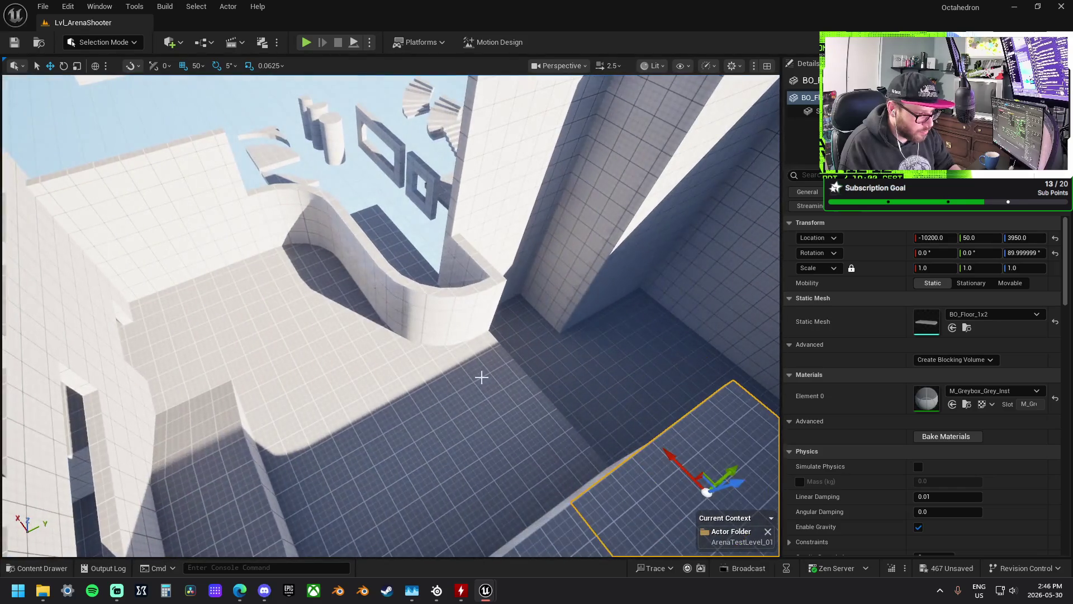
{"action": "left_click", "coordinate": [417, 305]}
- Raise the three selected curved wall pieces together
{"action": "left_click", "coordinate": [361, 257], "text": "ctrl"}
{"action": "left_click", "coordinate": [300, 216], "text": "ctrl"}
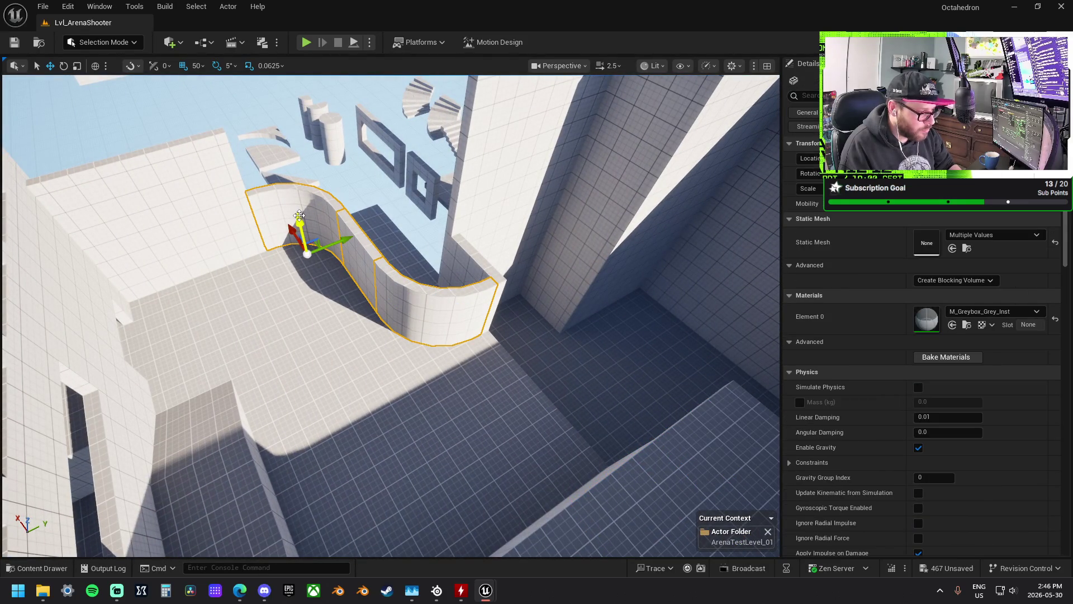
{"action": "left_click_drag", "start_coordinate": [299, 219], "coordinate": [290, 156]}
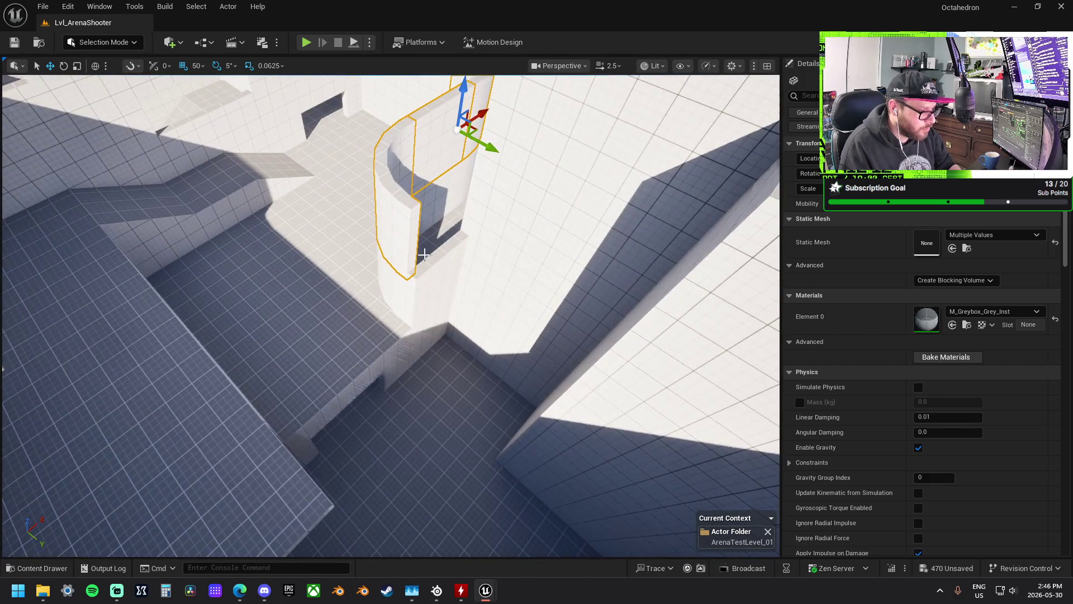
- Lift a BO_Wall_1x1 to Z 4350, turn it around, nudge it 50 units sideways, and stretch it
{"action": "left_click", "coordinate": [451, 255]}
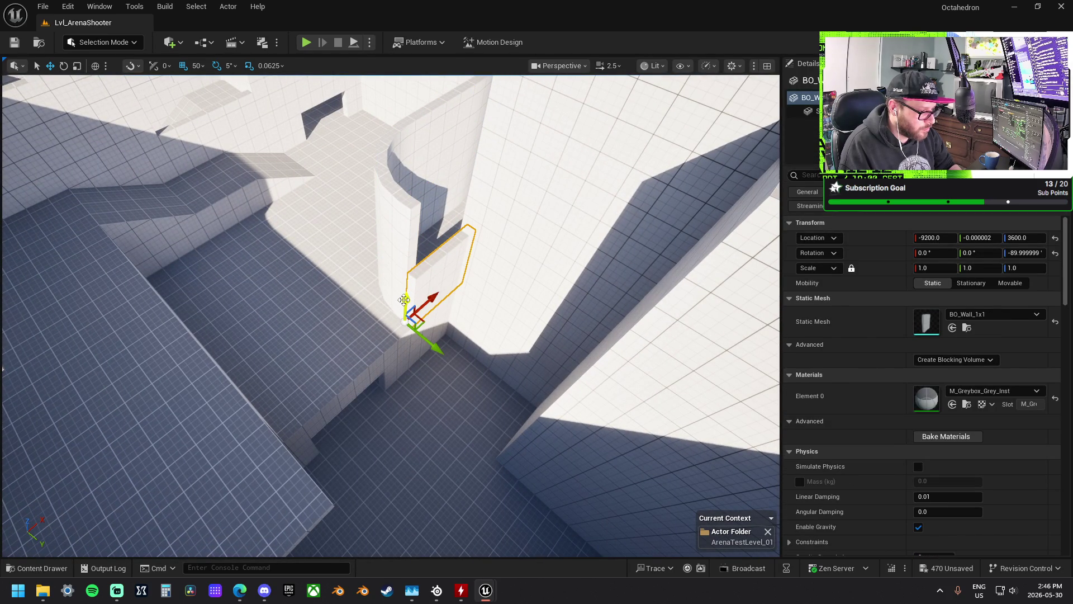
{"action": "left_click_drag", "start_coordinate": [404, 297], "coordinate": [409, 256]}
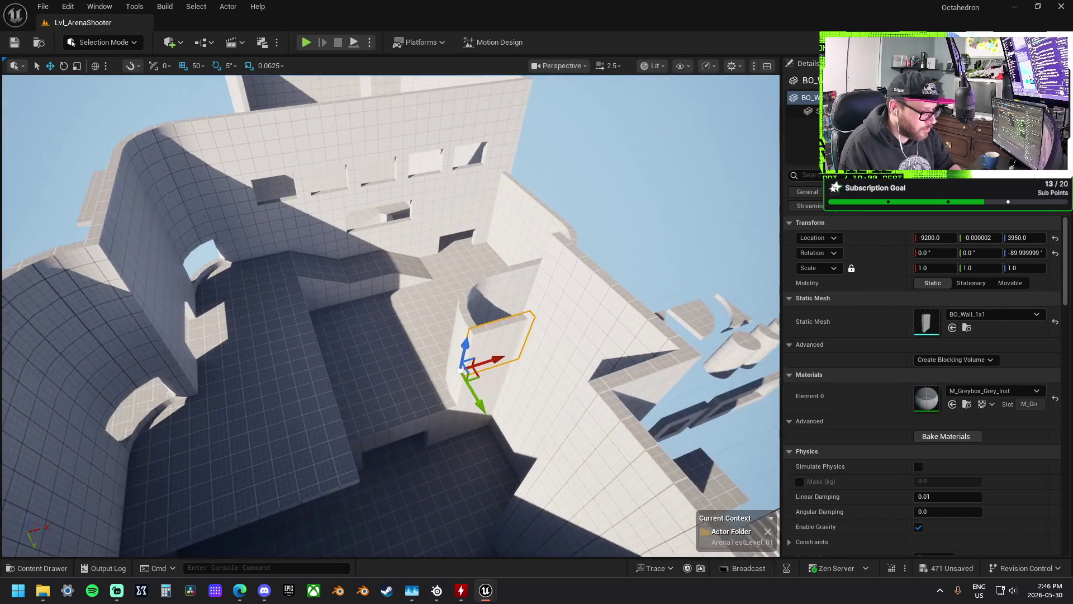
{"action": "left_click_drag", "start_coordinate": [467, 348], "coordinate": [469, 290]}
{"action": "key", "text": "e"}
{"action": "mouse_move", "coordinate": [491, 325]}
{"action": "left_mouse_down"}
{"action": "mouse_move", "coordinate": [436, 346]}
{"action": "mouse_move", "coordinate": [414, 335]}
{"action": "left_mouse_up"}
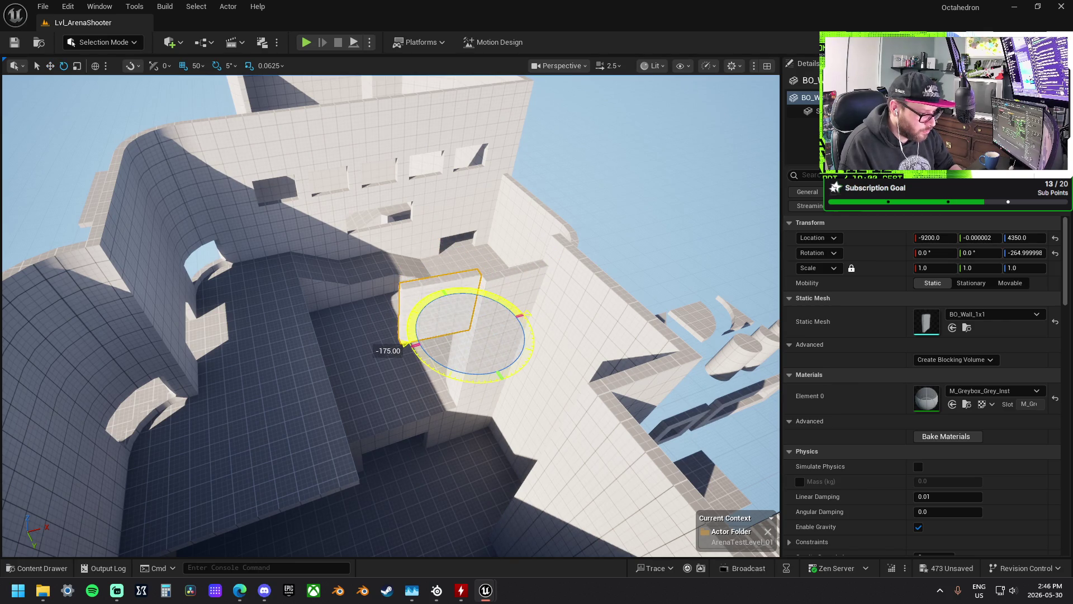
{"action": "key", "text": "w"}
{"action": "left_click_drag", "start_coordinate": [450, 373], "coordinate": [498, 368]}
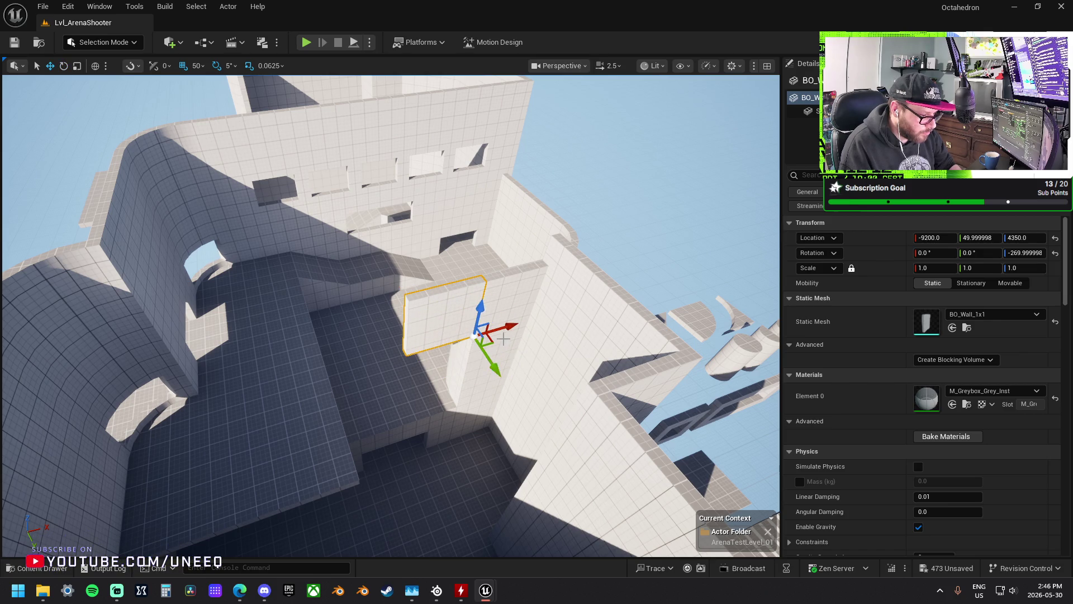
{"action": "left_click_drag", "start_coordinate": [440, 345], "coordinate": [408, 356]}
- Move the wall 850 units along X to -10050 and turn it 90°, ending at -180°
{"action": "left_click_drag", "start_coordinate": [392, 313], "coordinate": [346, 304]}
{"action": "left_click_drag", "start_coordinate": [480, 367], "coordinate": [479, 367]}
{"action": "key", "text": "e"}
{"action": "key", "text": "w"}
{"action": "mouse_move", "coordinate": [595, 309]}
{"action": "left_mouse_down"}
{"action": "mouse_move", "coordinate": [414, 312]}
{"action": "mouse_move", "coordinate": [432, 312]}
{"action": "mouse_move", "coordinate": [472, 363]}
{"action": "mouse_move", "coordinate": [399, 413]}
{"action": "left_mouse_up"}
{"action": "key", "text": "e"}
{"action": "key", "text": "w"}
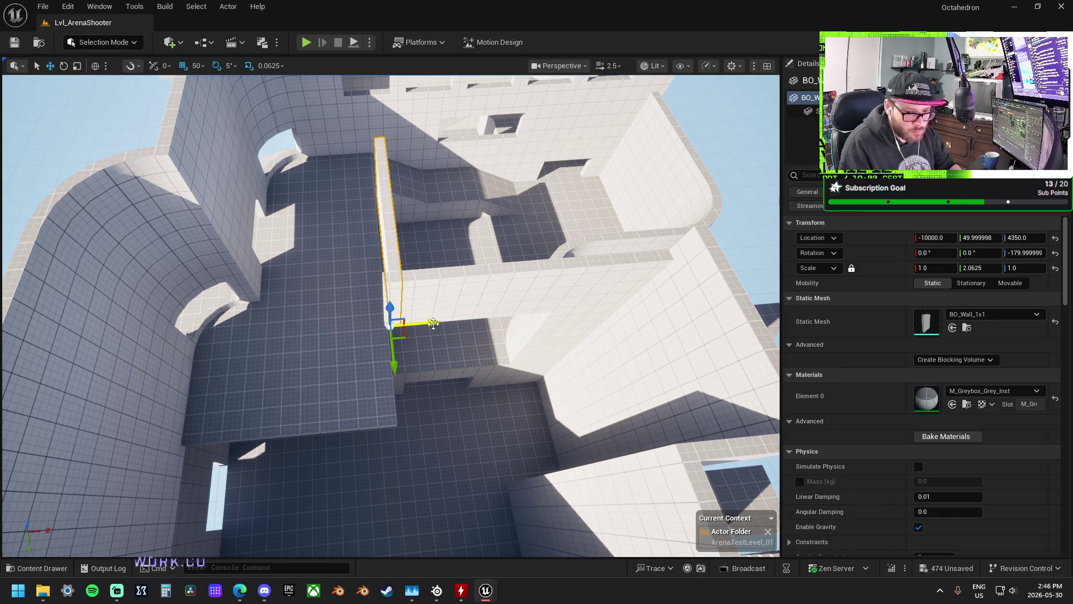
{"action": "mouse_move", "coordinate": [434, 324]}
{"action": "left_mouse_down"}
{"action": "mouse_move", "coordinate": [503, 313]}
{"action": "mouse_move", "coordinate": [591, 324]}
{"action": "mouse_move", "coordinate": [461, 332]}
{"action": "mouse_move", "coordinate": [654, 281]}
{"action": "left_mouse_up"}
- Delete the first two BO_Window_1x2 pieces from the upper wall
{"action": "left_click_drag", "start_coordinate": [536, 257], "coordinate": [528, 247]}
{"action": "left_click", "coordinate": [346, 216]}
{"action": "left_click", "coordinate": [357, 239]}
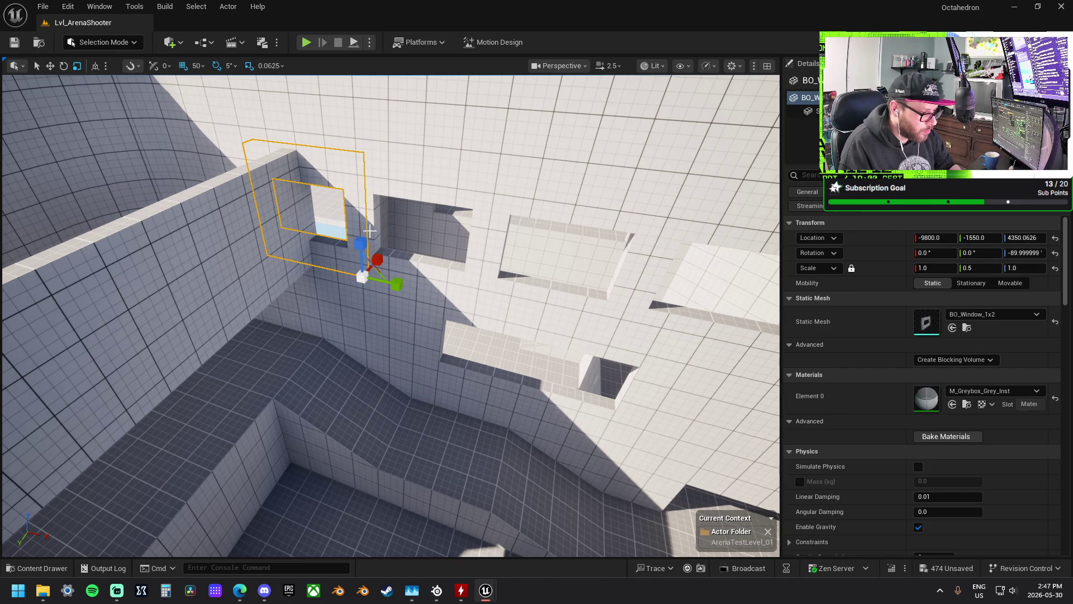
{"action": "left_click", "coordinate": [419, 223], "text": "ctrl"}
{"action": "left_click_drag", "start_coordinate": [419, 224], "coordinate": [371, 146]}
{"action": "left_click_drag", "start_coordinate": [358, 221], "coordinate": [359, 218]}
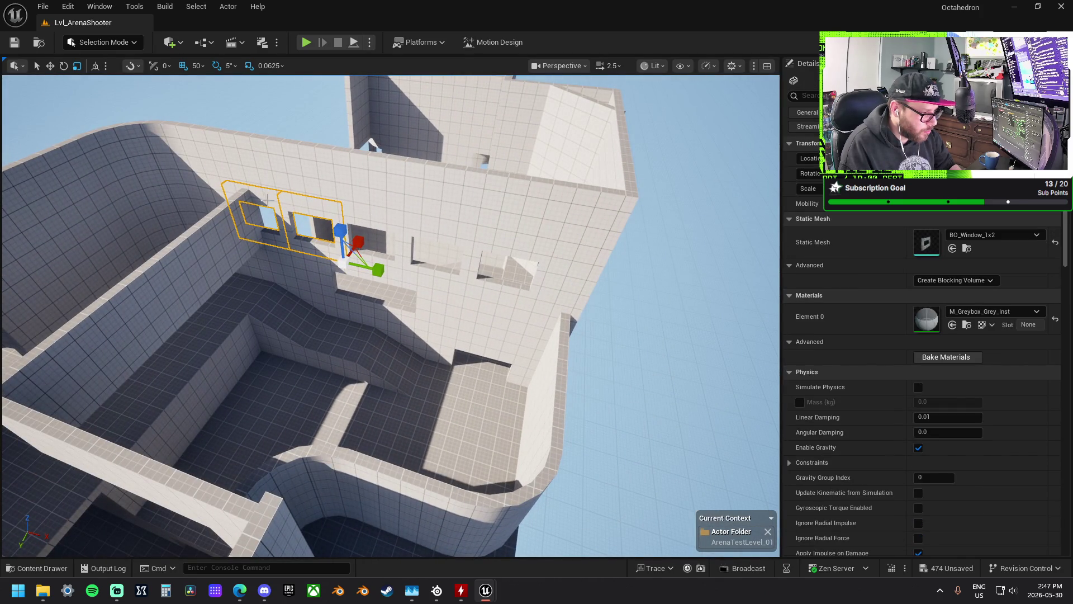
{"action": "key", "text": "Delete"}
- Select the remaining four window pieces, frame them, and delete them
{"action": "left_click_drag", "start_coordinate": [275, 203], "coordinate": [335, 217]}
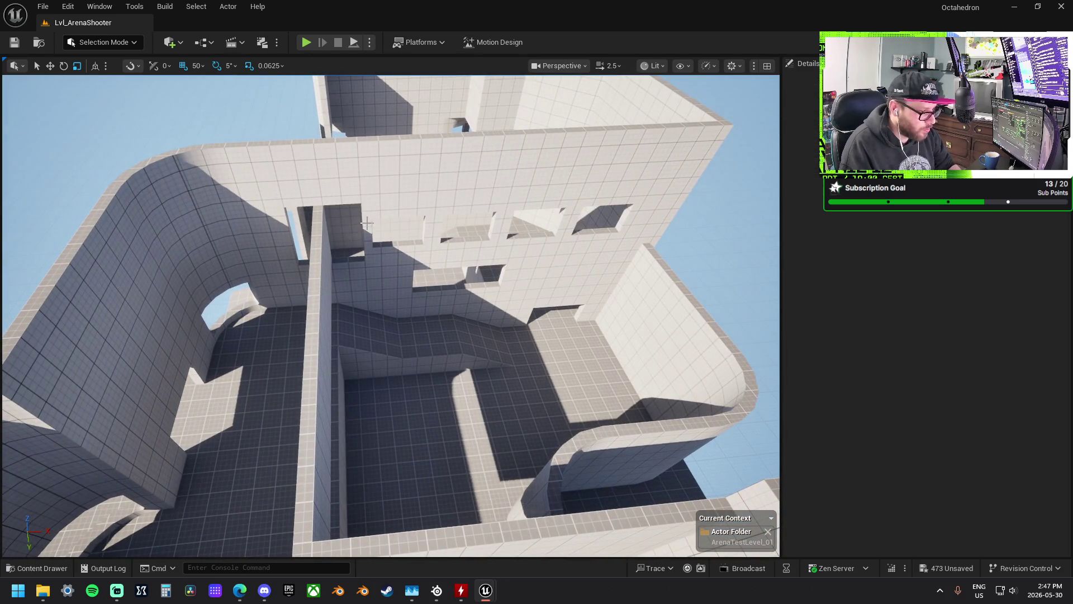
{"action": "left_click", "coordinate": [411, 226]}
{"action": "key", "text": "shift+e"}
{"action": "left_click_drag", "start_coordinate": [440, 213], "coordinate": [420, 224]}
{"action": "key", "text": "f"}
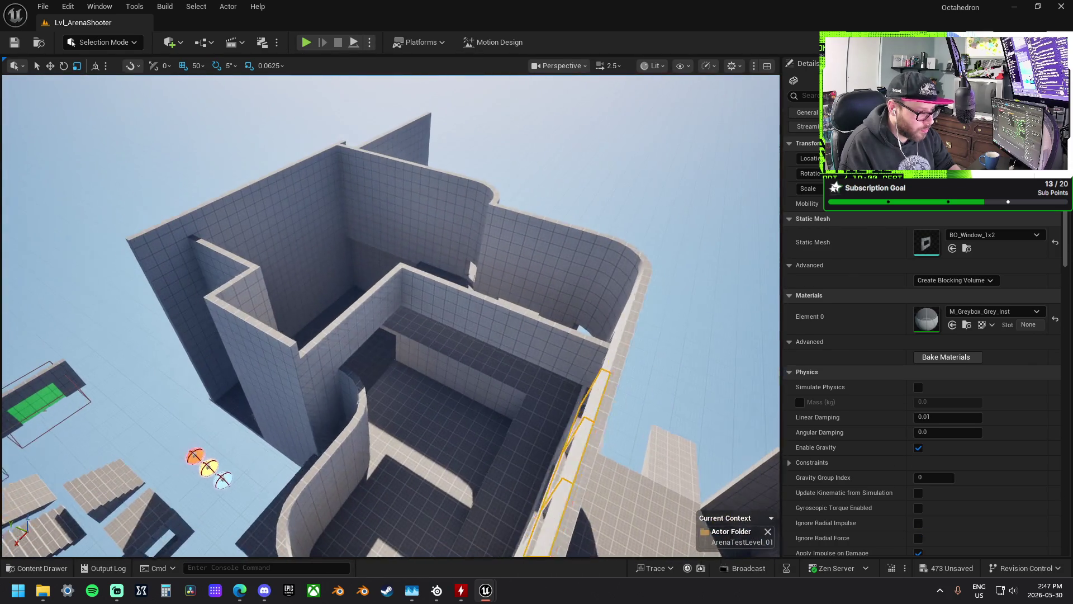
{"action": "key", "text": "Delete"}
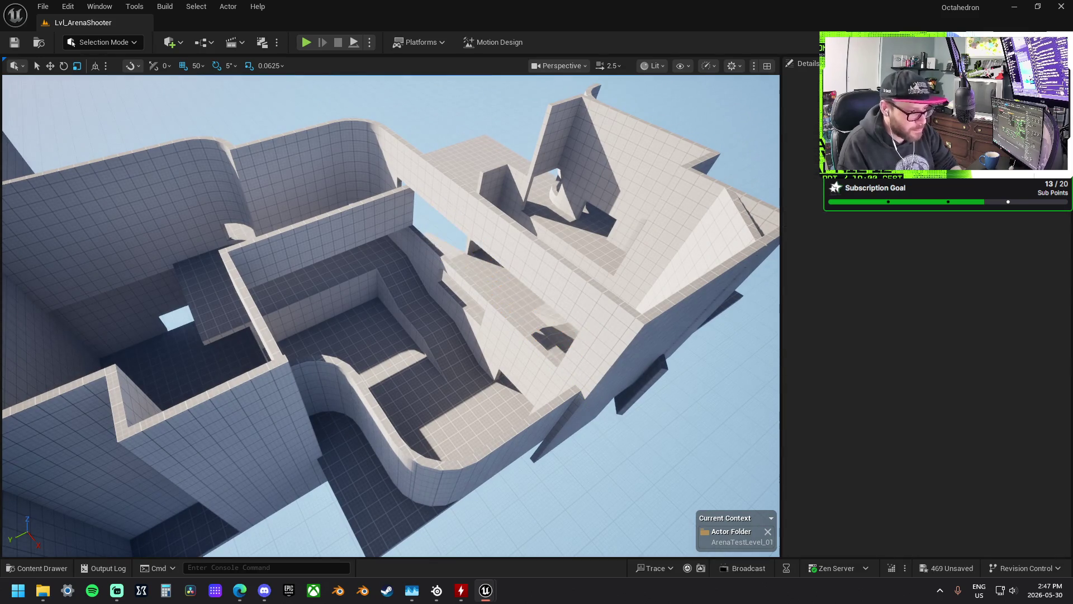
- Move the BO_Wall_1x2 to Z 4350 and reset its scale to 1.0, 2.5, 1.0
{"action": "left_click", "coordinate": [436, 195]}
{"action": "left_click_drag", "start_coordinate": [592, 307], "coordinate": [542, 371]}
{"action": "left_click_drag", "start_coordinate": [547, 371], "coordinate": [570, 344]}
{"action": "key", "text": "r"}
{"action": "mouse_move", "coordinate": [495, 320]}
{"action": "left_mouse_down"}
{"action": "mouse_move", "coordinate": [483, 313]}
{"action": "mouse_move", "coordinate": [345, 413]}
{"action": "mouse_move", "coordinate": [336, 444]}
{"action": "left_mouse_up"}
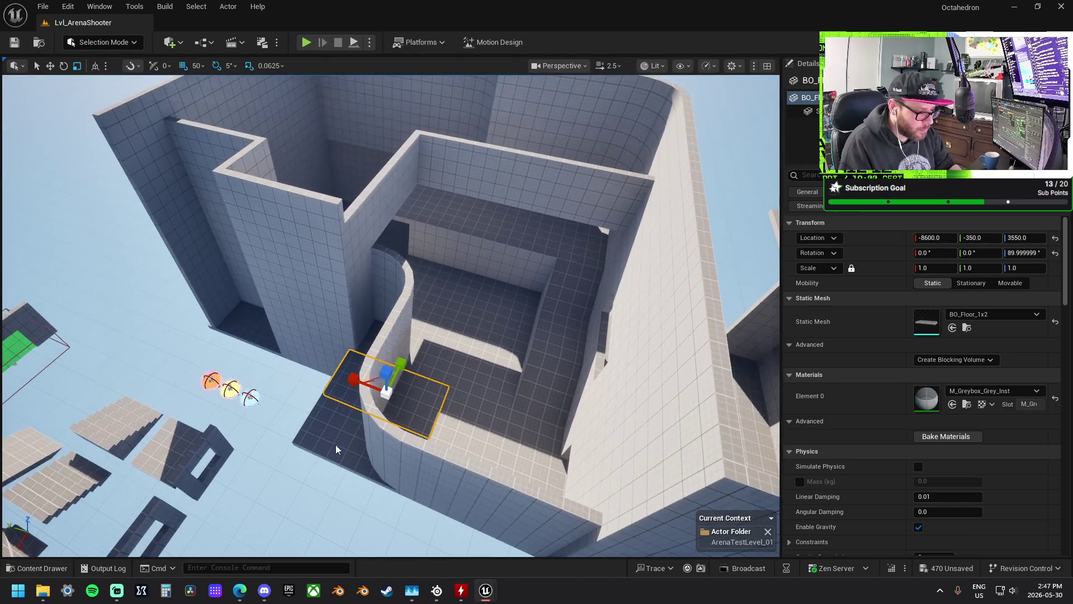
- Raise the BO_Floor_1x2 pieces, shift them sideways, and select the BO_FloorCorner_Rnd_1x1 at -10700, 0, 4701
{"action": "left_click", "coordinate": [335, 444]}
{"action": "mouse_move", "coordinate": [411, 324]}
{"action": "left_mouse_down"}
{"action": "mouse_move", "coordinate": [419, 236]}
{"action": "mouse_move", "coordinate": [386, 291]}
{"action": "mouse_move", "coordinate": [364, 273]}
{"action": "mouse_move", "coordinate": [523, 271]}
{"action": "mouse_move", "coordinate": [244, 253]}
{"action": "mouse_move", "coordinate": [553, 251]}
{"action": "mouse_move", "coordinate": [529, 228]}
{"action": "mouse_move", "coordinate": [558, 388]}
{"action": "mouse_move", "coordinate": [469, 431]}
{"action": "mouse_move", "coordinate": [486, 414]}
{"action": "left_mouse_up"}
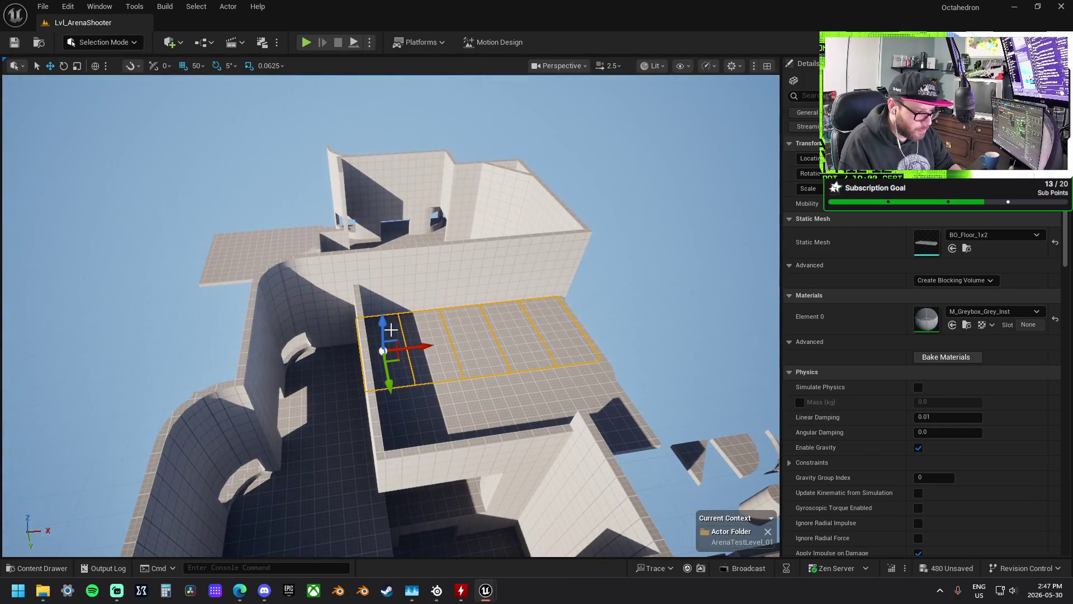
{"action": "mouse_move", "coordinate": [385, 323]}
{"action": "left_mouse_down"}
{"action": "mouse_move", "coordinate": [389, 279]}
{"action": "mouse_move", "coordinate": [414, 316]}
{"action": "mouse_move", "coordinate": [331, 326]}
{"action": "mouse_move", "coordinate": [281, 294]}
{"action": "mouse_move", "coordinate": [301, 284]}
{"action": "left_mouse_up"}
{"action": "mouse_move", "coordinate": [332, 327]}
{"action": "left_mouse_down"}
{"action": "mouse_move", "coordinate": [336, 313]}
{"action": "mouse_move", "coordinate": [374, 335]}
{"action": "mouse_move", "coordinate": [433, 341]}
{"action": "mouse_move", "coordinate": [425, 299]}
{"action": "mouse_move", "coordinate": [431, 335]}
{"action": "mouse_move", "coordinate": [299, 286]}
{"action": "mouse_move", "coordinate": [270, 231]}
{"action": "mouse_move", "coordinate": [171, 218]}
{"action": "mouse_move", "coordinate": [378, 305]}
{"action": "mouse_move", "coordinate": [421, 297]}
{"action": "mouse_move", "coordinate": [429, 284]}
{"action": "mouse_move", "coordinate": [386, 224]}
{"action": "mouse_move", "coordinate": [350, 207]}
{"action": "left_mouse_up"}
{"action": "left_click", "coordinate": [329, 334]}
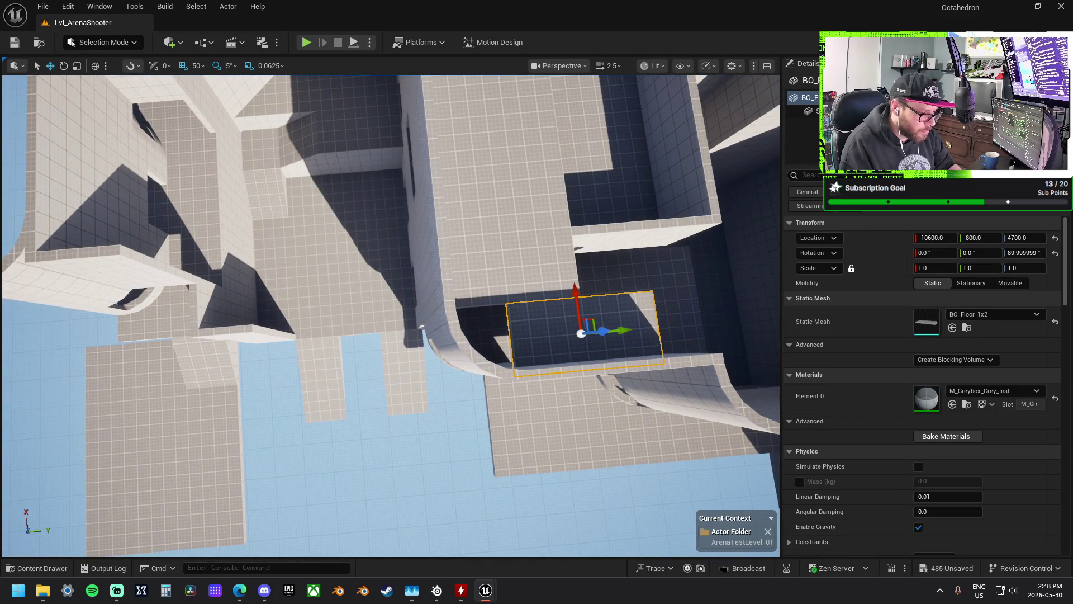
{"action": "left_click", "coordinate": [421, 326]}
{"action": "mouse_move", "coordinate": [358, 313]}
{"action": "left_mouse_down"}
{"action": "mouse_move", "coordinate": [375, 336]}
{"action": "mouse_move", "coordinate": [368, 353]}
{"action": "left_mouse_up"}
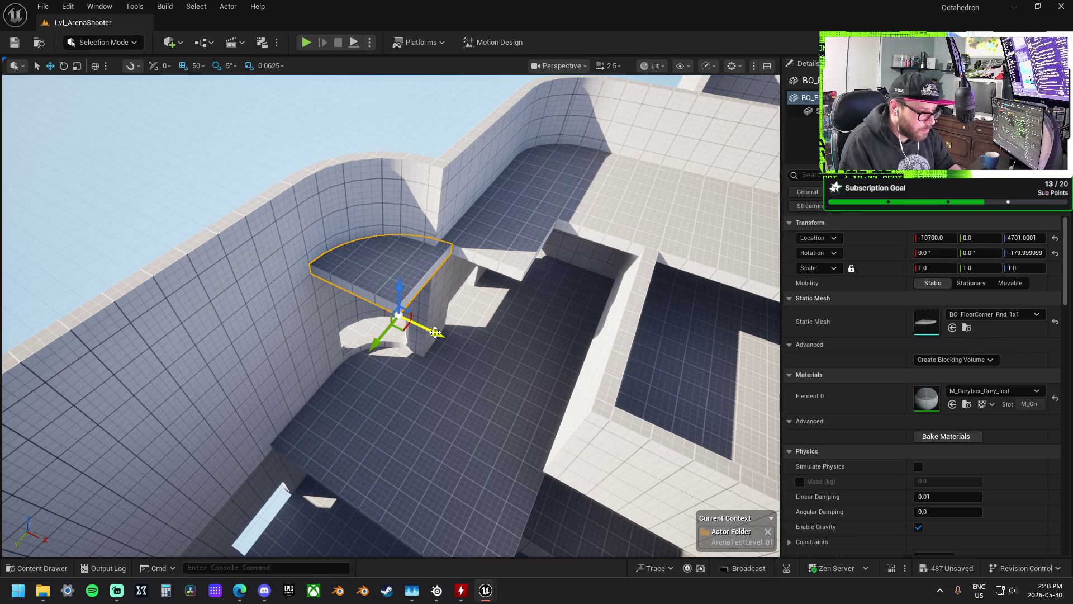
- Shift the rounded corner floor 50 units along X and raise it to Z 5051
{"action": "left_click_drag", "start_coordinate": [436, 333], "coordinate": [417, 325]}
{"action": "left_click_drag", "start_coordinate": [385, 267], "coordinate": [380, 165]}
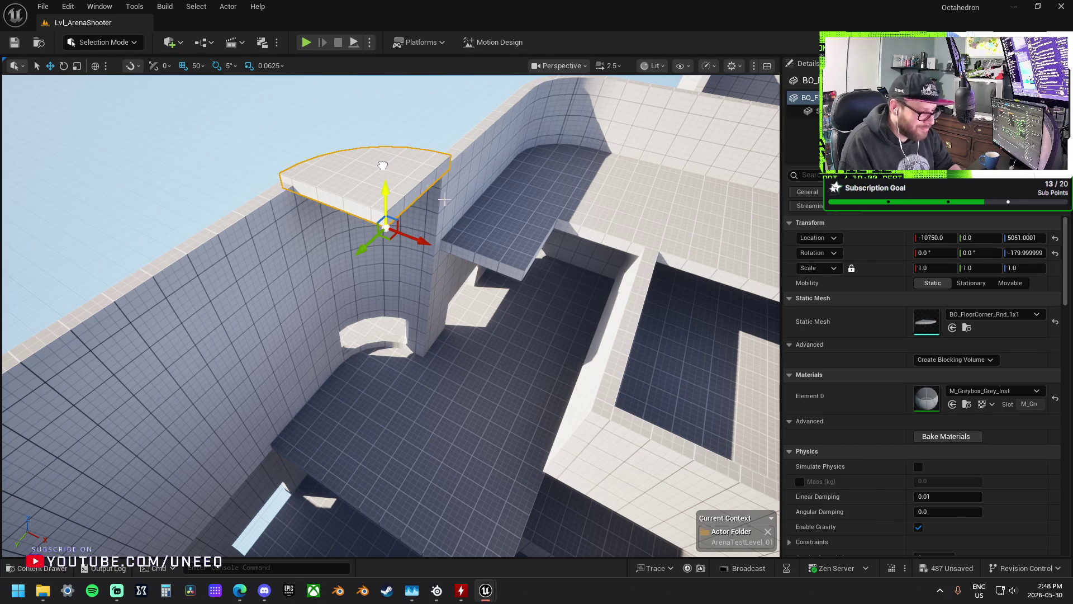
{"action": "left_click", "coordinate": [503, 235]}
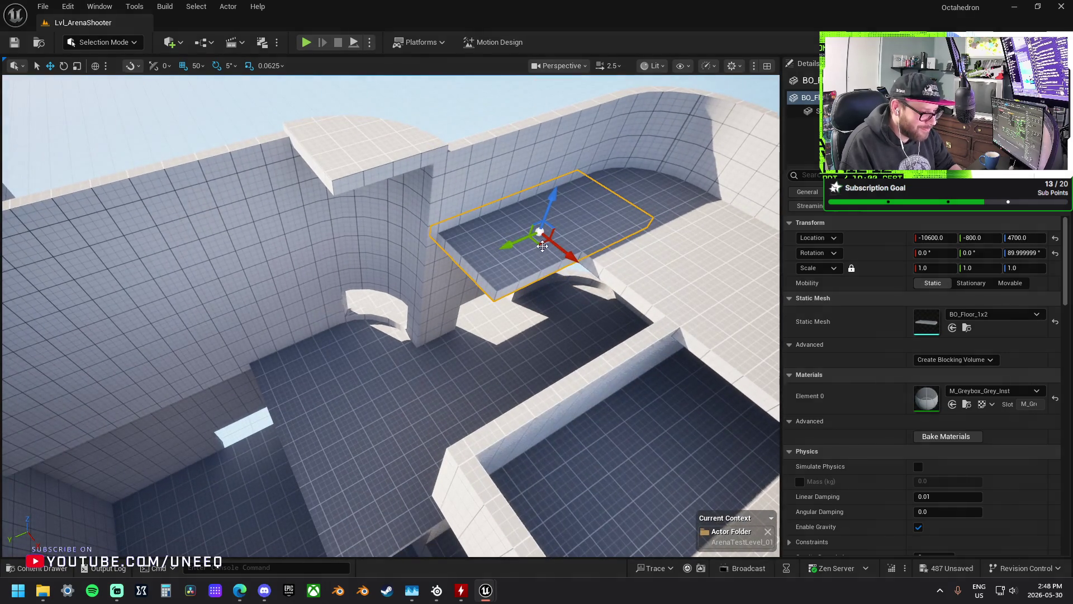
{"action": "mouse_move", "coordinate": [509, 246]}
{"action": "left_mouse_down"}
{"action": "mouse_move", "coordinate": [443, 241]}
{"action": "mouse_move", "coordinate": [445, 278]}
{"action": "mouse_move", "coordinate": [459, 289]}
{"action": "left_mouse_up"}
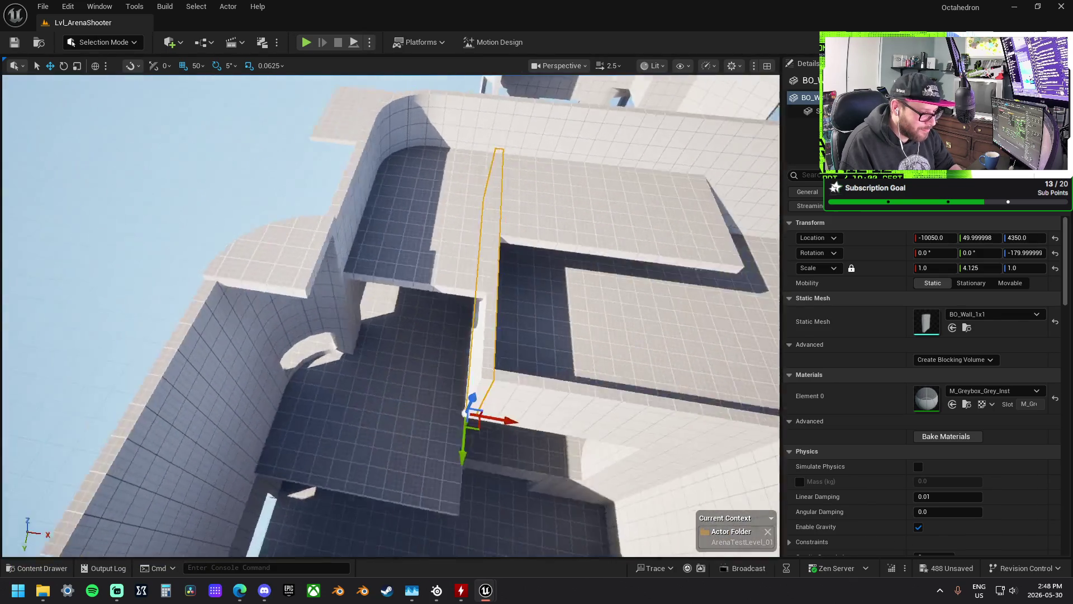
- Scale the long wall taller in Z, undoing one mistaken shortening
{"action": "left_click", "coordinate": [563, 351]}
{"action": "mouse_move", "coordinate": [563, 351]}
{"action": "left_mouse_down"}
{"action": "mouse_move", "coordinate": [617, 358]}
{"action": "mouse_move", "coordinate": [609, 330]}
{"action": "mouse_move", "coordinate": [480, 306]}
{"action": "mouse_move", "coordinate": [461, 282]}
{"action": "mouse_move", "coordinate": [472, 267]}
{"action": "left_mouse_up"}
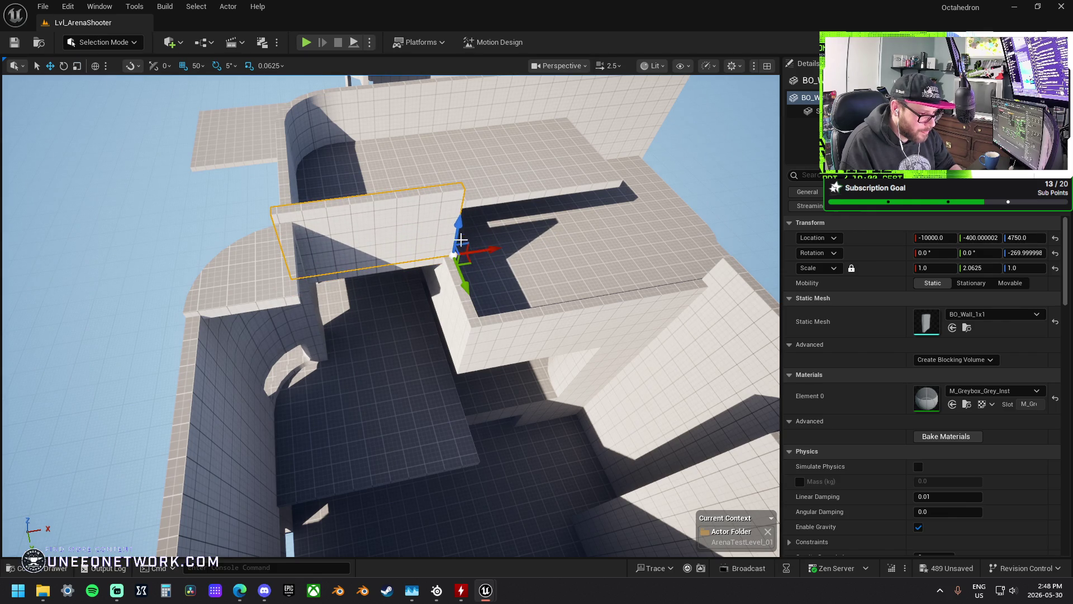
{"action": "key", "text": "r"}
{"action": "left_click_drag", "start_coordinate": [459, 227], "coordinate": [459, 235]}
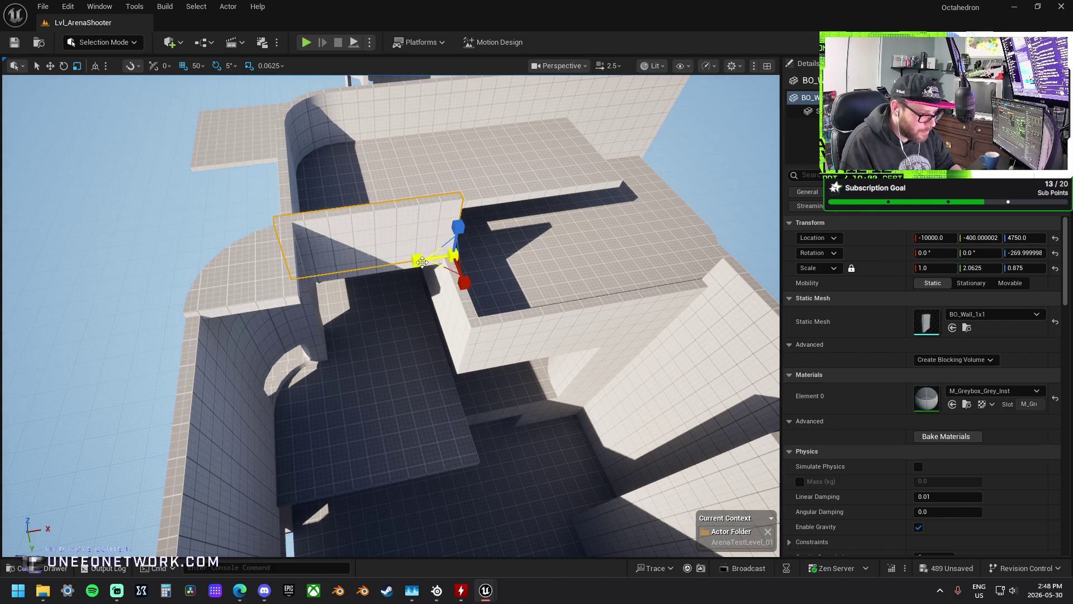
{"action": "key", "text": "ctrl+z"}
{"action": "key", "text": "ctrl+z"}
{"action": "key", "text": "ctrl+z"}
{"action": "left_click_drag", "start_coordinate": [464, 330], "coordinate": [465, 291]}
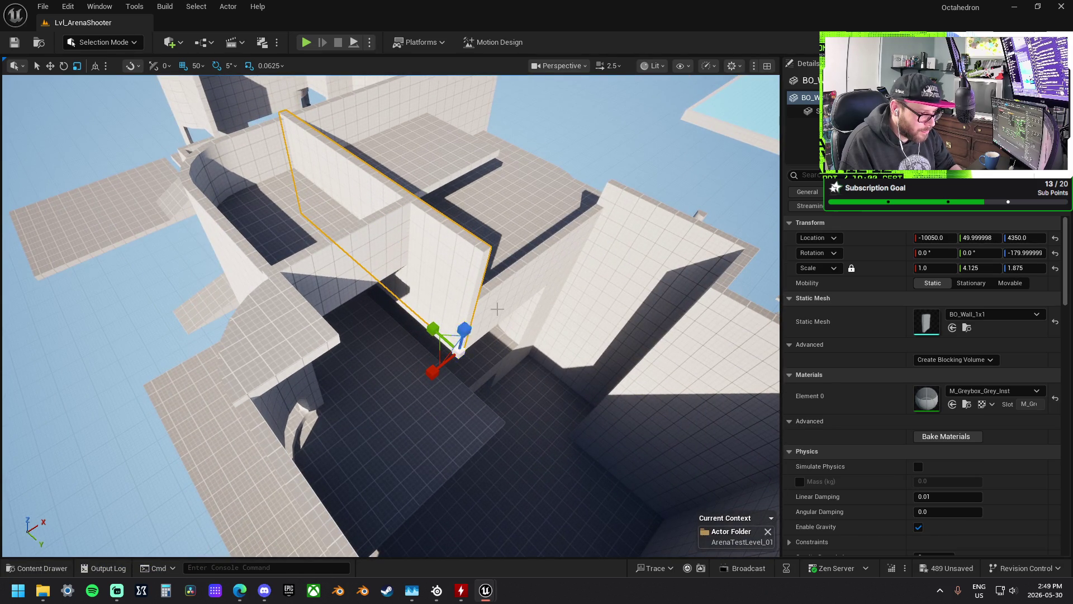
- Stretch two neighbouring walls to about 1.875 Z scale and move a floor piece along X
{"action": "left_click", "coordinate": [556, 256]}
{"action": "mouse_move", "coordinate": [565, 254]}
{"action": "left_mouse_down"}
{"action": "mouse_move", "coordinate": [565, 216]}
{"action": "mouse_move", "coordinate": [643, 252]}
{"action": "left_mouse_up"}
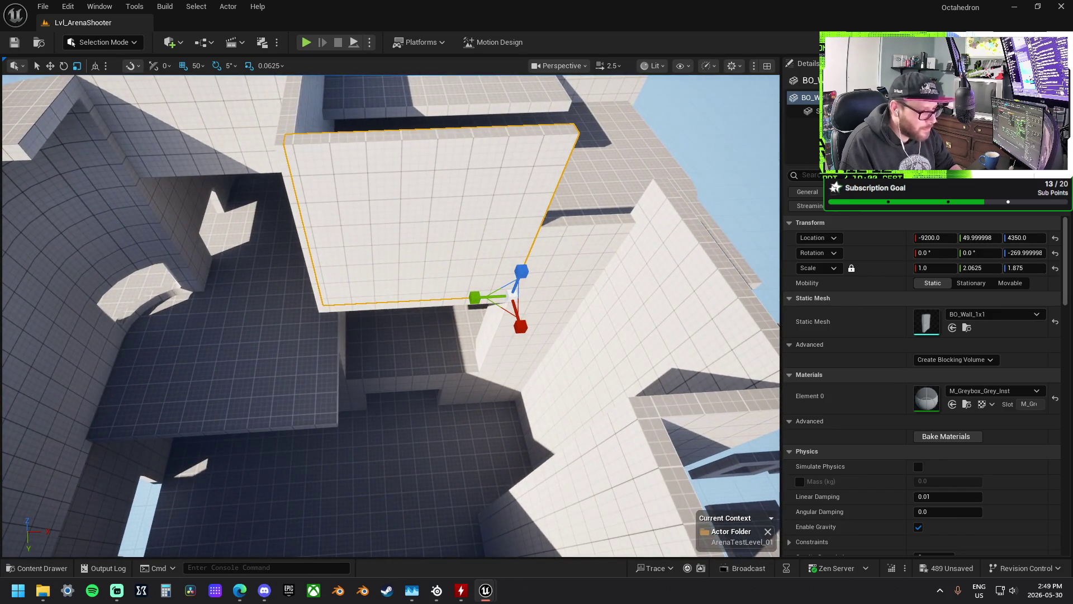
{"action": "left_click", "coordinate": [573, 272]}
{"action": "left_click_drag", "start_coordinate": [520, 263], "coordinate": [521, 218]}
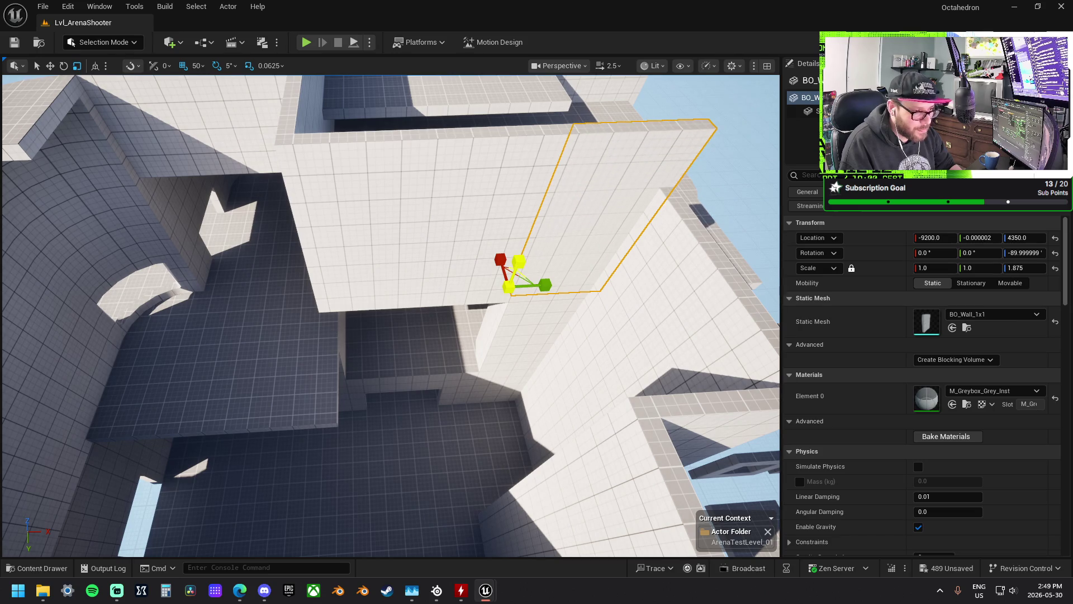
{"action": "mouse_move", "coordinate": [484, 256]}
{"action": "left_mouse_down"}
{"action": "mouse_move", "coordinate": [387, 277]}
{"action": "mouse_move", "coordinate": [465, 307]}
{"action": "left_mouse_up"}
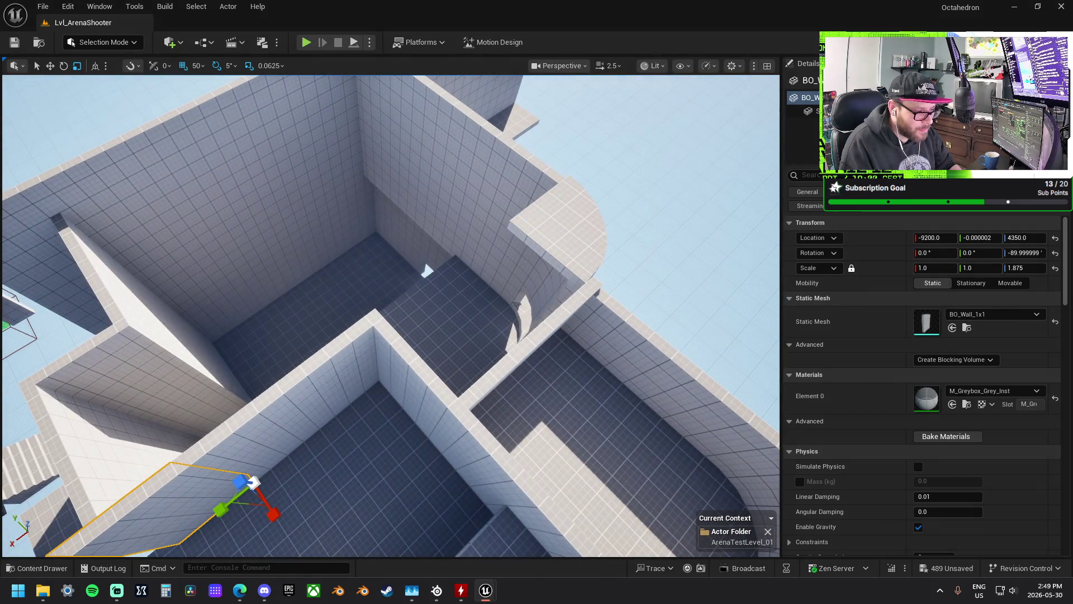
{"action": "left_click", "coordinate": [458, 346]}
{"action": "mouse_move", "coordinate": [481, 290]}
{"action": "left_mouse_down"}
{"action": "mouse_move", "coordinate": [439, 321]}
{"action": "mouse_move", "coordinate": [501, 282]}
{"action": "mouse_move", "coordinate": [492, 271]}
{"action": "mouse_move", "coordinate": [549, 133]}
{"action": "left_mouse_up"}
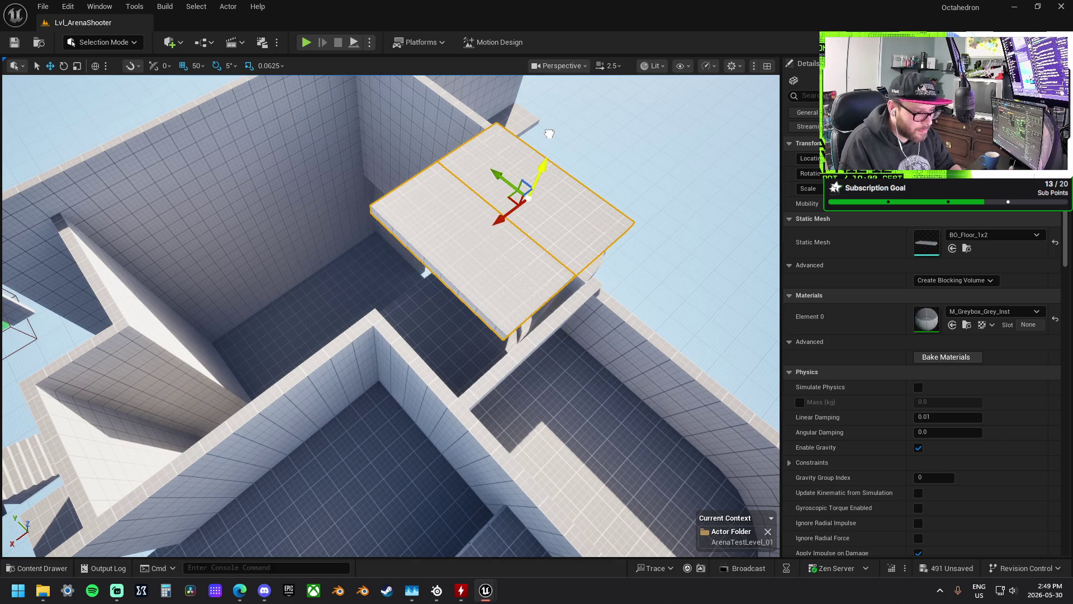
- Position the BO_Floor_1x2 at -9950, 900, 5050 above the upper room
{"action": "mouse_move", "coordinate": [517, 176]}
{"action": "left_mouse_down"}
{"action": "mouse_move", "coordinate": [452, 119]}
{"action": "mouse_move", "coordinate": [458, 125]}
{"action": "left_mouse_up"}
{"action": "left_click_drag", "start_coordinate": [460, 213], "coordinate": [447, 246]}
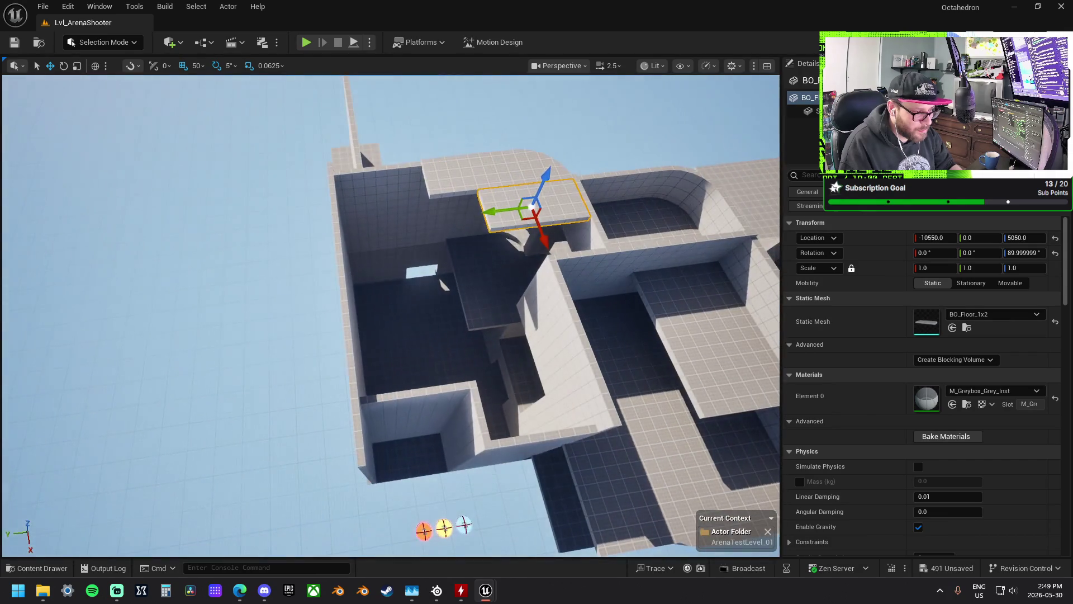
{"action": "mouse_move", "coordinate": [472, 213]}
{"action": "left_mouse_down"}
{"action": "mouse_move", "coordinate": [437, 179]}
{"action": "mouse_move", "coordinate": [290, 196]}
{"action": "mouse_move", "coordinate": [331, 193]}
{"action": "left_mouse_up"}
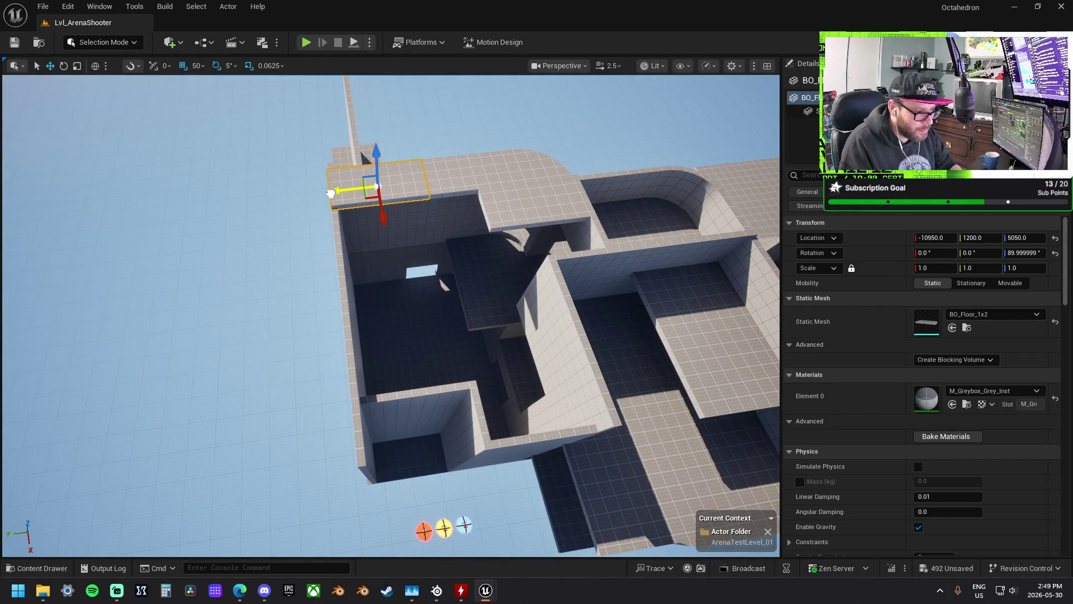
{"action": "left_click_drag", "start_coordinate": [382, 218], "coordinate": [394, 261]}
- Scale the floor piece to 1.75 × 4.125 × 1.0 to form the roof slab
{"action": "mouse_move", "coordinate": [347, 233]}
{"action": "left_mouse_down"}
{"action": "mouse_move", "coordinate": [327, 237]}
{"action": "mouse_move", "coordinate": [390, 230]}
{"action": "left_mouse_up"}
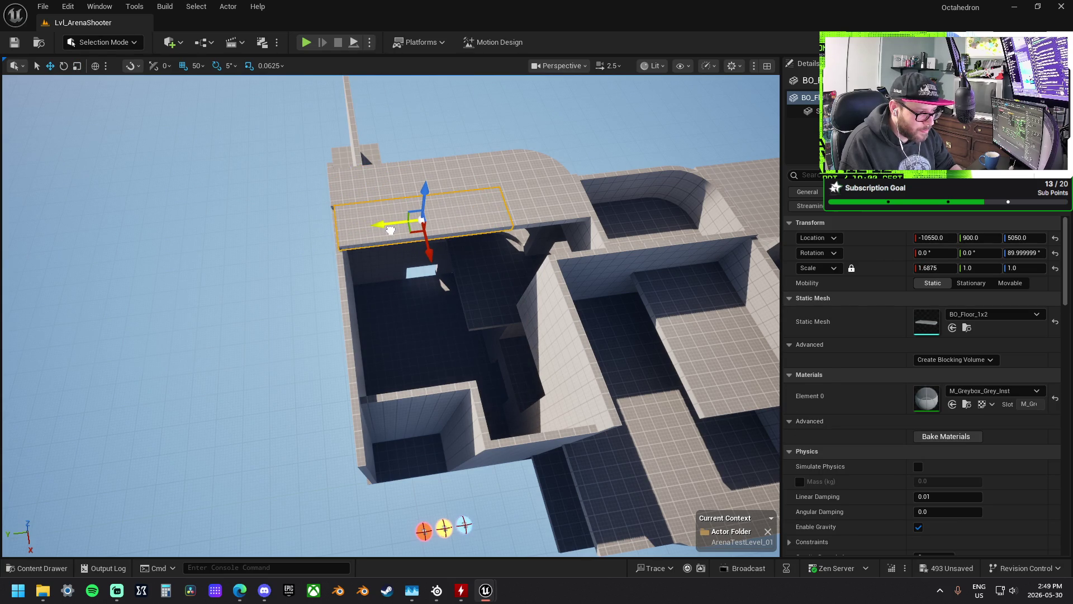
{"action": "key", "text": "w"}
{"action": "mouse_move", "coordinate": [392, 224]}
{"action": "left_mouse_down"}
{"action": "mouse_move", "coordinate": [313, 257]}
{"action": "mouse_move", "coordinate": [363, 264]}
{"action": "left_mouse_up"}
{"action": "key", "text": "r"}
{"action": "mouse_move", "coordinate": [287, 258]}
{"action": "left_mouse_down"}
{"action": "mouse_move", "coordinate": [443, 274]}
{"action": "mouse_move", "coordinate": [357, 265]}
{"action": "mouse_move", "coordinate": [307, 285]}
{"action": "left_mouse_up"}
{"action": "key", "text": "w"}
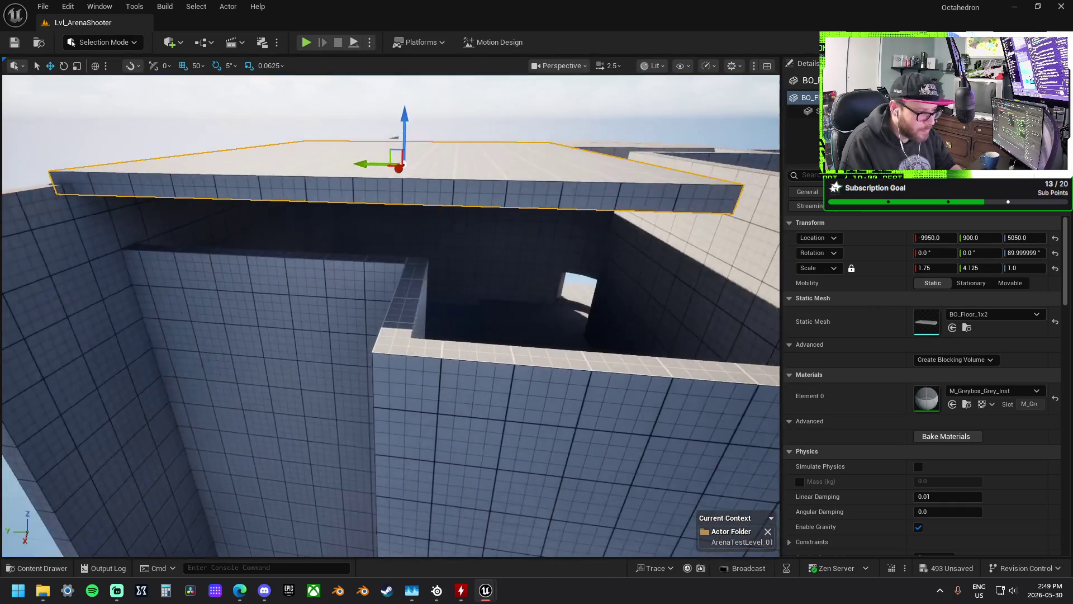
{"action": "left_click", "coordinate": [307, 285]}
{"action": "scroll", "coordinate": [420, 391], "scroll_direction": "down", "scroll_amount": 3}
- Scale the short wall pieces up on Z so they reach the roof
{"action": "key", "text": "r"}
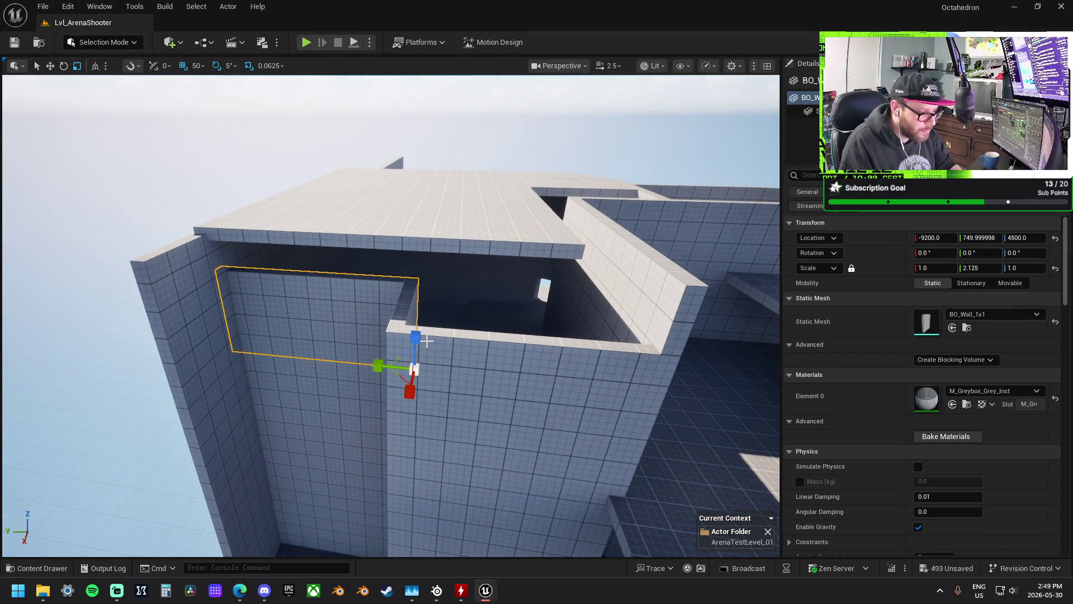
{"action": "left_click_drag", "start_coordinate": [419, 340], "coordinate": [419, 315]}
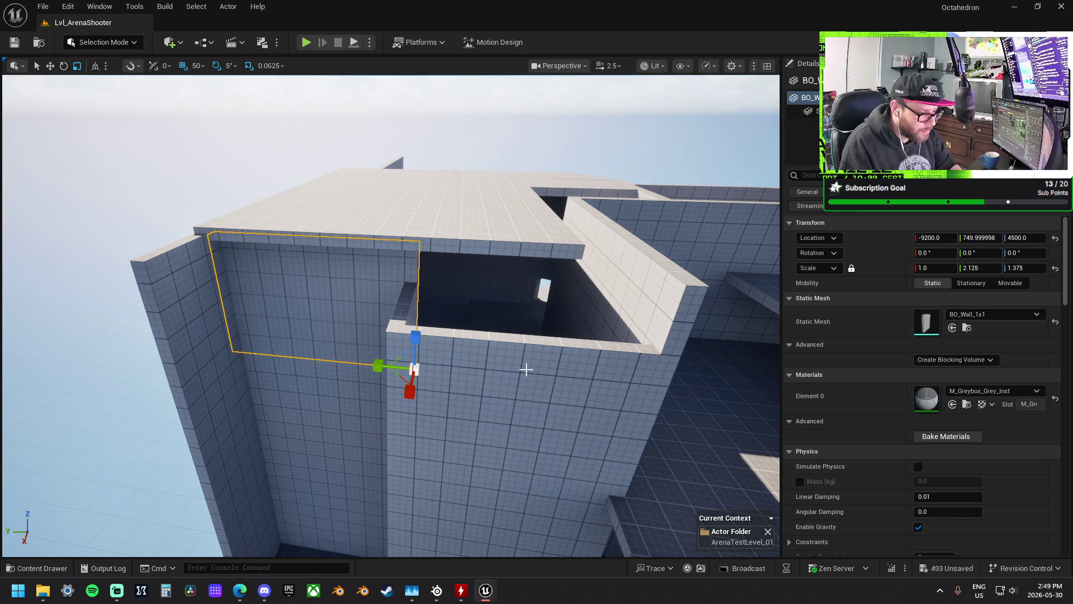
{"action": "left_click", "coordinate": [526, 369]}
{"action": "left_click_drag", "start_coordinate": [653, 434], "coordinate": [653, 414]}
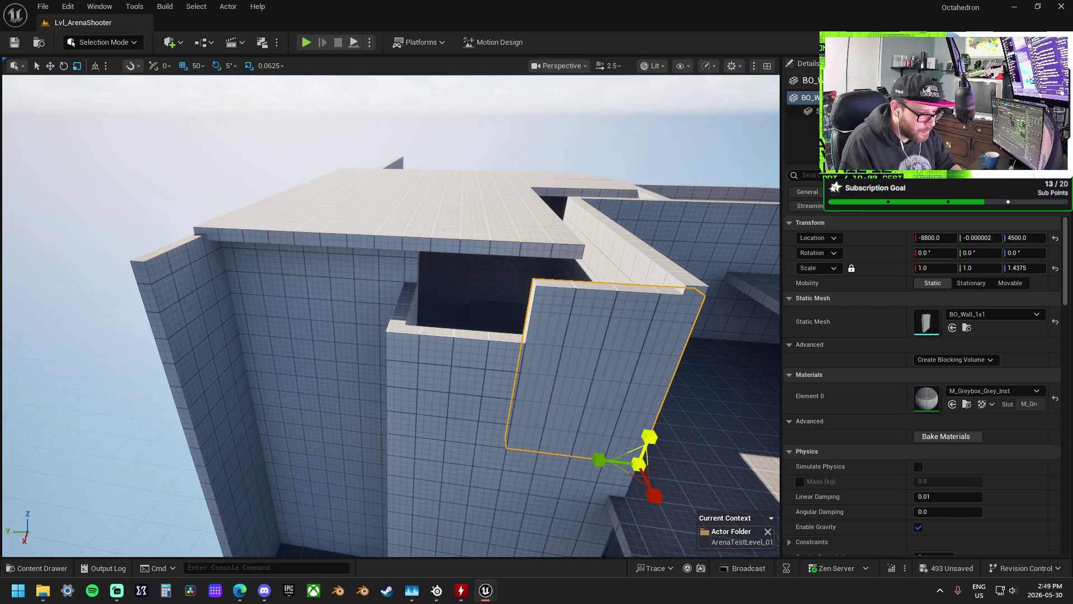
{"action": "left_click", "coordinate": [455, 393]}
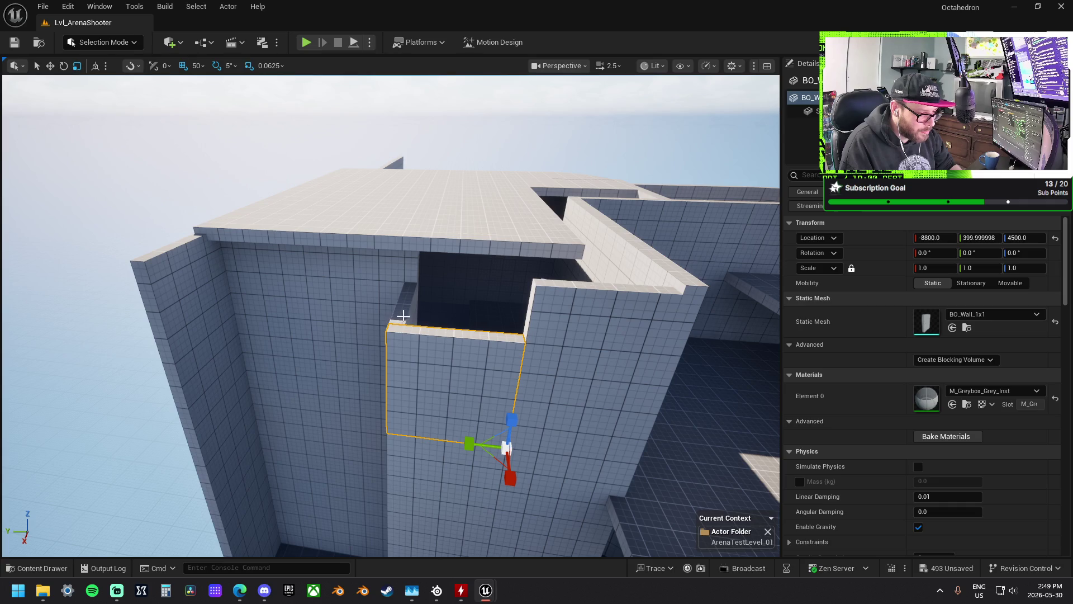
{"action": "left_click", "coordinate": [403, 316], "text": "ctrl"}
{"action": "left_click_drag", "start_coordinate": [420, 340], "coordinate": [420, 314]}
- Shift the roof floor tile 100 units along Y, then nudge and widen the small floor tile
{"action": "key", "text": "w"}
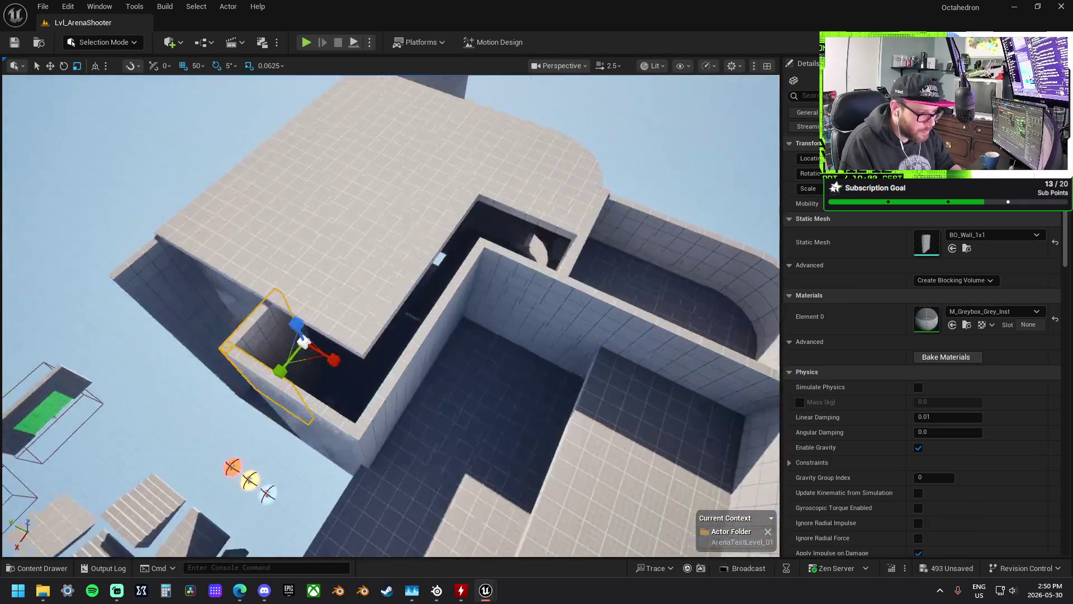
{"action": "left_click", "coordinate": [347, 279]}
{"action": "key", "text": "ctrl+grave"}
{"action": "mouse_move", "coordinate": [366, 248]}
{"action": "left_mouse_down"}
{"action": "mouse_move", "coordinate": [381, 252]}
{"action": "mouse_move", "coordinate": [366, 253]}
{"action": "left_mouse_up"}
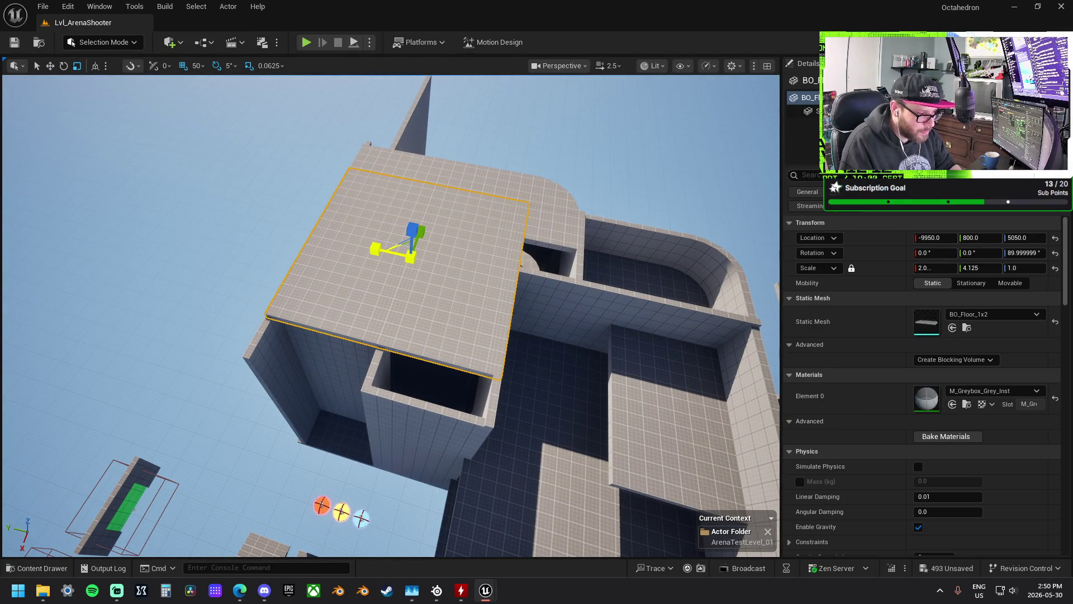
{"action": "left_click", "coordinate": [459, 291]}
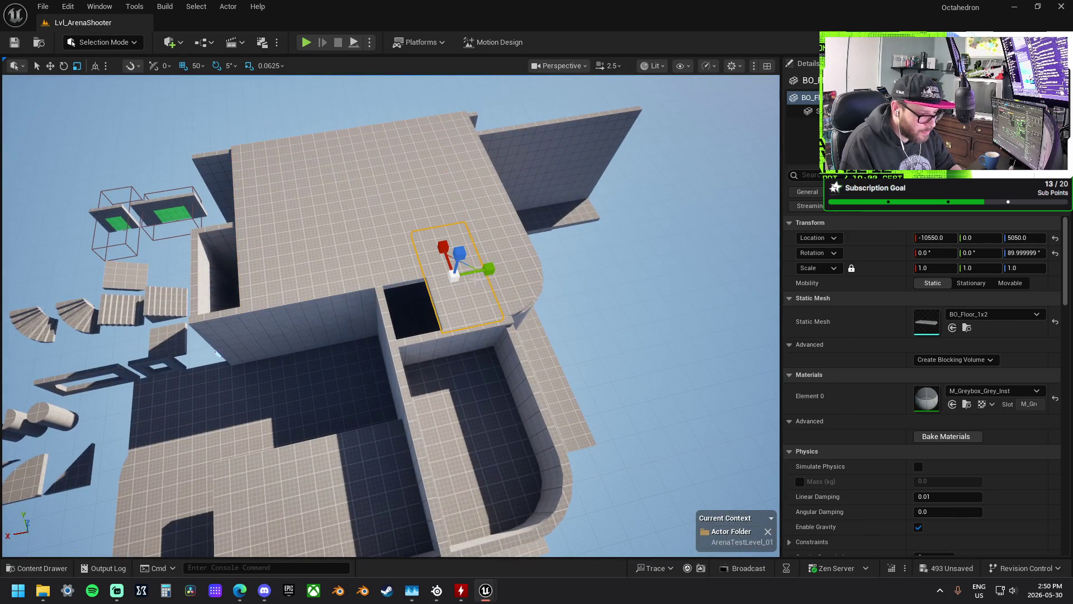
{"action": "left_click_drag", "start_coordinate": [420, 285], "coordinate": [404, 289]}
{"action": "key", "text": "ctrl+grave"}
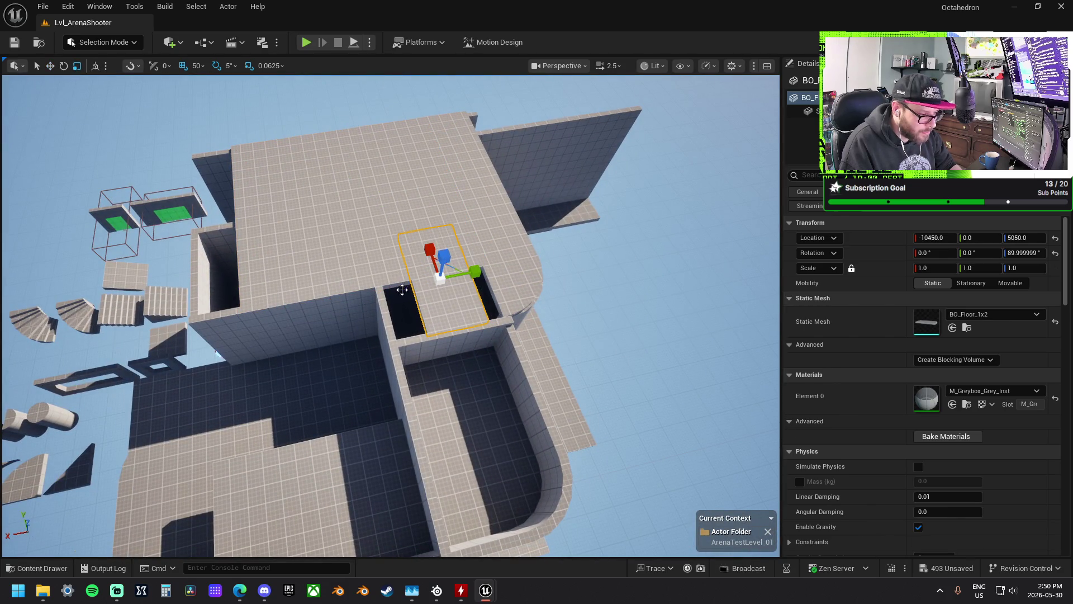
{"action": "left_click_drag", "start_coordinate": [481, 272], "coordinate": [500, 269]}
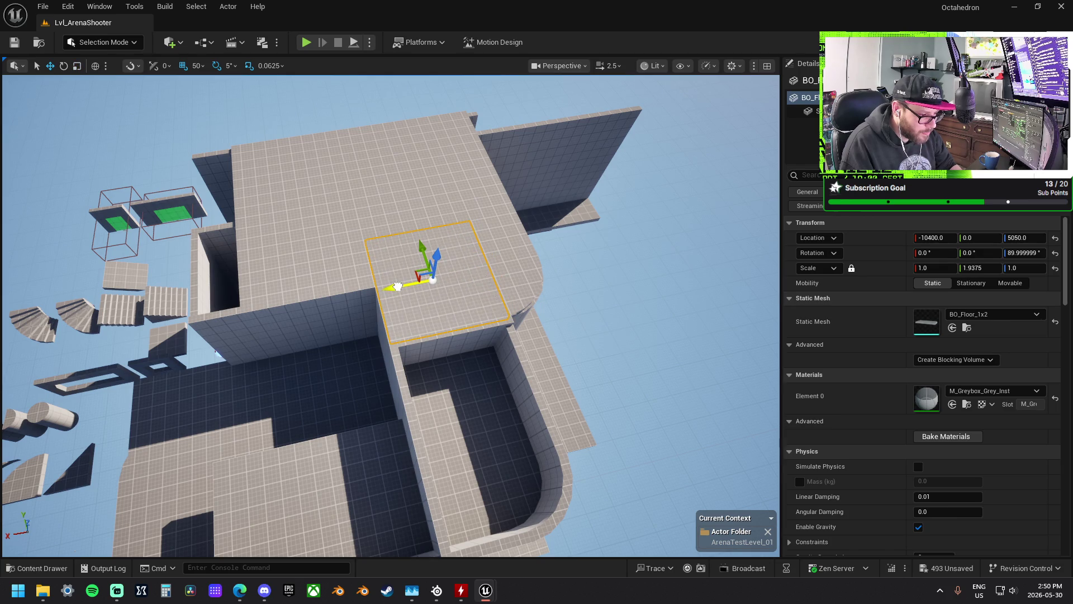
{"action": "mouse_move", "coordinate": [397, 286]}
{"action": "left_mouse_down"}
{"action": "mouse_move", "coordinate": [399, 249]}
{"action": "mouse_move", "coordinate": [411, 245]}
{"action": "mouse_move", "coordinate": [347, 298]}
{"action": "left_mouse_up"}
- Move another floor piece toward the rounded corner, undoing a trial narrowing first
{"action": "key", "text": "r"}
{"action": "left_click_drag", "start_coordinate": [361, 232], "coordinate": [389, 240]}
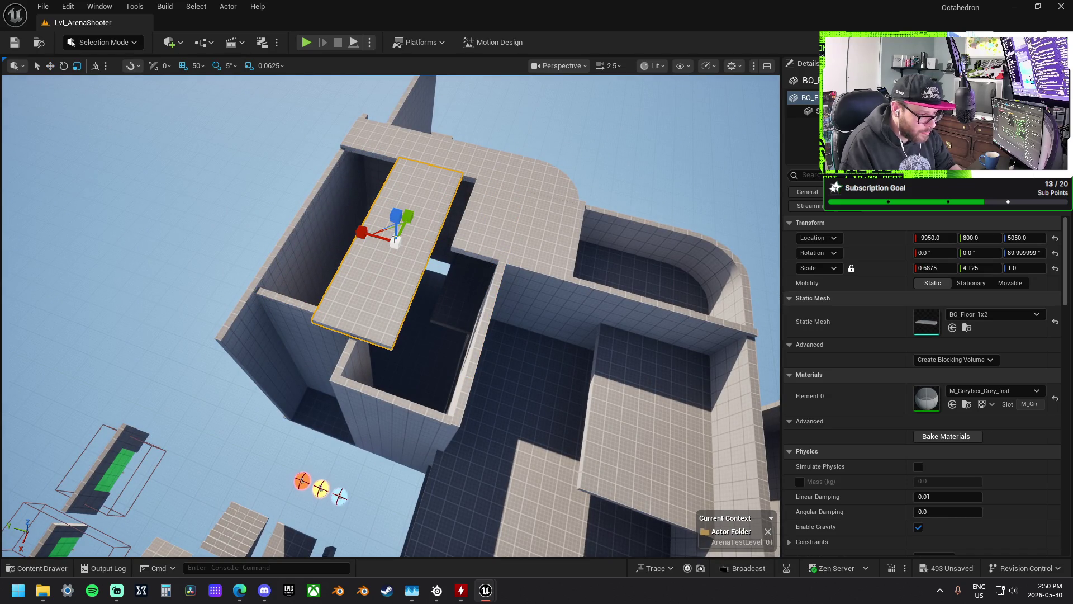
{"action": "key", "text": "ctrl+z"}
{"action": "left_click", "coordinate": [545, 242]}
{"action": "key", "text": "w"}
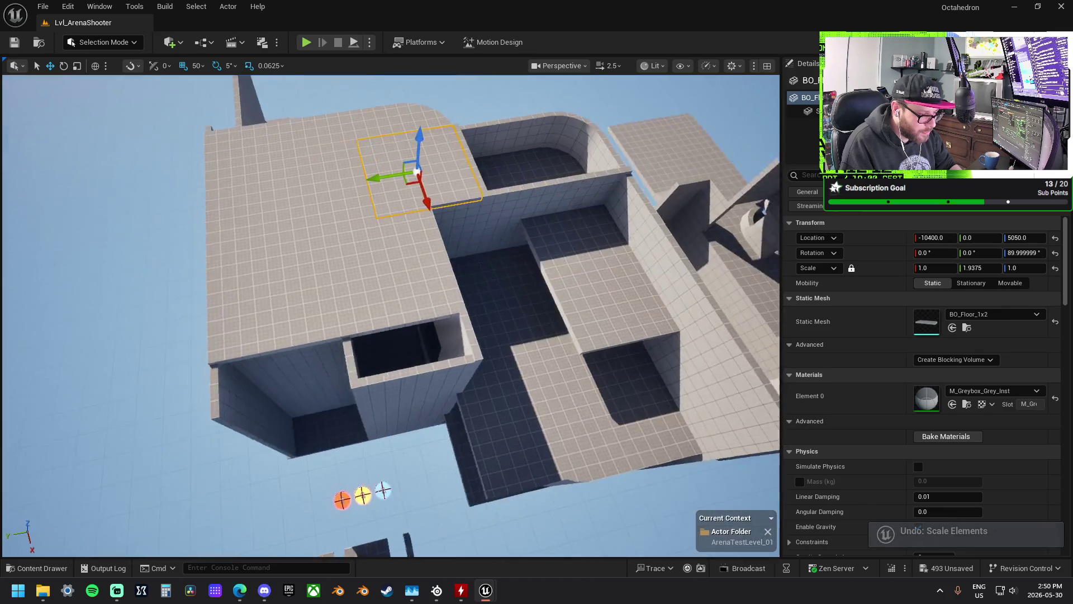
{"action": "mouse_move", "coordinate": [446, 177]}
{"action": "left_mouse_down"}
{"action": "mouse_move", "coordinate": [438, 333]}
{"action": "mouse_move", "coordinate": [481, 313]}
{"action": "mouse_move", "coordinate": [531, 235]}
{"action": "left_mouse_up"}
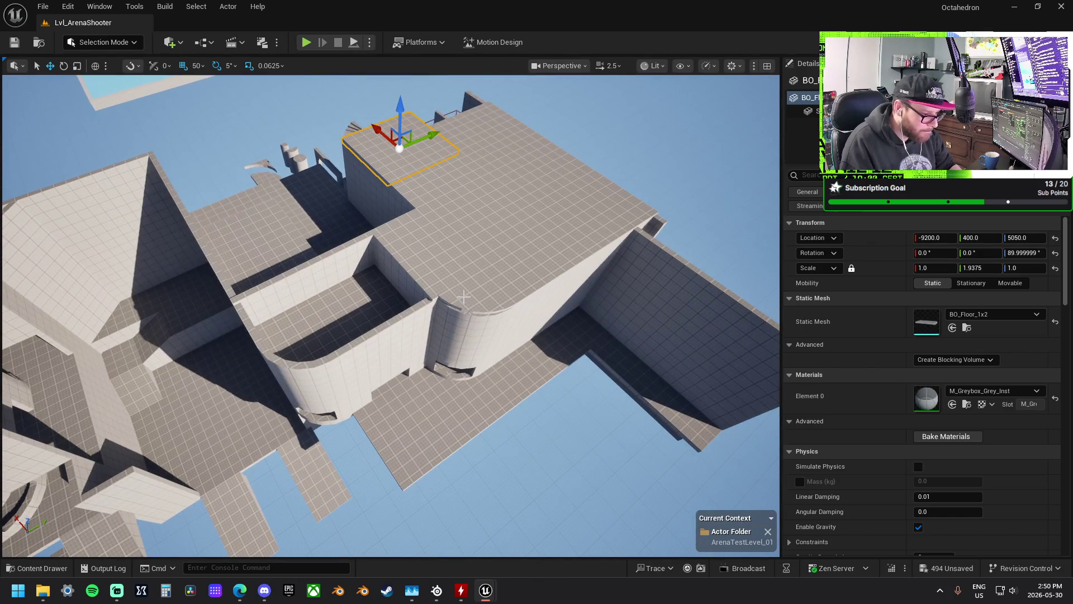
- Move the rounded corner piece and two adjacent floor pieces together to open a pit
{"action": "left_click", "coordinate": [463, 297]}
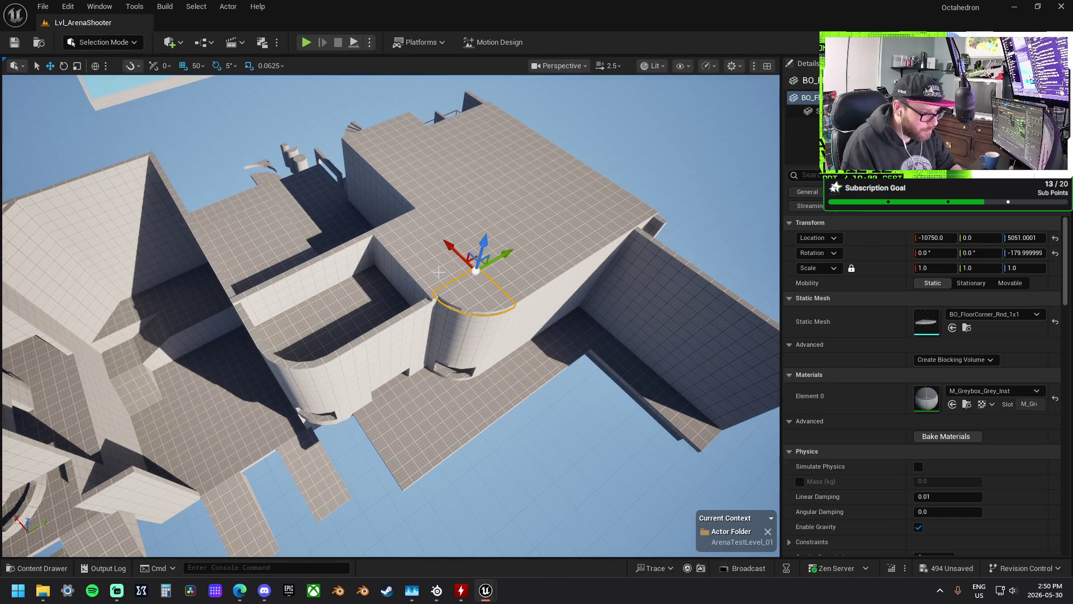
{"action": "left_click", "coordinate": [429, 259], "text": "ctrl"}
{"action": "left_click", "coordinate": [535, 269], "text": "ctrl"}
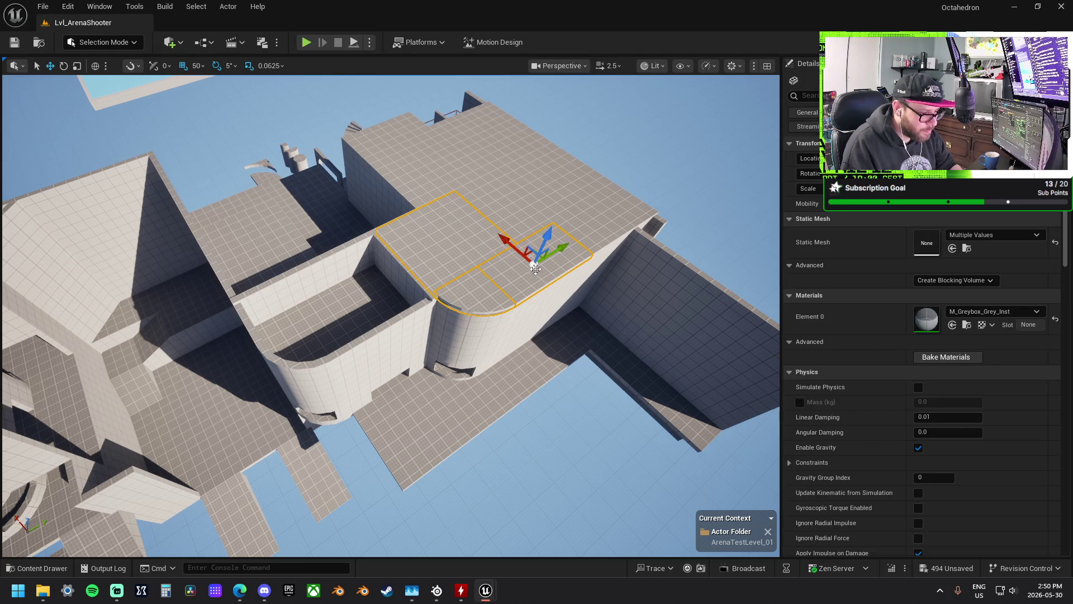
{"action": "mouse_move", "coordinate": [566, 249]}
{"action": "left_mouse_down"}
{"action": "mouse_move", "coordinate": [412, 307]}
{"action": "mouse_move", "coordinate": [333, 246]}
{"action": "mouse_move", "coordinate": [336, 215]}
{"action": "left_mouse_up"}
- Move the larger floor slab to Y -750 and X -9500
{"action": "left_click", "coordinate": [329, 276]}
{"action": "left_click", "coordinate": [399, 199]}
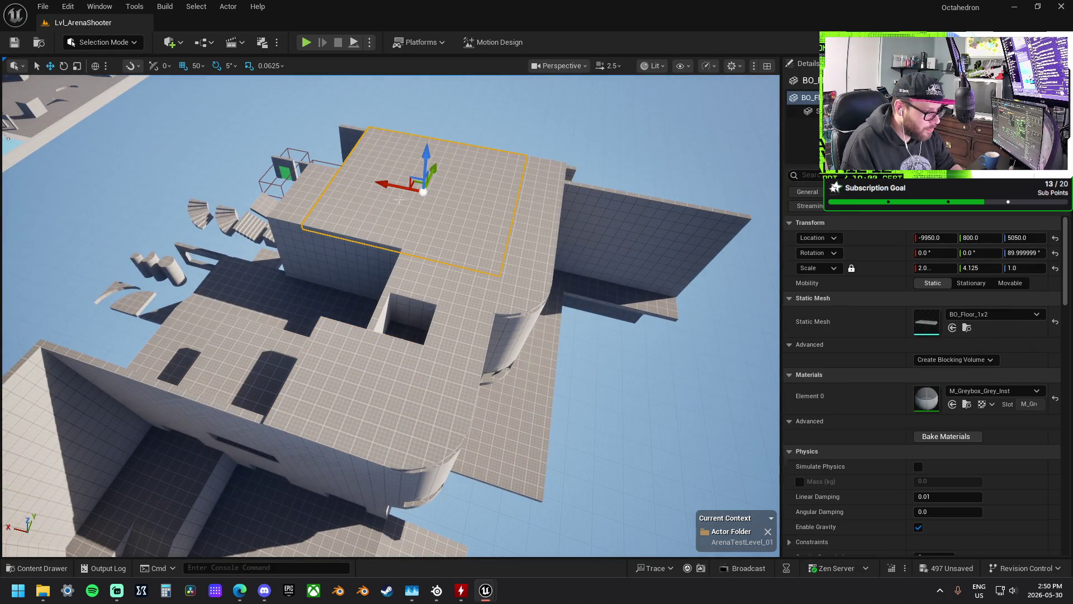
{"action": "mouse_move", "coordinate": [436, 167]}
{"action": "left_mouse_down"}
{"action": "mouse_move", "coordinate": [414, 185]}
{"action": "mouse_move", "coordinate": [346, 302]}
{"action": "mouse_move", "coordinate": [340, 278]}
{"action": "left_mouse_up"}
{"action": "left_click_drag", "start_coordinate": [321, 317], "coordinate": [267, 303]}
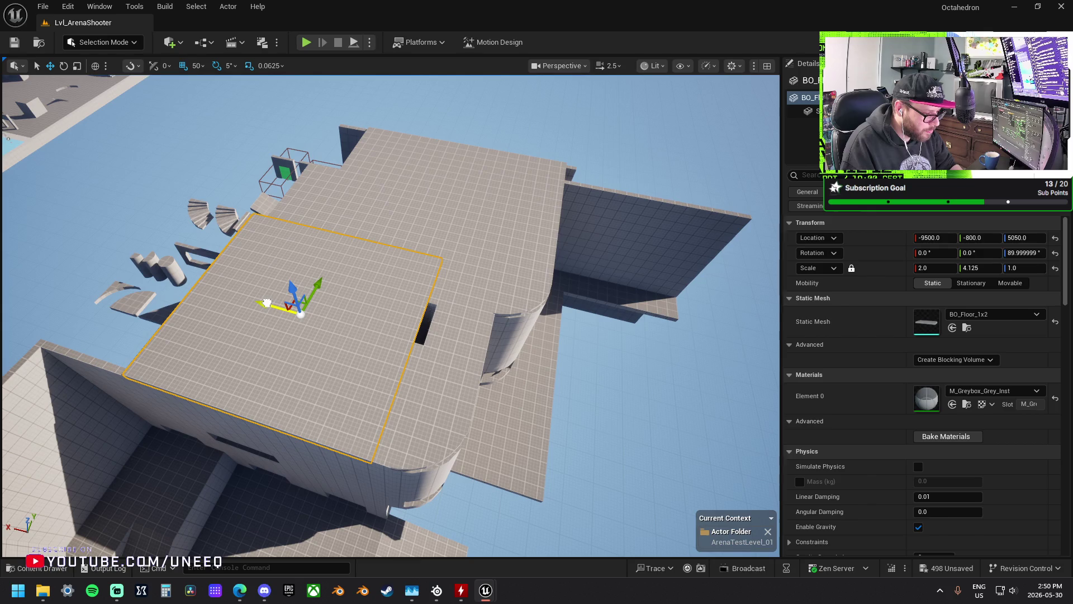
- Widen the small floor piece slightly and move it 100 units along X
{"action": "left_click", "coordinate": [440, 329]}
{"action": "left_click_drag", "start_coordinate": [484, 367], "coordinate": [492, 367]}
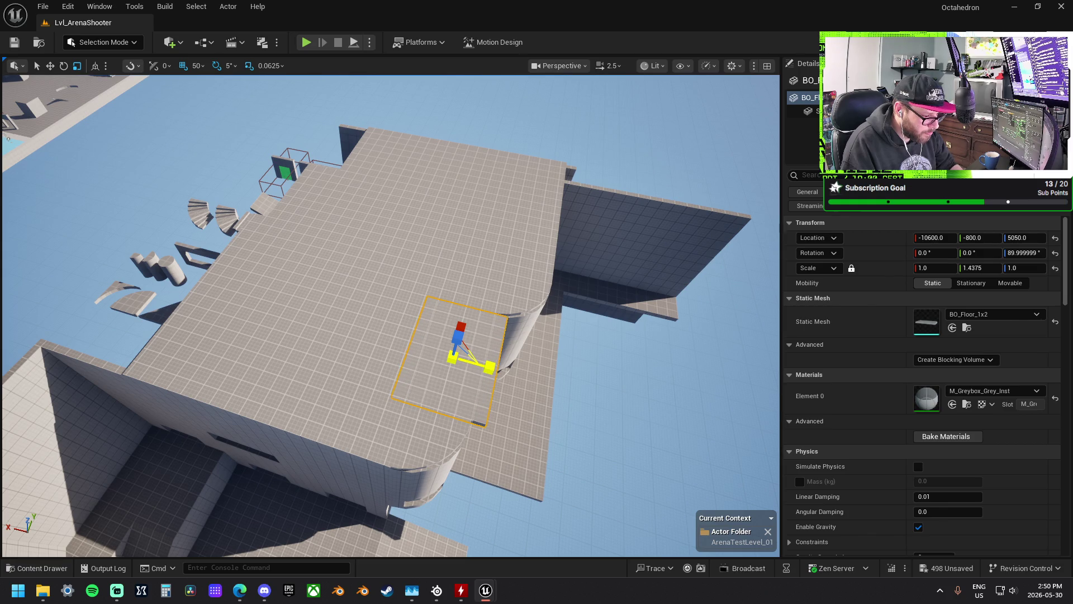
{"action": "left_click_drag", "start_coordinate": [426, 353], "coordinate": [414, 350]}
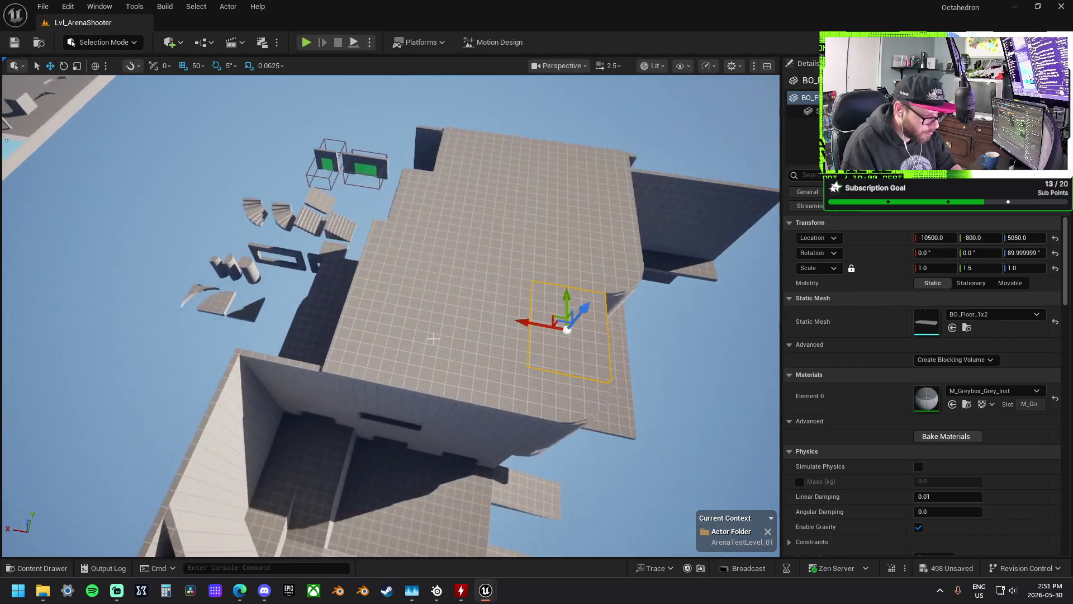
- Slide the BO_Floor_1x2 slab to X -8750 and back to Y 800
{"action": "left_click", "coordinate": [423, 309]}
{"action": "left_click_drag", "start_coordinate": [416, 299], "coordinate": [331, 280]}
{"action": "mouse_move", "coordinate": [314, 234]}
{"action": "left_mouse_down"}
{"action": "mouse_move", "coordinate": [374, 248]}
{"action": "mouse_move", "coordinate": [465, 319]}
{"action": "mouse_move", "coordinate": [473, 262]}
{"action": "mouse_move", "coordinate": [155, 143]}
{"action": "left_mouse_up"}
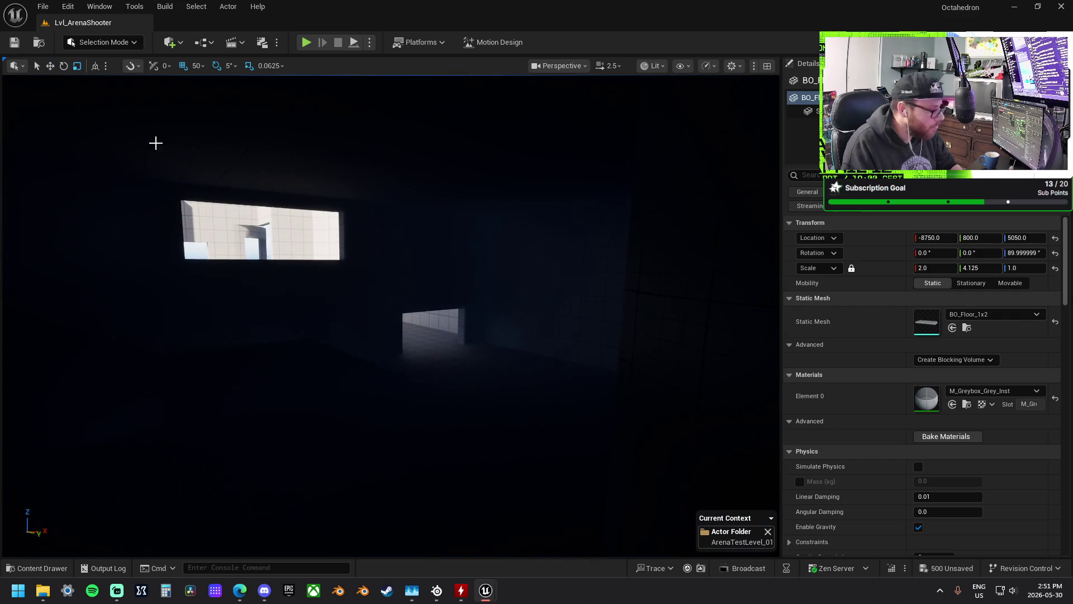
- Add a Point Light with Quick Add and fly the view into the room
{"action": "left_click", "coordinate": [171, 42]}
{"action": "type", "text": "light"}
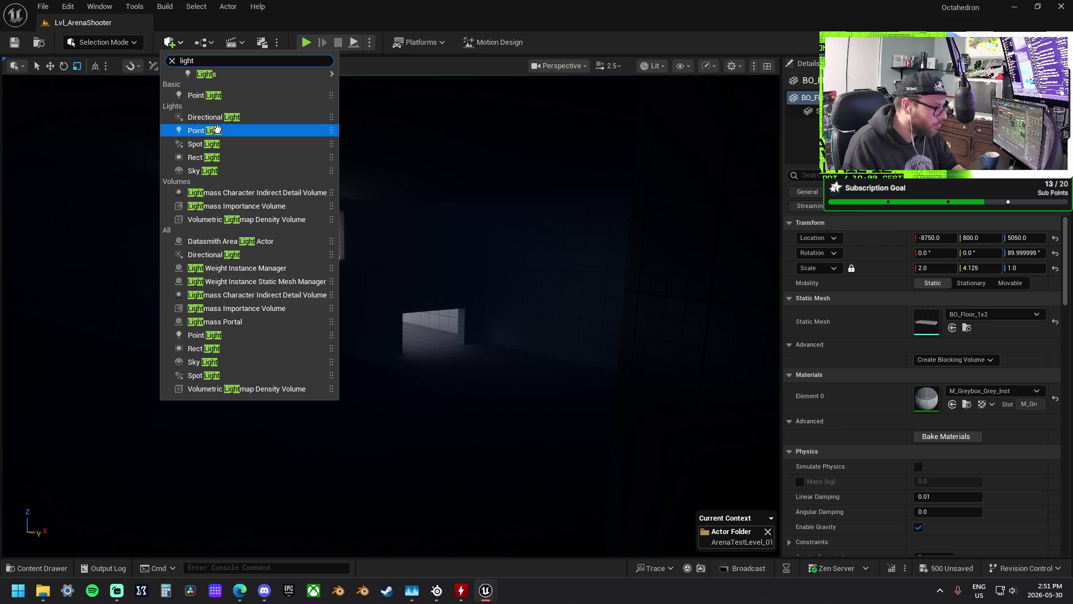
{"action": "left_click", "coordinate": [218, 130]}
{"action": "mouse_move", "coordinate": [425, 254]}
{"action": "left_mouse_down"}
{"action": "mouse_move", "coordinate": [415, 299]}
{"action": "mouse_move", "coordinate": [604, 345]}
{"action": "mouse_move", "coordinate": [335, 168]}
{"action": "mouse_move", "coordinate": [300, 192]}
{"action": "mouse_move", "coordinate": [299, 173]}
{"action": "mouse_move", "coordinate": [293, 185]}
{"action": "left_mouse_up"}
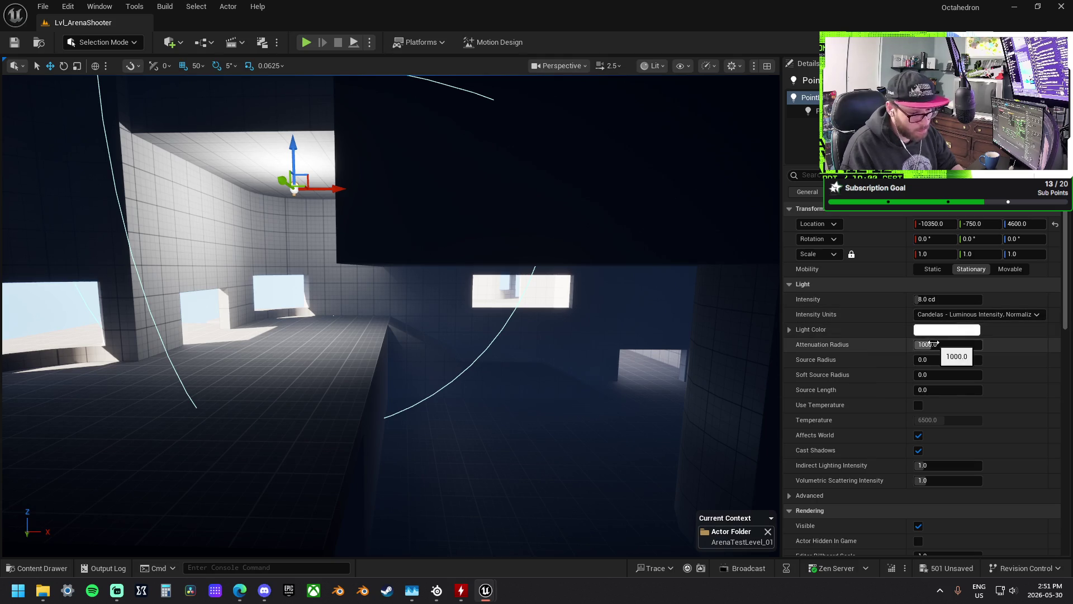
- Raise the light's attenuation radius to about 1580 and enable colour temperature
{"action": "mouse_move", "coordinate": [928, 345]}
{"action": "left_mouse_down"}
{"action": "mouse_move", "coordinate": [968, 344]}
{"action": "mouse_move", "coordinate": [942, 344]}
{"action": "left_mouse_up"}
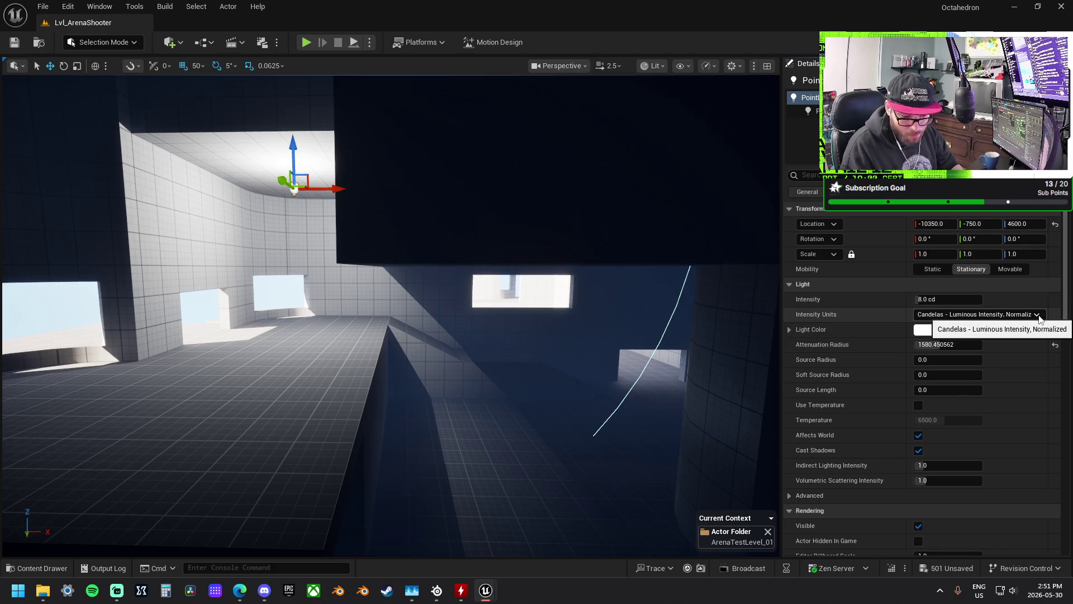
{"action": "scroll", "coordinate": [1024, 313], "scroll_direction": "down", "scroll_amount": 4}
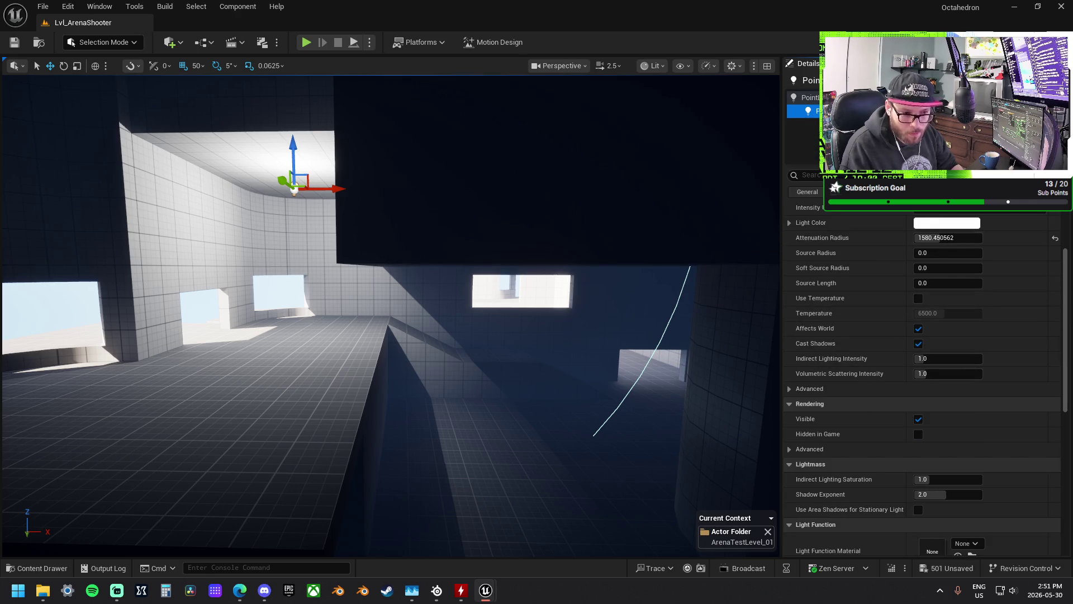
{"action": "scroll", "coordinate": [980, 271], "scroll_direction": "up", "scroll_amount": 4}
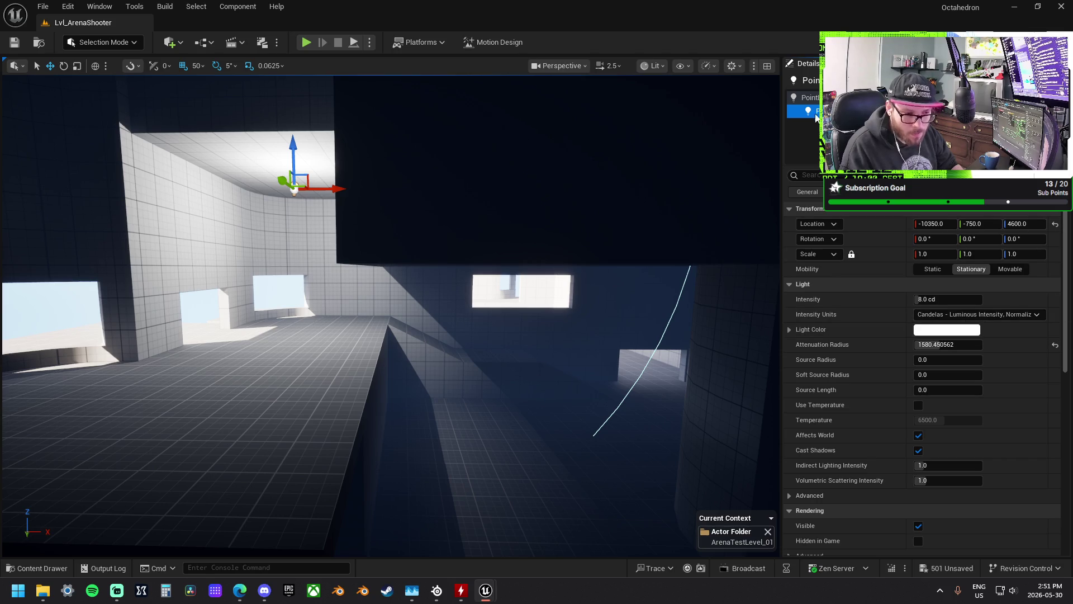
{"action": "left_click", "coordinate": [826, 97]}
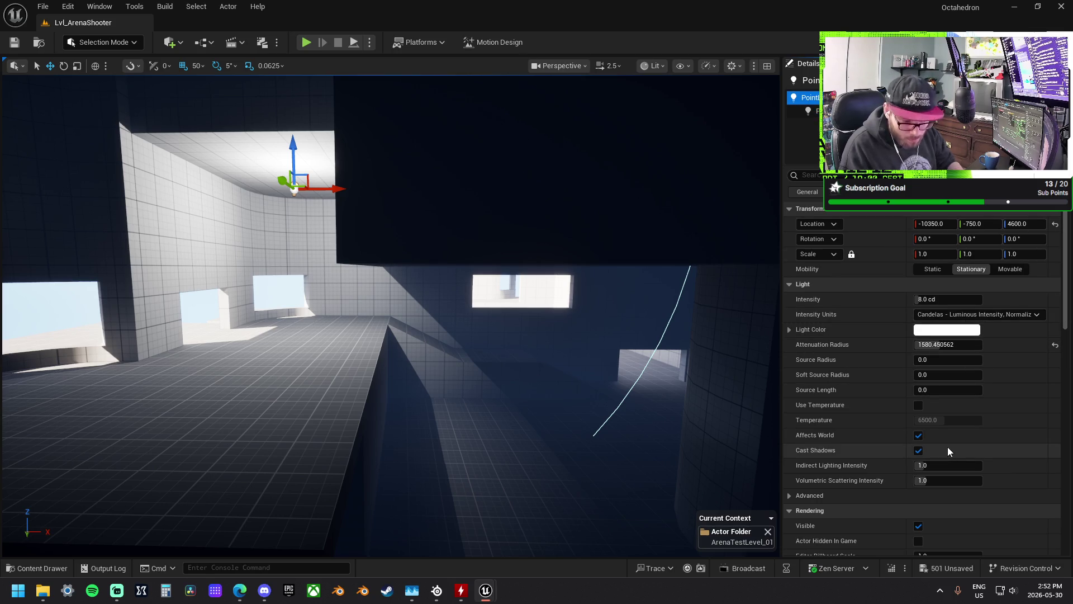
{"action": "left_click", "coordinate": [919, 405]}
{"action": "type", "text": "4800"}
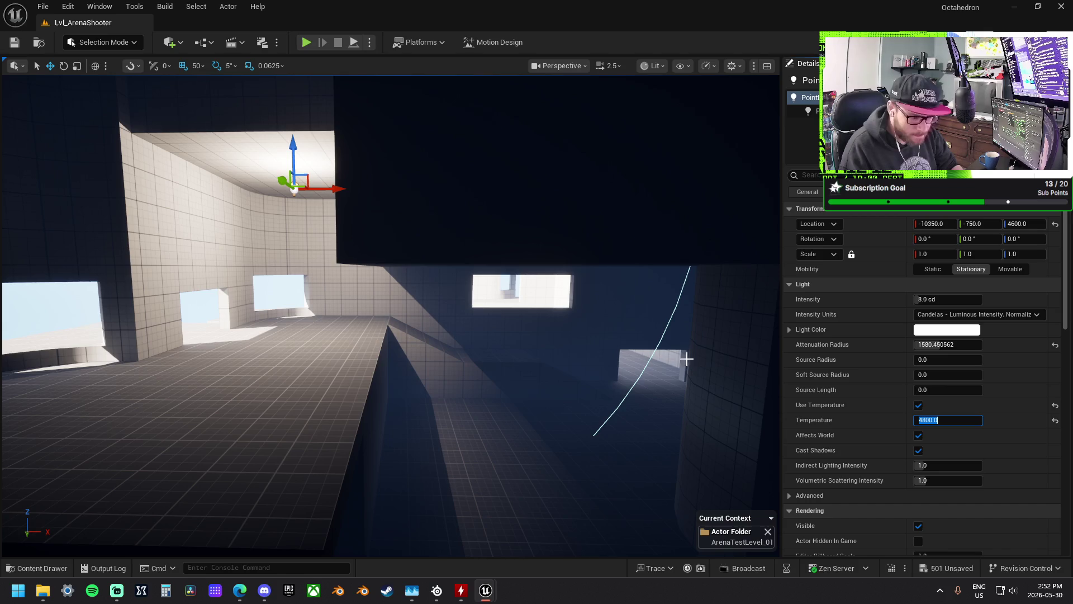
- Set the light to 12.0 cd, enlarge its source radius, and keep indirect intensity at 1.0
{"action": "left_click", "coordinate": [937, 299]}
{"action": "type", "text": "12"}
{"action": "key", "text": "Return"}
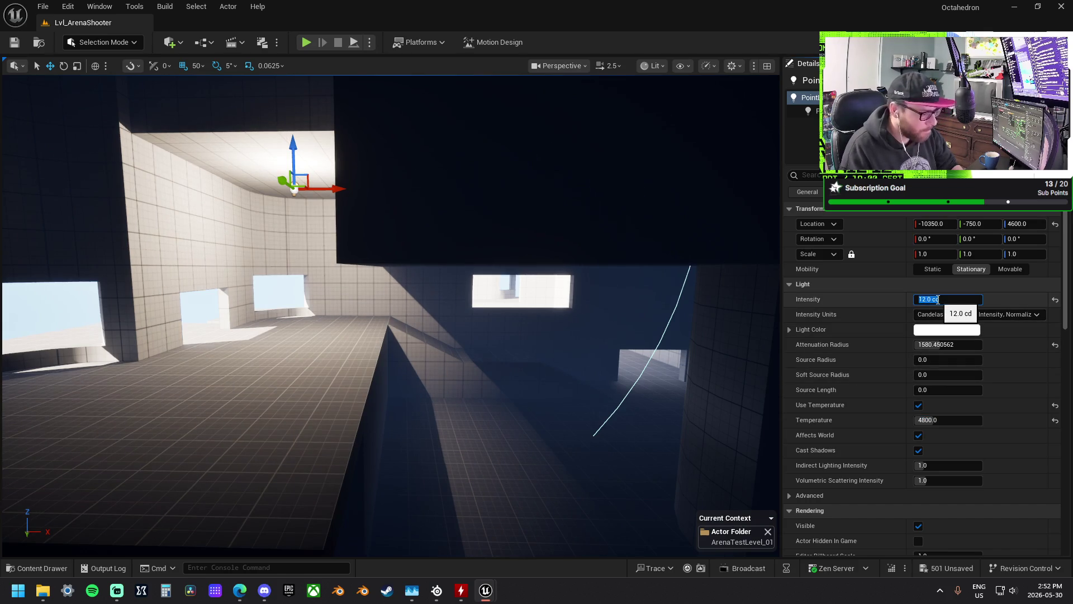
{"action": "left_click_drag", "start_coordinate": [948, 374], "coordinate": [956, 375]}
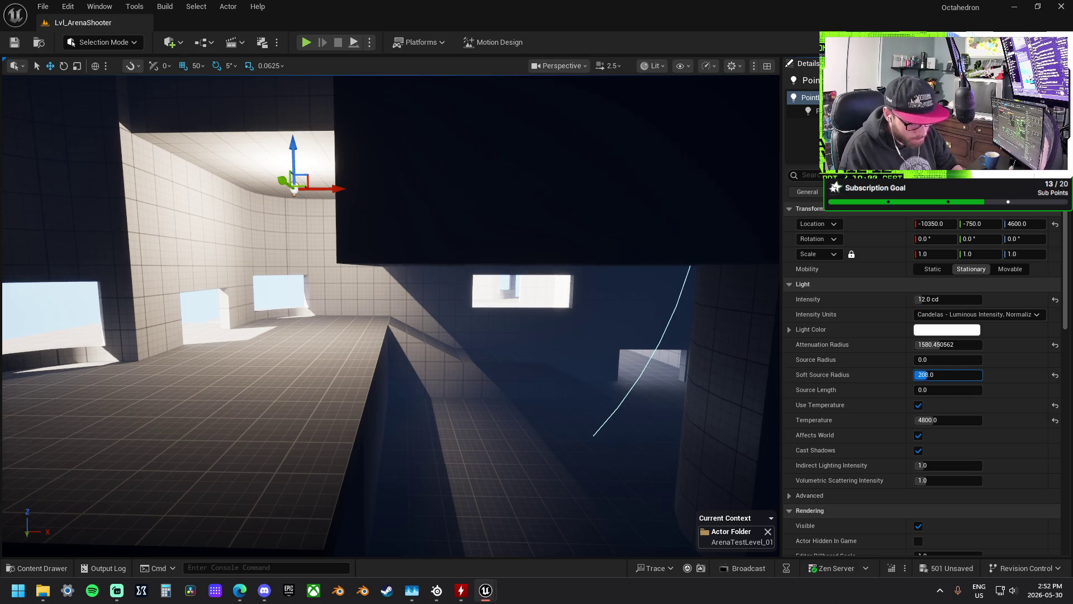
{"action": "mouse_move", "coordinate": [948, 359]}
{"action": "left_mouse_down"}
{"action": "mouse_move", "coordinate": [965, 360]}
{"action": "mouse_move", "coordinate": [945, 360]}
{"action": "left_mouse_up"}
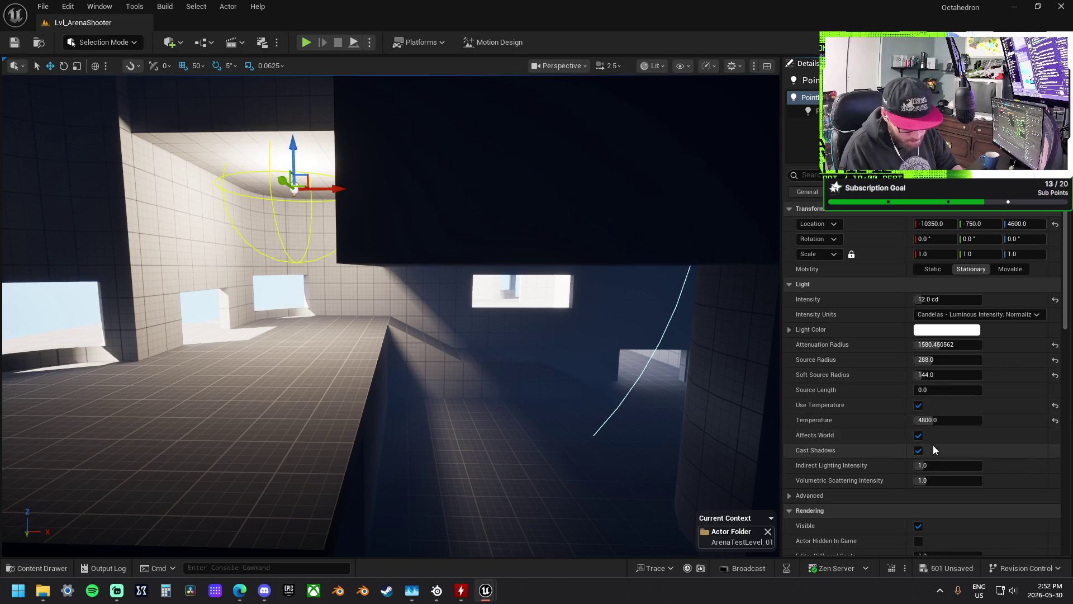
{"action": "left_click_drag", "start_coordinate": [932, 465], "coordinate": [978, 465]}
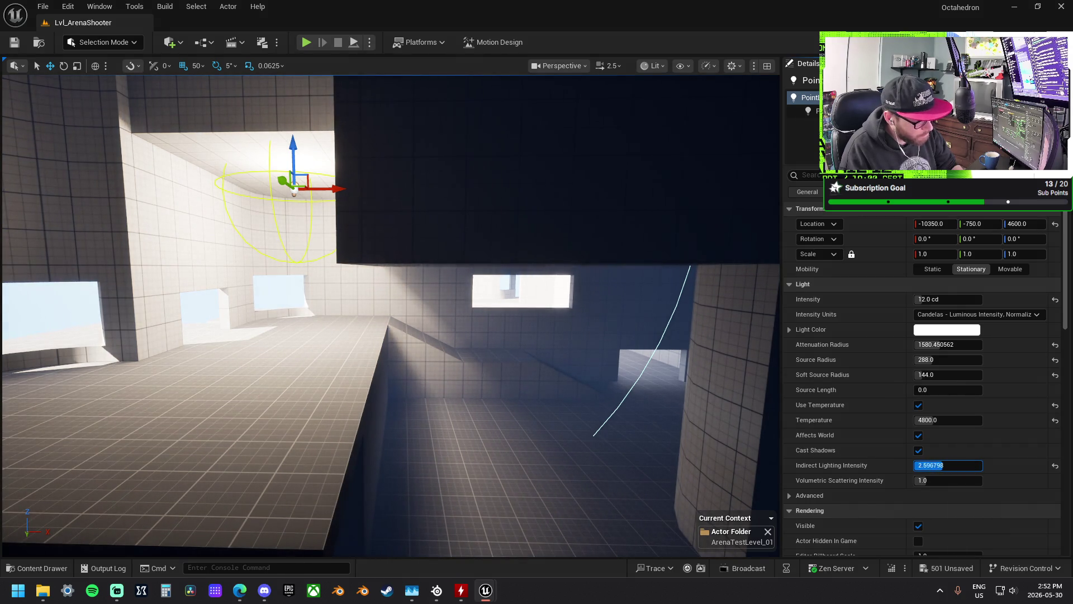
{"action": "left_click", "coordinate": [940, 466]}
{"action": "type", "text": "1"}
{"action": "key", "text": "Return"}
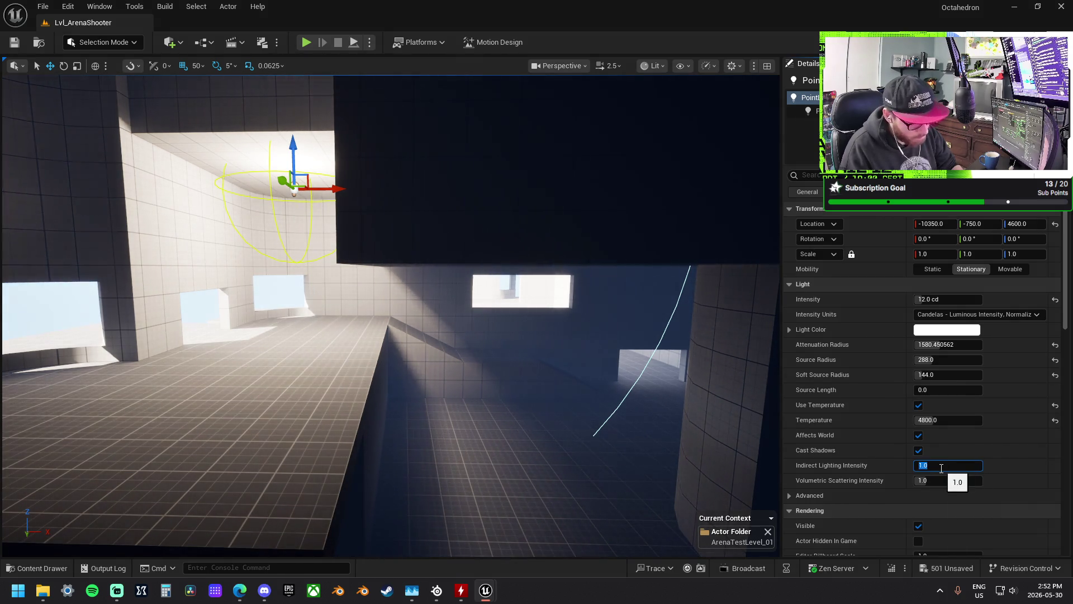
- Move the point light to the right side of the room and frame it
{"action": "left_click", "coordinate": [794, 496]}
{"action": "scroll", "coordinate": [850, 476], "scroll_direction": "down", "scroll_amount": 3}
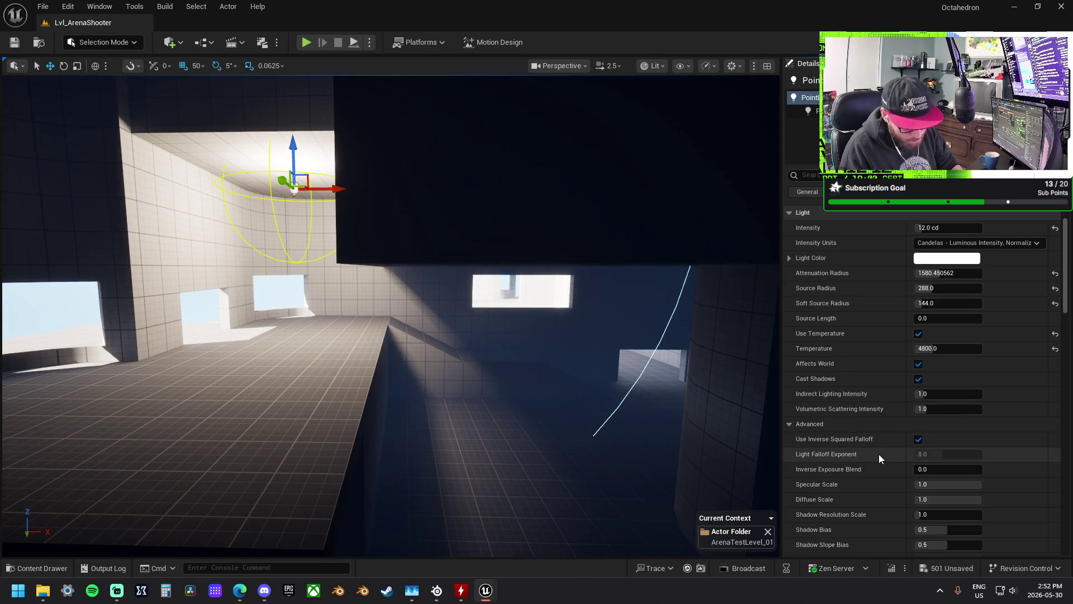
{"action": "scroll", "coordinate": [879, 454], "scroll_direction": "down", "scroll_amount": 1}
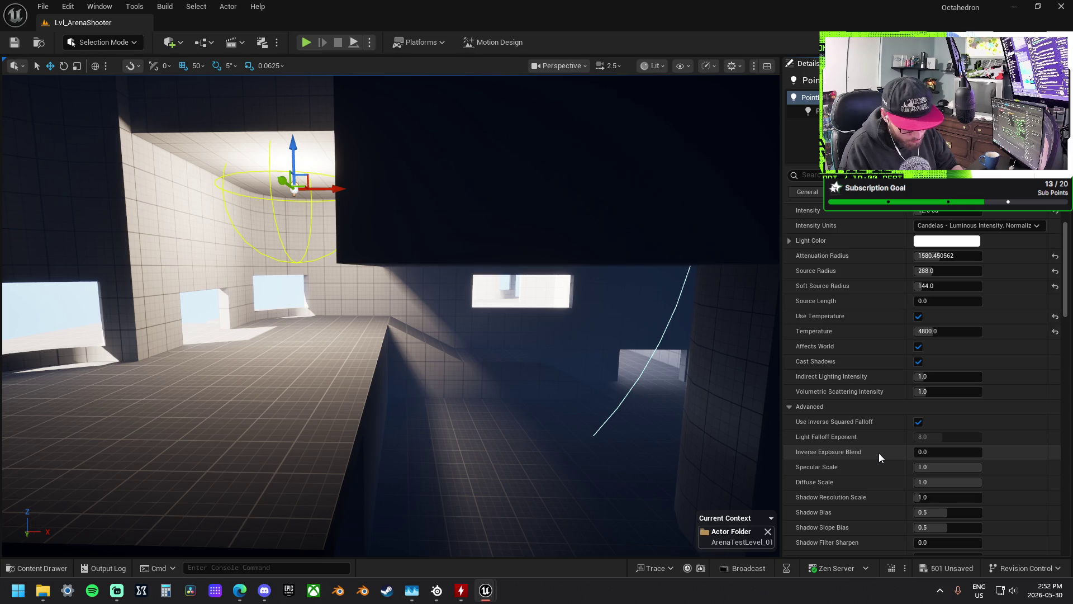
{"action": "scroll", "coordinate": [879, 453], "scroll_direction": "down", "scroll_amount": 4}
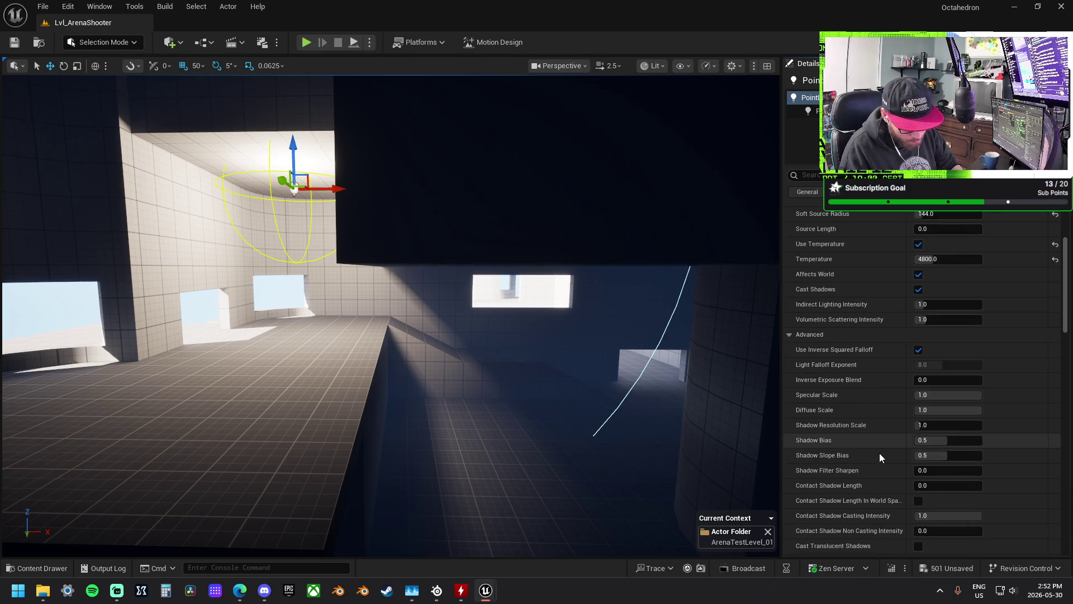
{"action": "mouse_move", "coordinate": [308, 177]}
{"action": "left_mouse_down"}
{"action": "mouse_move", "coordinate": [445, 265]}
{"action": "mouse_move", "coordinate": [690, 354]}
{"action": "mouse_move", "coordinate": [701, 372]}
{"action": "mouse_move", "coordinate": [734, 284]}
{"action": "left_mouse_up"}
{"action": "key", "text": "f"}
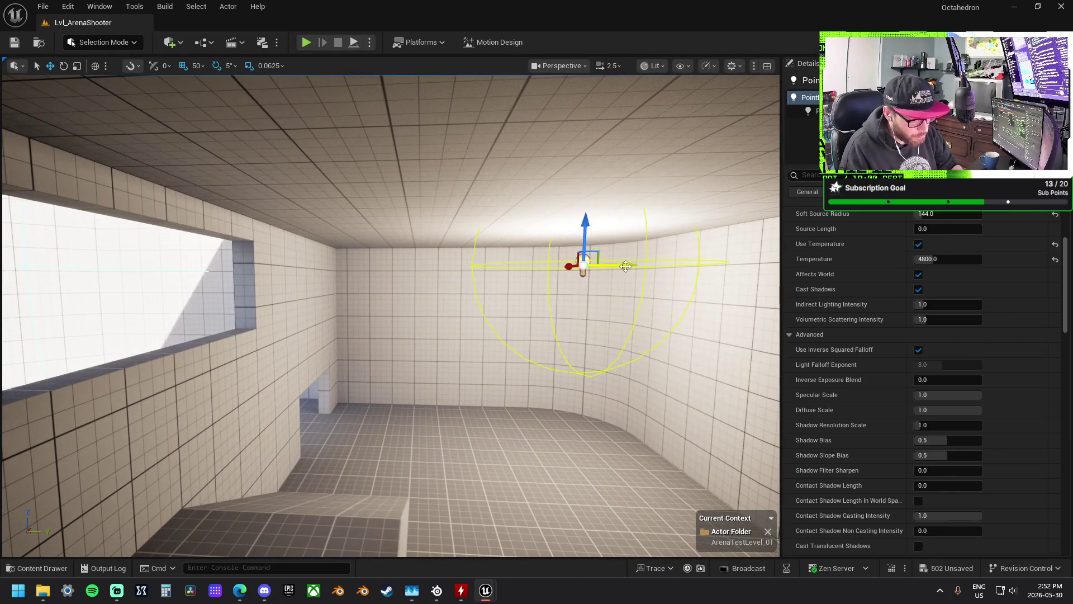
- Slide the point light sideways and lower its intensity to 4.0 cd
{"action": "mouse_move", "coordinate": [625, 266]}
{"action": "left_mouse_down"}
{"action": "mouse_move", "coordinate": [550, 268]}
{"action": "mouse_move", "coordinate": [643, 223]}
{"action": "left_mouse_up"}
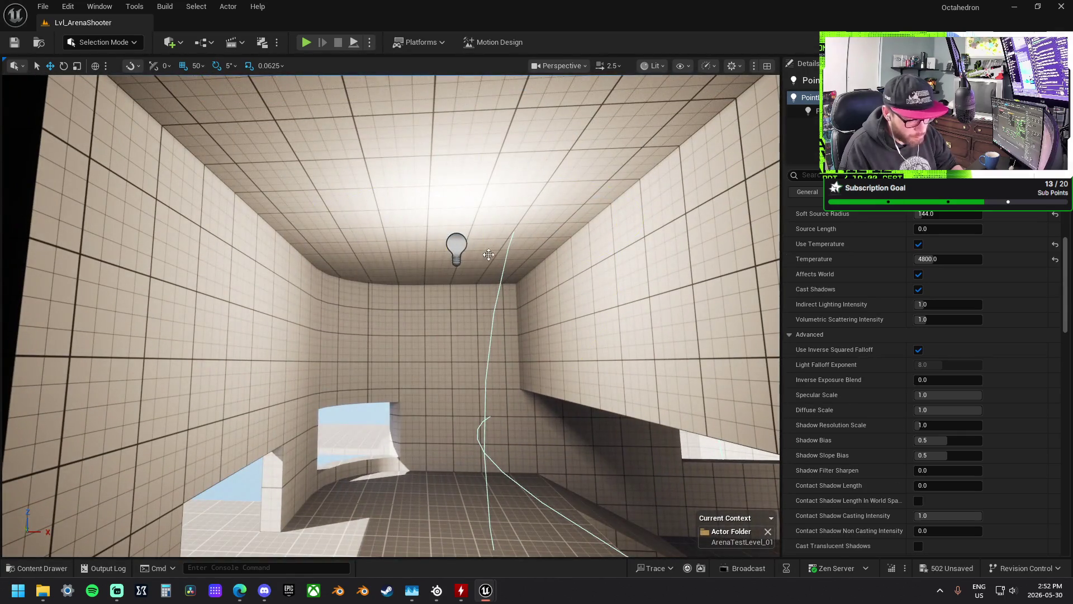
{"action": "left_click", "coordinate": [456, 249]}
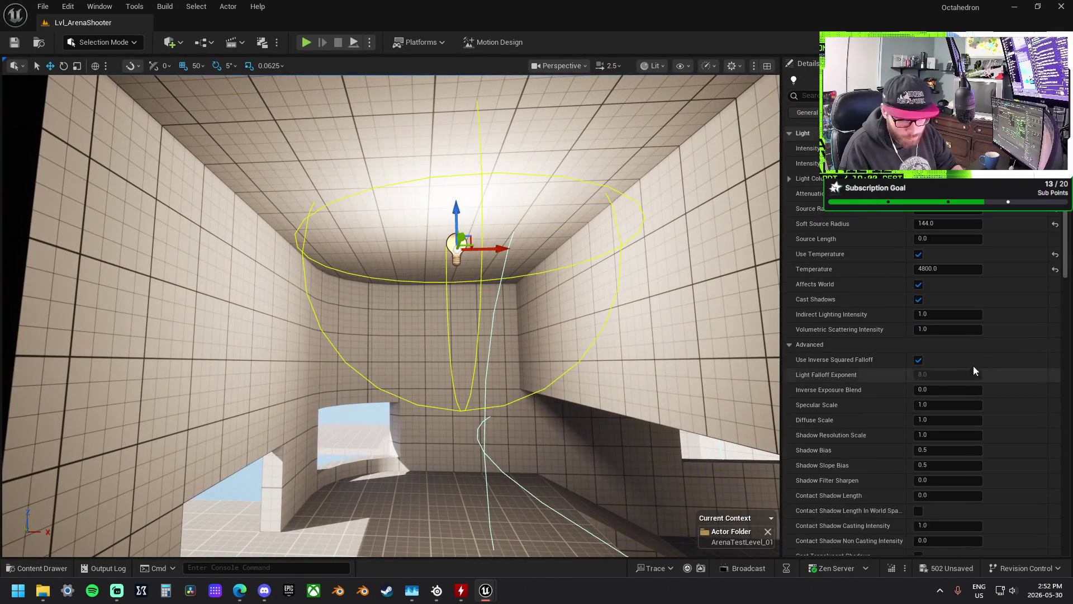
{"action": "scroll", "coordinate": [949, 280], "scroll_direction": "up", "scroll_amount": 3}
{"action": "type", "text": "6"}
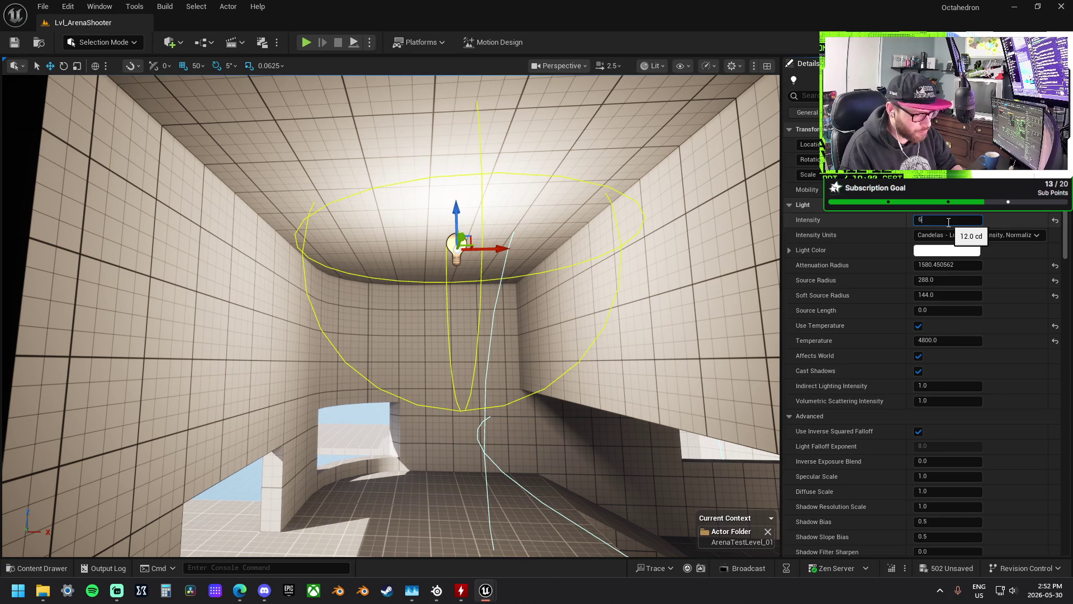
{"action": "key", "text": "Return"}
{"action": "type", "text": "4"}
{"action": "key", "text": "Return"}
- Slide the upper point light along the room
{"action": "left_click_drag", "start_coordinate": [392, 313], "coordinate": [436, 392]}
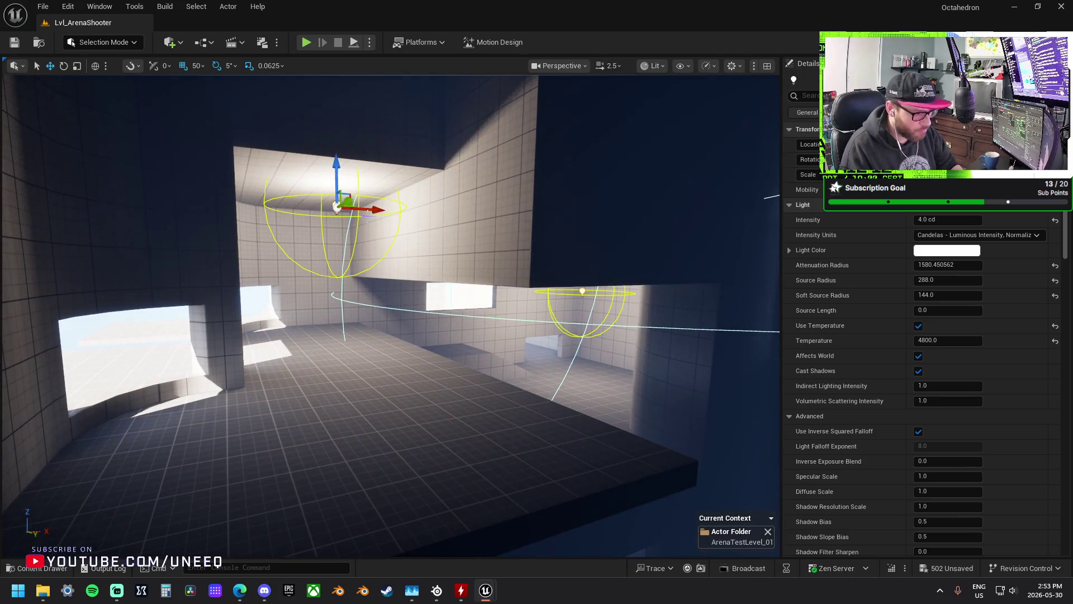
{"action": "left_click", "coordinate": [340, 206]}
{"action": "mouse_move", "coordinate": [351, 200]}
{"action": "left_mouse_down"}
{"action": "mouse_move", "coordinate": [395, 160]}
{"action": "mouse_move", "coordinate": [400, 173]}
{"action": "mouse_move", "coordinate": [585, 175]}
{"action": "mouse_move", "coordinate": [492, 199]}
{"action": "left_mouse_up"}
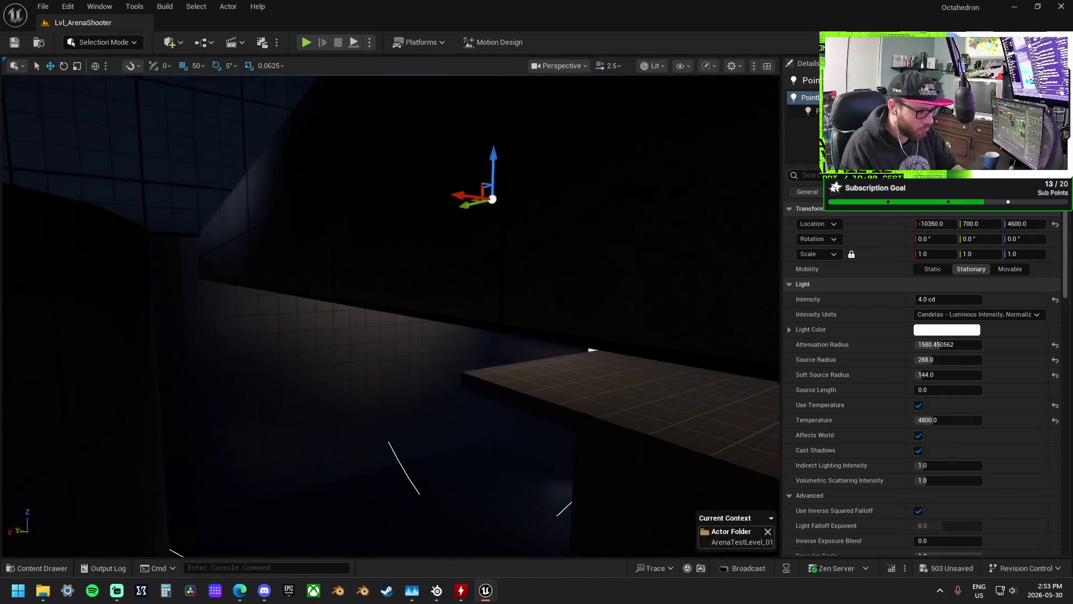
- Move the point light up into the corner and fine-tune its attenuation radius
{"action": "key", "text": "f"}
{"action": "mouse_move", "coordinate": [428, 251]}
{"action": "left_mouse_down"}
{"action": "mouse_move", "coordinate": [508, 216]}
{"action": "mouse_move", "coordinate": [618, 212]}
{"action": "mouse_move", "coordinate": [549, 189]}
{"action": "left_mouse_up"}
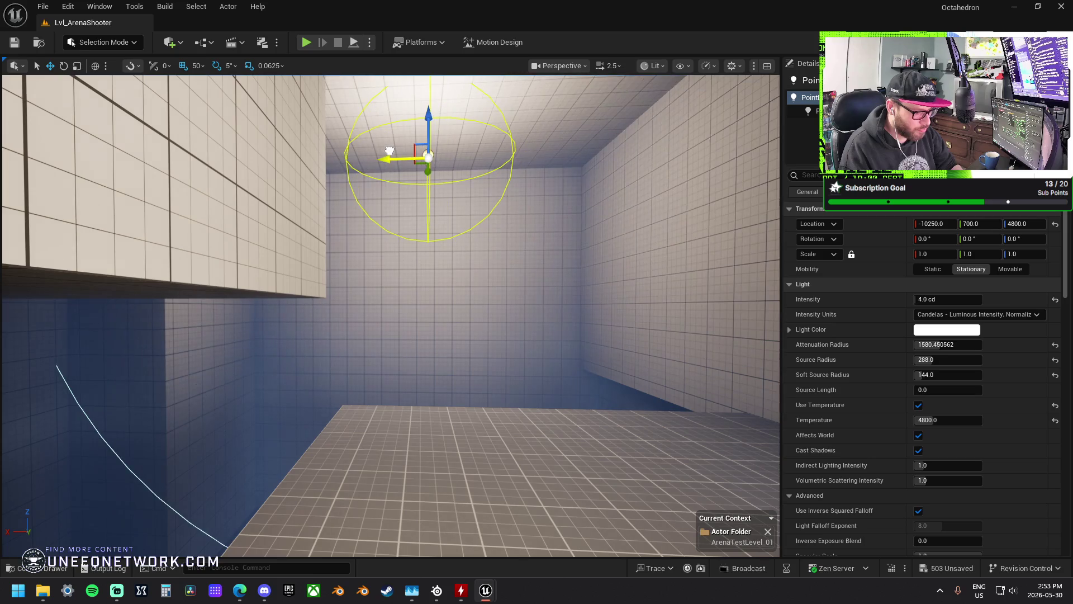
{"action": "left_click_drag", "start_coordinate": [942, 345], "coordinate": [967, 345]}
{"action": "mouse_move", "coordinate": [751, 353]}
{"action": "left_mouse_down"}
{"action": "mouse_move", "coordinate": [743, 336]}
{"action": "mouse_move", "coordinate": [727, 346]}
{"action": "mouse_move", "coordinate": [687, 397]}
{"action": "left_mouse_up"}
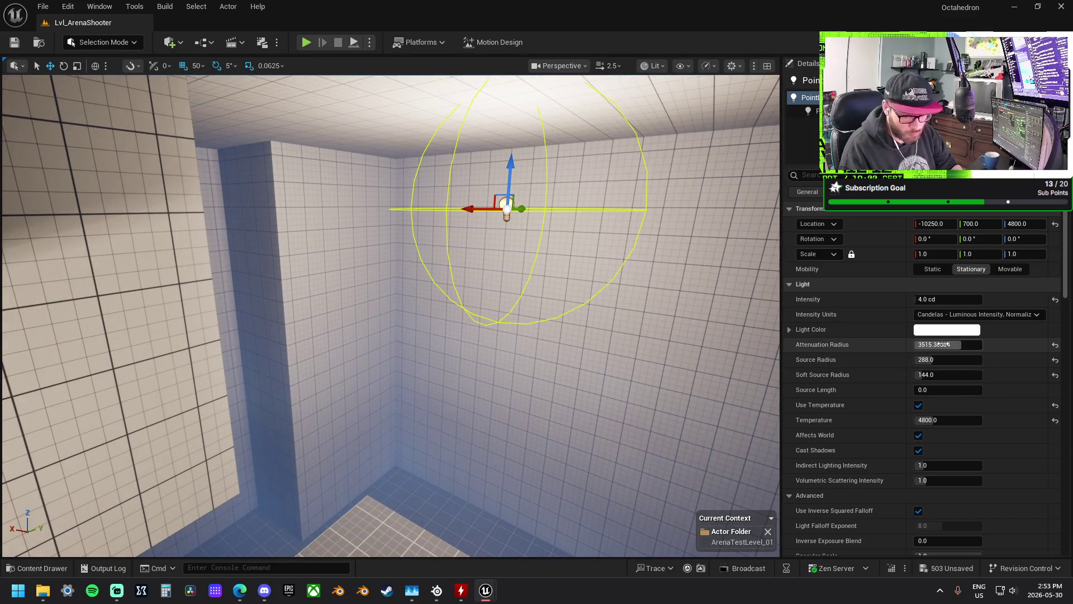
{"action": "left_click_drag", "start_coordinate": [949, 345], "coordinate": [940, 345]}
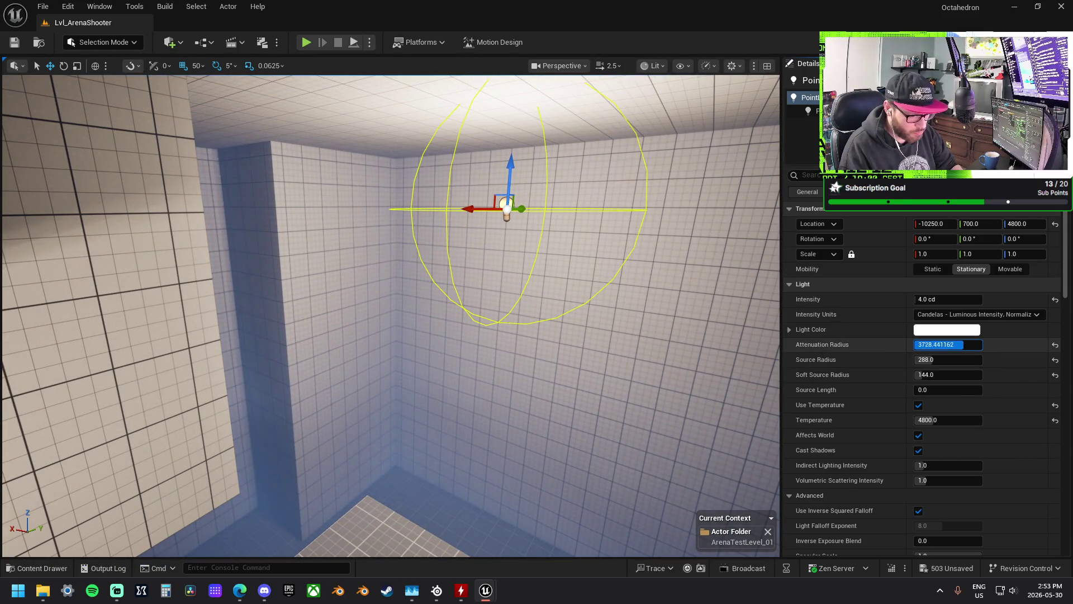
{"action": "mouse_move", "coordinate": [772, 324]}
{"action": "left_mouse_down"}
{"action": "mouse_move", "coordinate": [755, 268]}
{"action": "mouse_move", "coordinate": [743, 347]}
{"action": "left_mouse_up"}
{"action": "mouse_move", "coordinate": [391, 313]}
{"action": "left_mouse_down"}
{"action": "mouse_move", "coordinate": [369, 301]}
{"action": "mouse_move", "coordinate": [346, 313]}
{"action": "mouse_move", "coordinate": [352, 335]}
{"action": "mouse_move", "coordinate": [358, 319]}
{"action": "mouse_move", "coordinate": [341, 286]}
{"action": "mouse_move", "coordinate": [364, 324]}
{"action": "left_mouse_up"}
{"action": "mouse_move", "coordinate": [503, 234]}
{"action": "left_mouse_down"}
{"action": "mouse_move", "coordinate": [503, 223]}
{"action": "mouse_move", "coordinate": [503, 234]}
{"action": "left_mouse_up"}
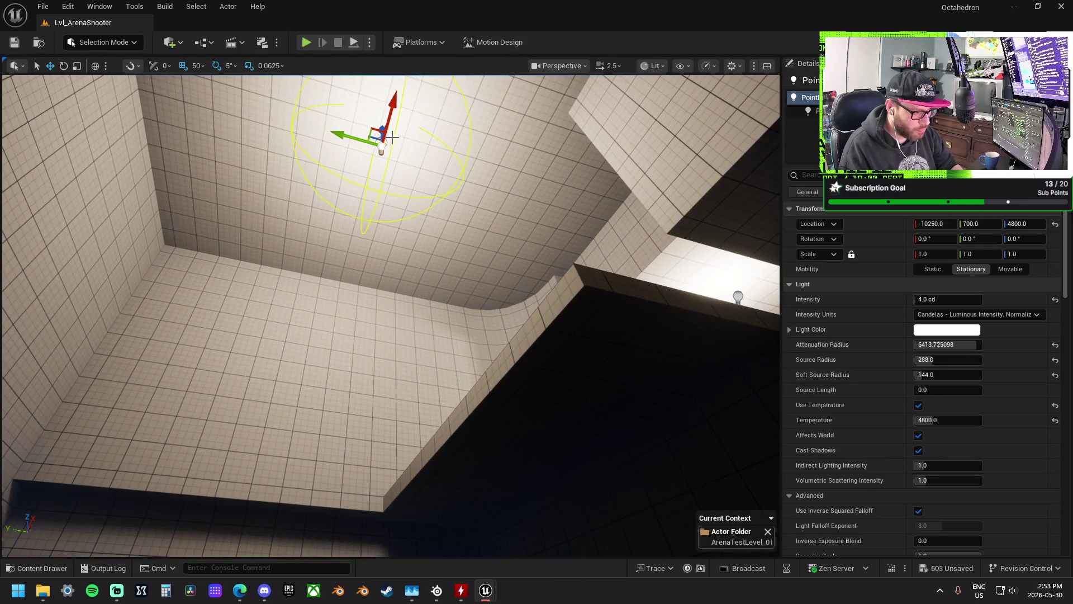
- Lower the light along the wall, set intensity 1.0 cd and attenuation radius about 933
{"action": "left_click_drag", "start_coordinate": [380, 129], "coordinate": [381, 362]}
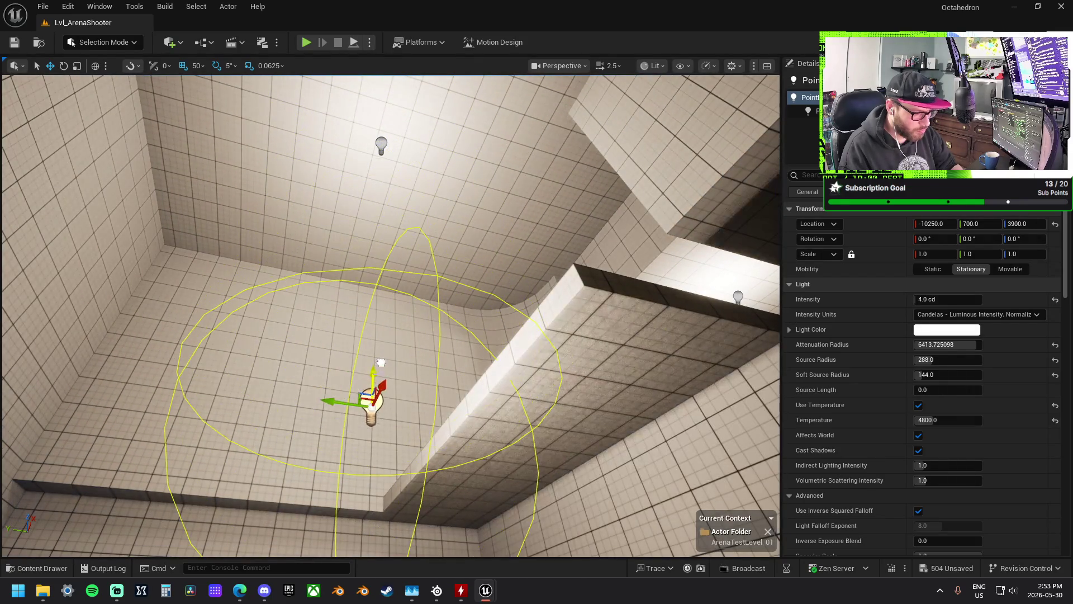
{"action": "mouse_move", "coordinate": [338, 404]}
{"action": "left_mouse_down"}
{"action": "mouse_move", "coordinate": [581, 442]}
{"action": "mouse_move", "coordinate": [466, 373]}
{"action": "mouse_move", "coordinate": [670, 316]}
{"action": "left_mouse_up"}
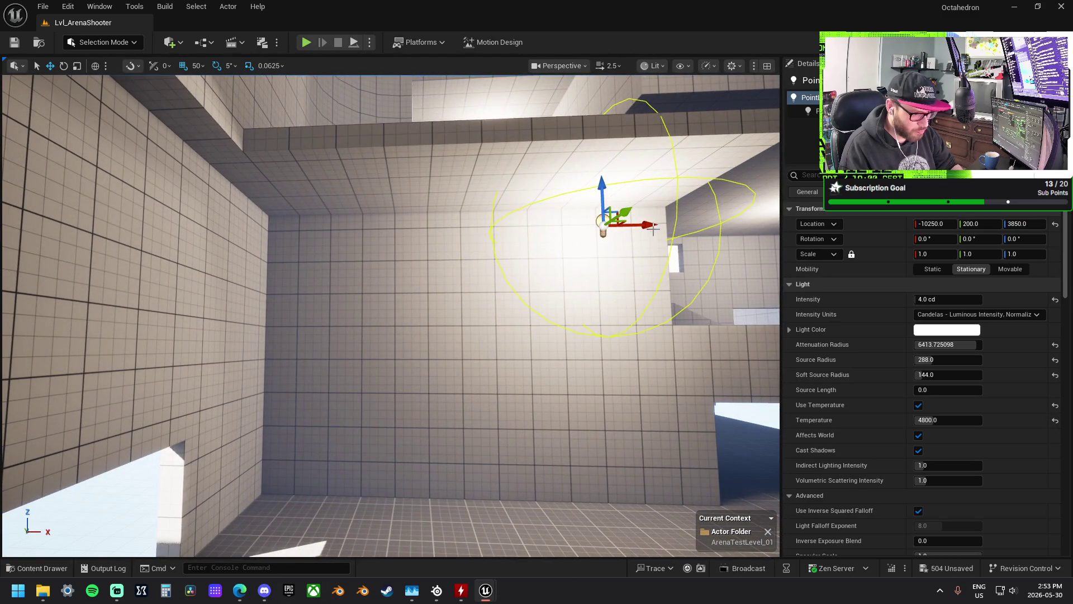
{"action": "mouse_move", "coordinate": [944, 344]}
{"action": "left_mouse_down"}
{"action": "mouse_move", "coordinate": [894, 345]}
{"action": "mouse_move", "coordinate": [950, 355]}
{"action": "mouse_move", "coordinate": [951, 374]}
{"action": "mouse_move", "coordinate": [937, 358]}
{"action": "mouse_move", "coordinate": [916, 359]}
{"action": "left_mouse_up"}
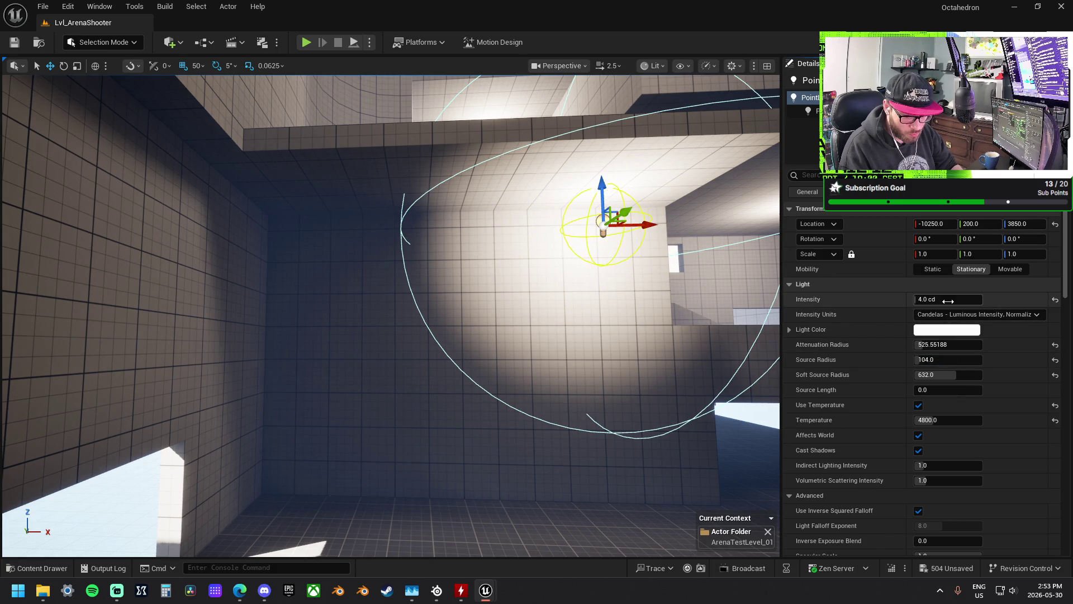
{"action": "type", "text": "1"}
{"action": "key", "text": "Return"}
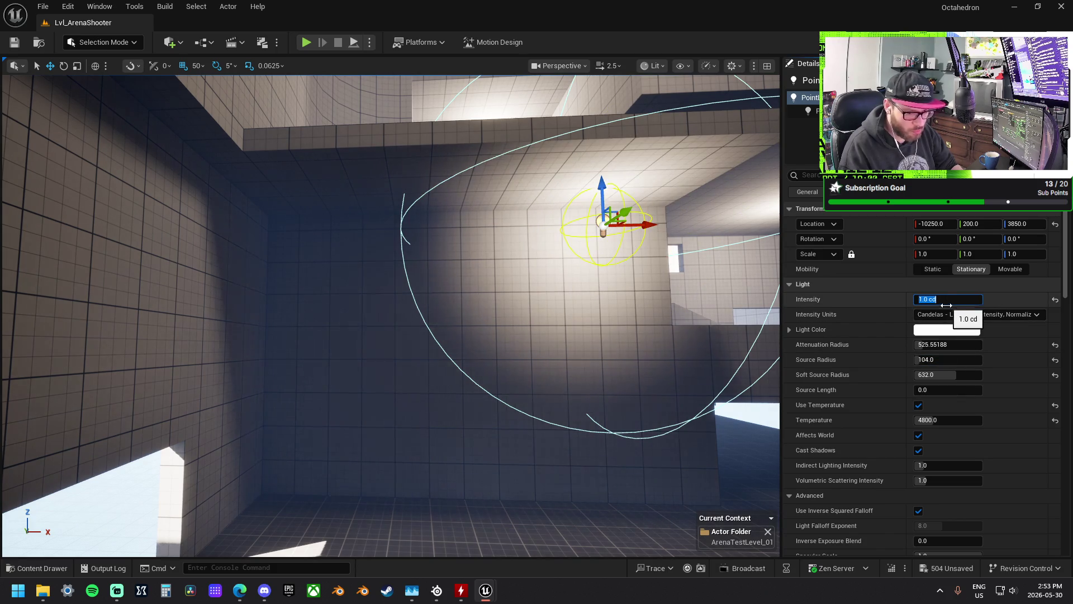
{"action": "left_click_drag", "start_coordinate": [391, 336], "coordinate": [503, 252]}
{"action": "left_click_drag", "start_coordinate": [920, 345], "coordinate": [950, 344]}
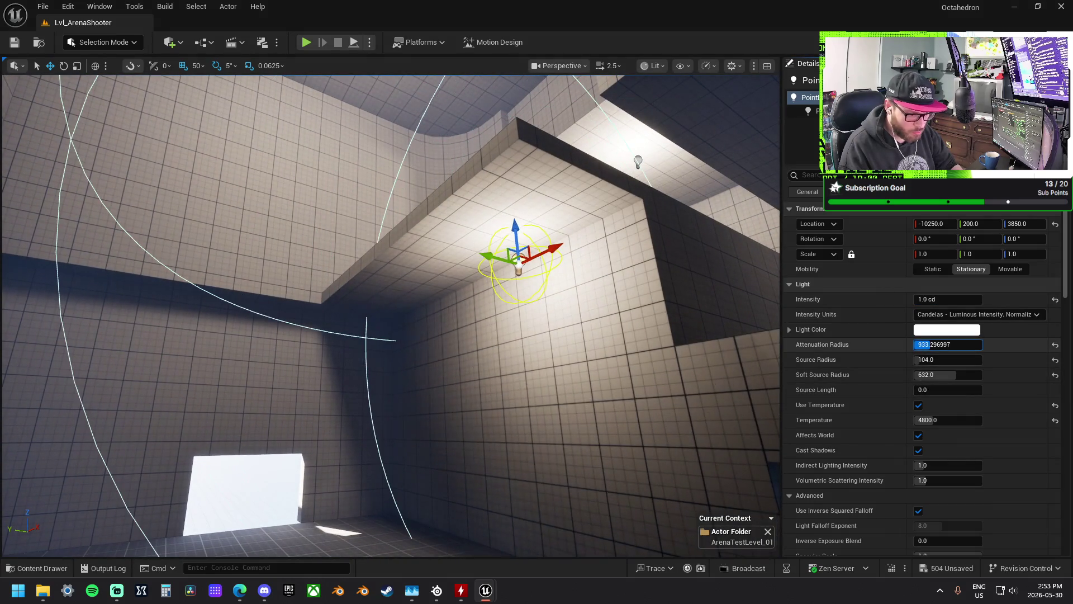
- Reposition the light deeper into the room, then select the BO_Wall_1x1 in the next corridor
{"action": "mouse_move", "coordinate": [775, 321]}
{"action": "left_mouse_down"}
{"action": "mouse_move", "coordinate": [506, 262]}
{"action": "mouse_move", "coordinate": [405, 262]}
{"action": "mouse_move", "coordinate": [419, 262]}
{"action": "mouse_move", "coordinate": [386, 179]}
{"action": "mouse_move", "coordinate": [372, 229]}
{"action": "left_mouse_up"}
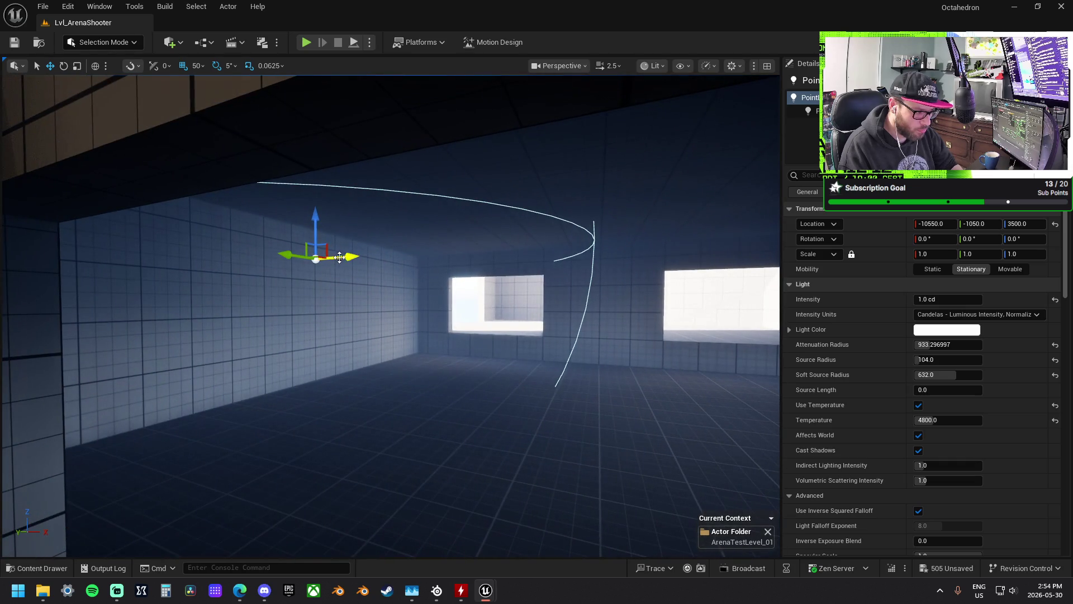
{"action": "left_click_drag", "start_coordinate": [511, 240], "coordinate": [642, 295], "text": "ctrl"}
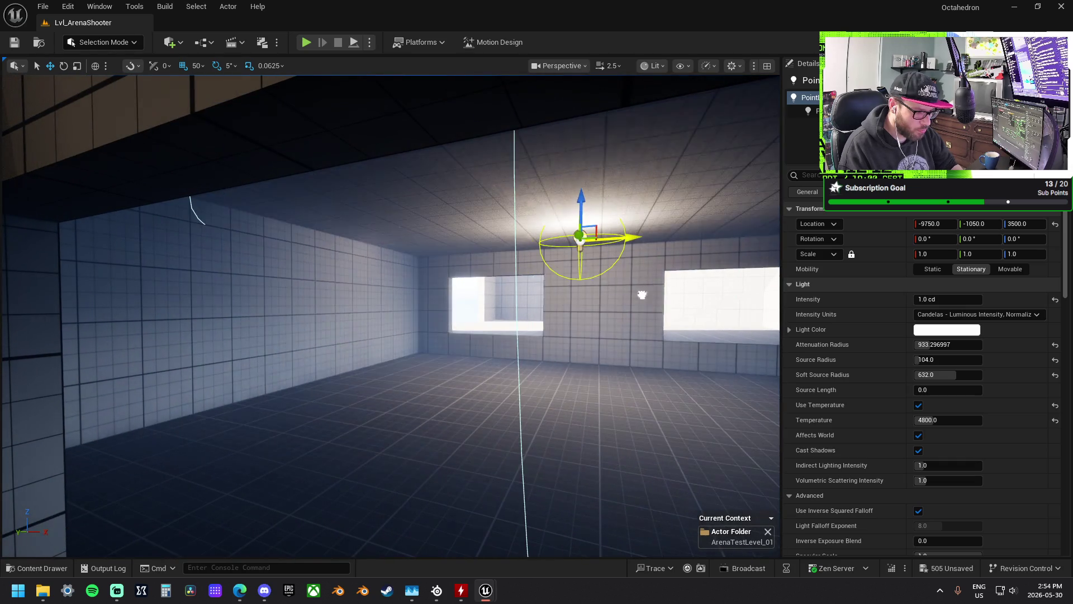
{"action": "left_click_drag", "start_coordinate": [581, 273], "coordinate": [580, 273]}
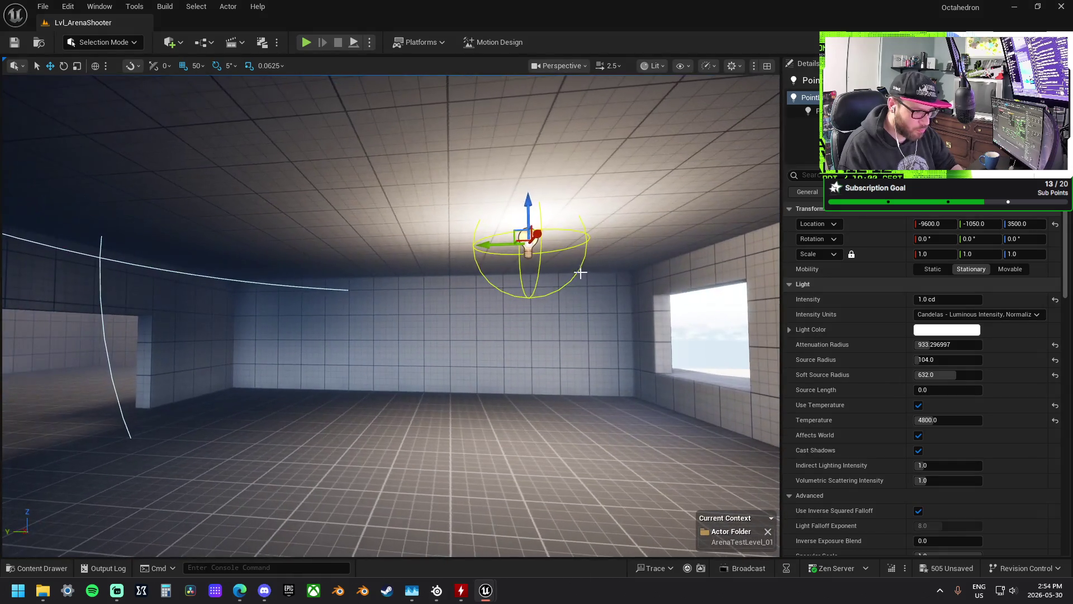
{"action": "mouse_move", "coordinate": [488, 249]}
{"action": "left_mouse_down"}
{"action": "mouse_move", "coordinate": [564, 263]}
{"action": "mouse_move", "coordinate": [606, 248]}
{"action": "mouse_move", "coordinate": [331, 280]}
{"action": "mouse_move", "coordinate": [263, 270]}
{"action": "mouse_move", "coordinate": [11, 179]}
{"action": "left_mouse_up"}
{"action": "mouse_move", "coordinate": [282, 271]}
{"action": "left_mouse_down"}
{"action": "mouse_move", "coordinate": [269, 262]}
{"action": "mouse_move", "coordinate": [291, 274]}
{"action": "left_mouse_up"}
{"action": "left_click", "coordinate": [432, 319]}
- Move the BO_Wall_1x1 into the corridor gap and stretch it to Y scale 4.0625
{"action": "left_click_drag", "start_coordinate": [467, 359], "coordinate": [318, 359]}
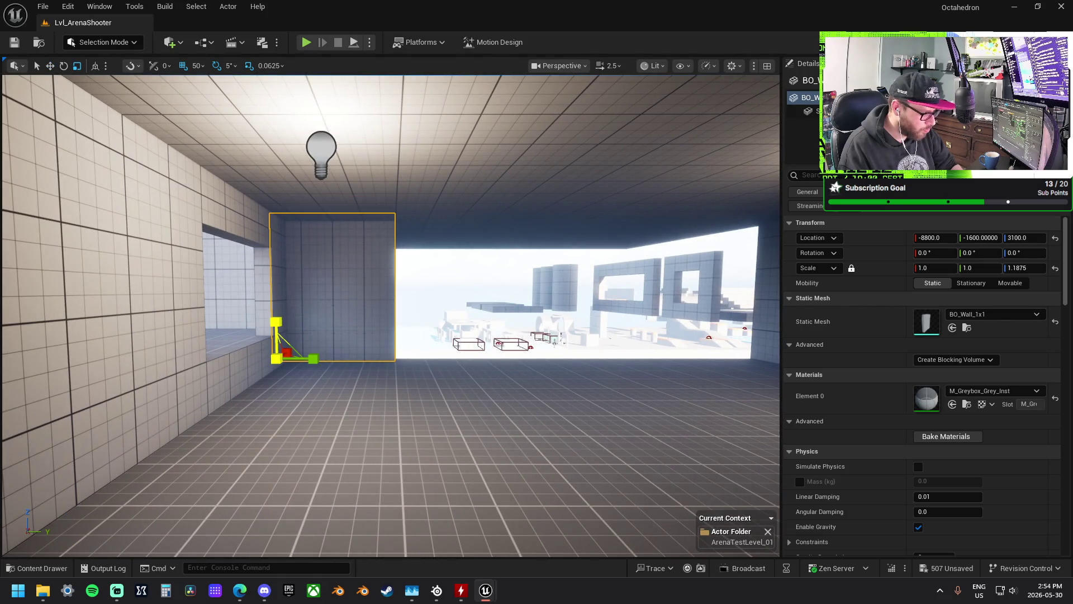
{"action": "left_click_drag", "start_coordinate": [313, 358], "coordinate": [397, 358]}
{"action": "mouse_move", "coordinate": [392, 313]}
{"action": "left_mouse_down"}
{"action": "mouse_move", "coordinate": [330, 274]}
{"action": "mouse_move", "coordinate": [386, 296]}
{"action": "mouse_move", "coordinate": [369, 246]}
{"action": "mouse_move", "coordinate": [386, 311]}
{"action": "mouse_move", "coordinate": [375, 313]}
{"action": "mouse_move", "coordinate": [402, 305]}
{"action": "mouse_move", "coordinate": [420, 279]}
{"action": "mouse_move", "coordinate": [383, 352]}
{"action": "mouse_move", "coordinate": [369, 313]}
{"action": "mouse_move", "coordinate": [341, 315]}
{"action": "left_mouse_up"}
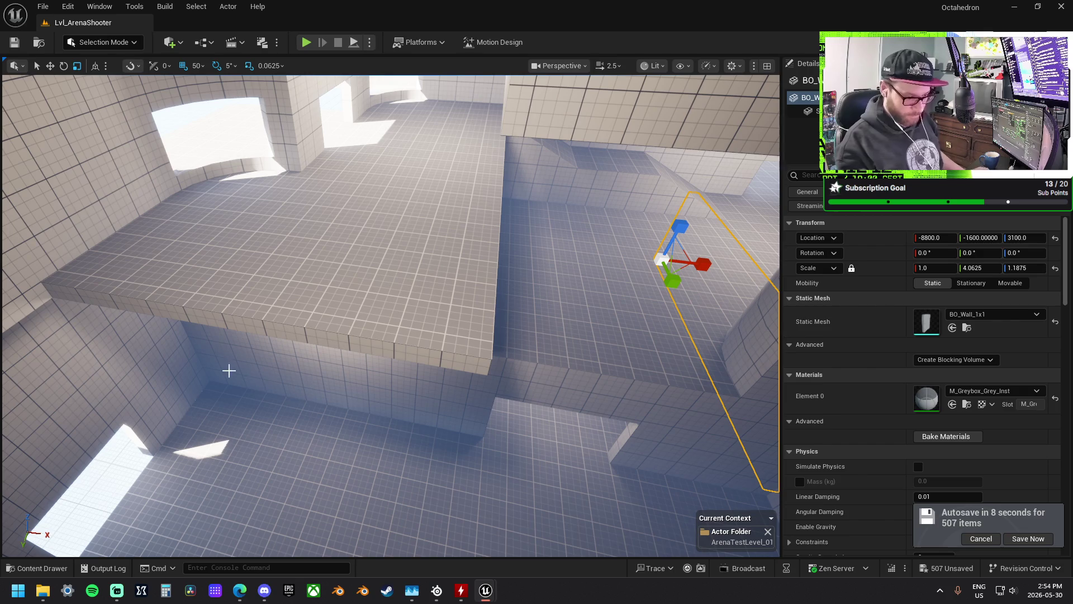
{"action": "mouse_move", "coordinate": [390, 308]}
{"action": "left_mouse_down"}
{"action": "mouse_move", "coordinate": [376, 377]}
{"action": "mouse_move", "coordinate": [568, 405]}
{"action": "left_mouse_up"}
- Place the Player Start on the arena roof at -9500, -1550, 5500 and start a play test
{"action": "left_click", "coordinate": [348, 309]}
{"action": "left_click_drag", "start_coordinate": [348, 309], "coordinate": [633, 343]}
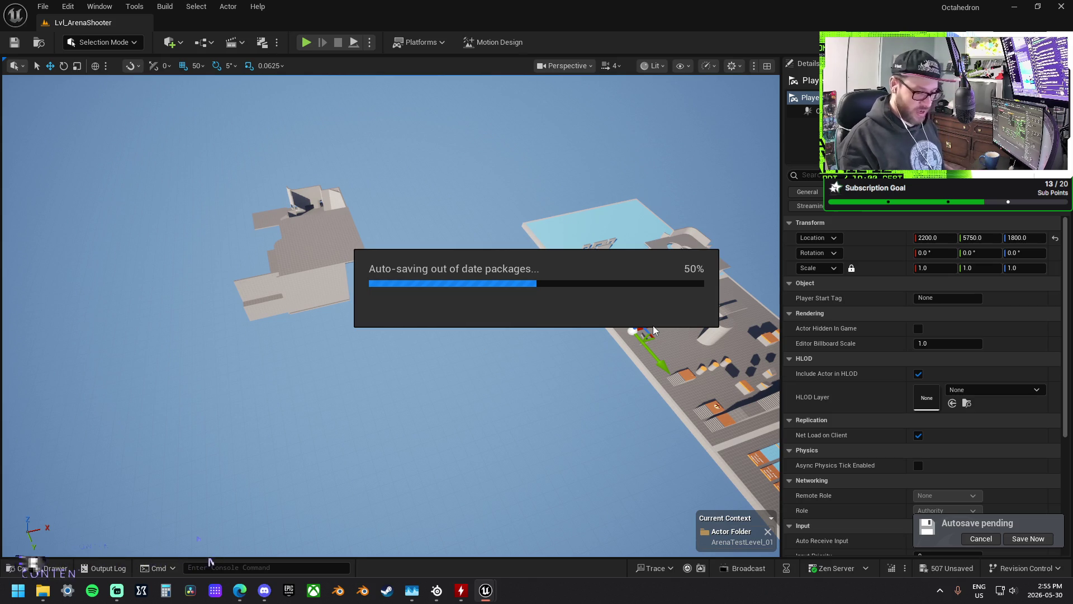
{"action": "mouse_move", "coordinate": [629, 340]}
{"action": "left_mouse_down"}
{"action": "mouse_move", "coordinate": [341, 302]}
{"action": "mouse_move", "coordinate": [319, 188]}
{"action": "left_mouse_up"}
{"action": "key", "text": "f"}
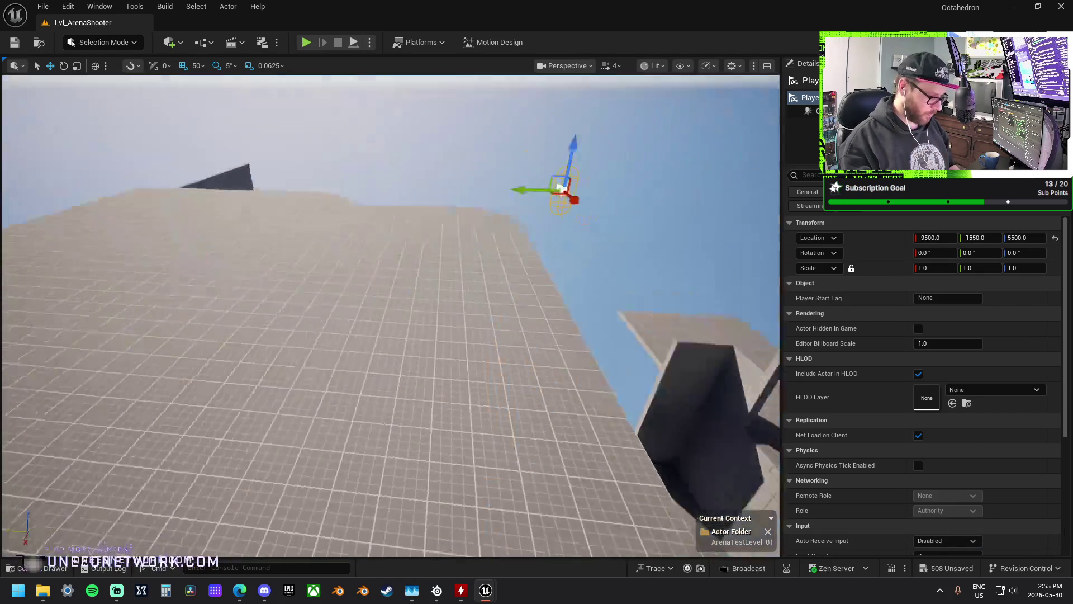
{"action": "left_click", "coordinate": [305, 43]}
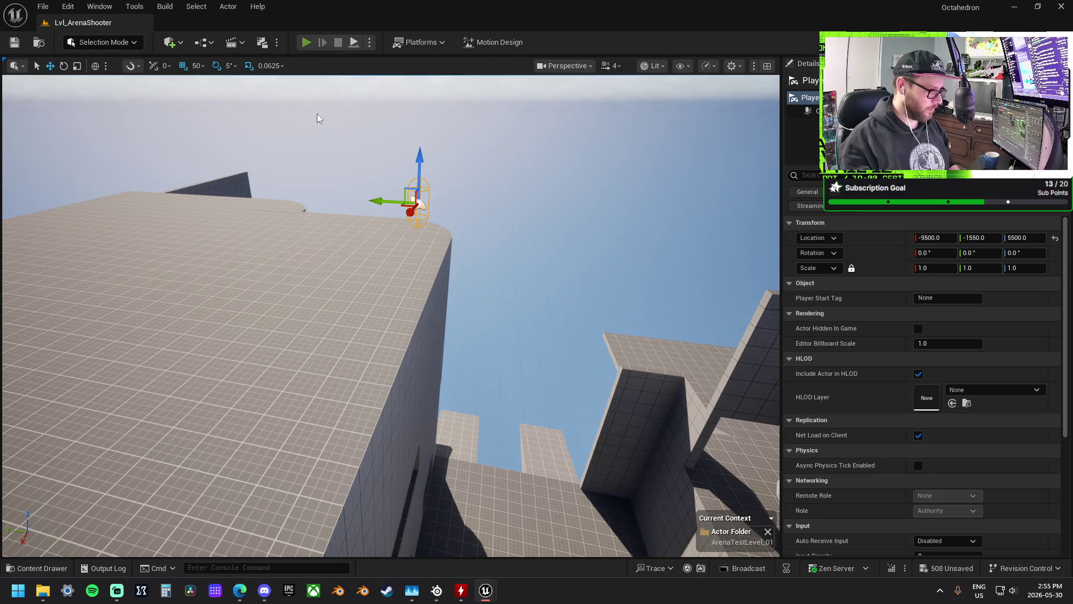
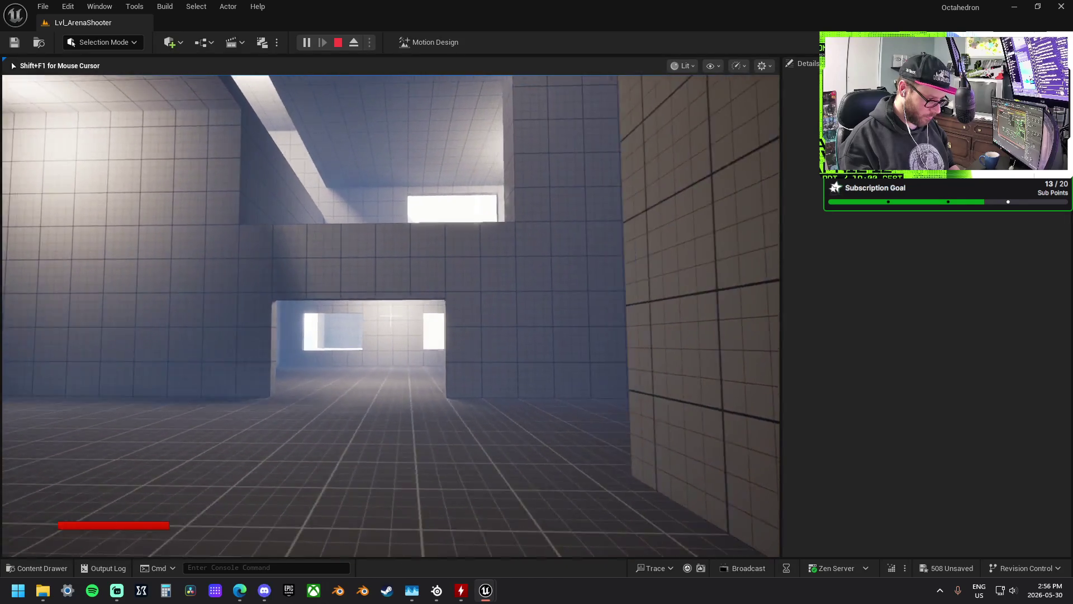
- Walk forward through the doorway and window opening into the next ground-floor rooms
{"action": "key", "text": "w"}
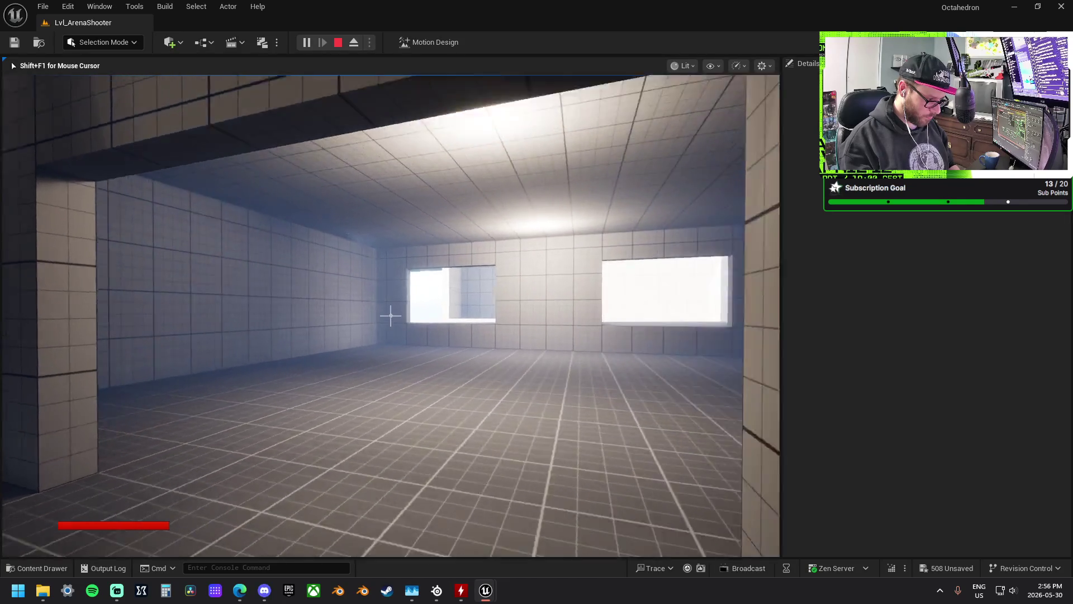
{"action": "key", "text": "w"}
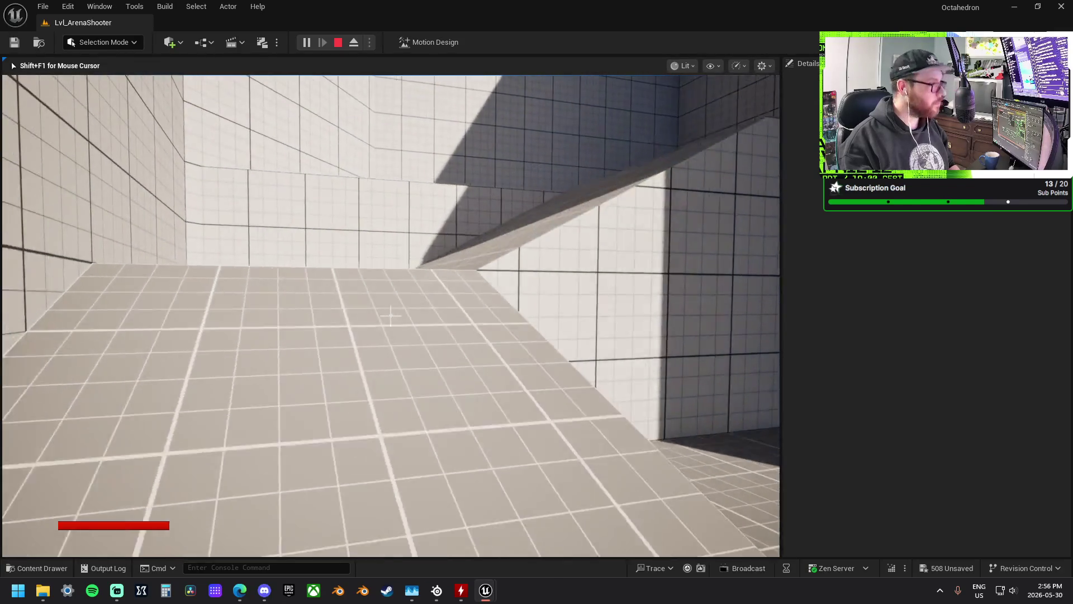
{"action": "key", "text": "w"}
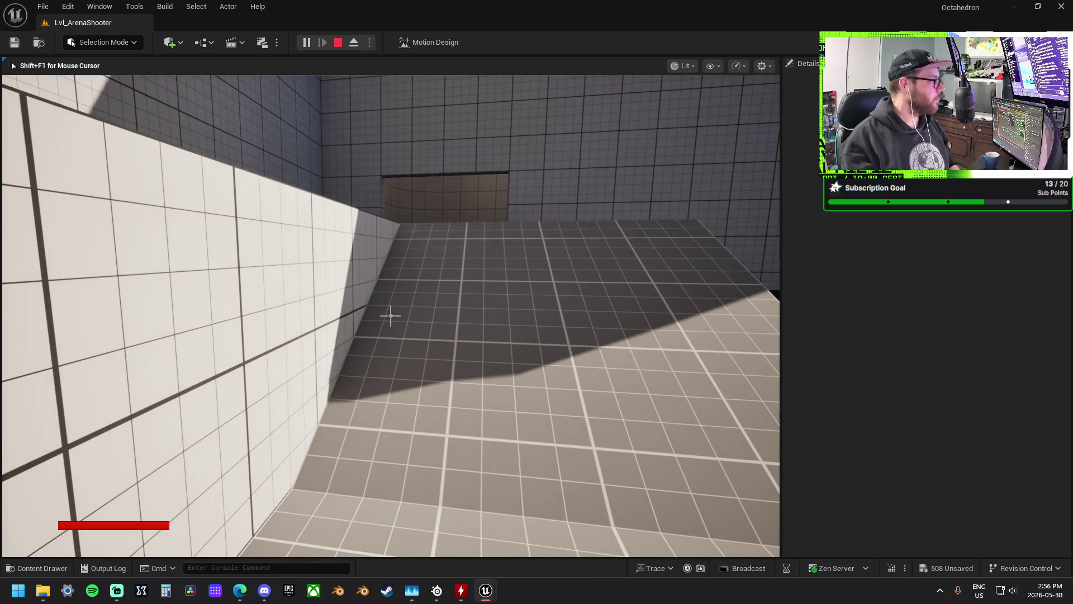
{"action": "key", "text": "w"}
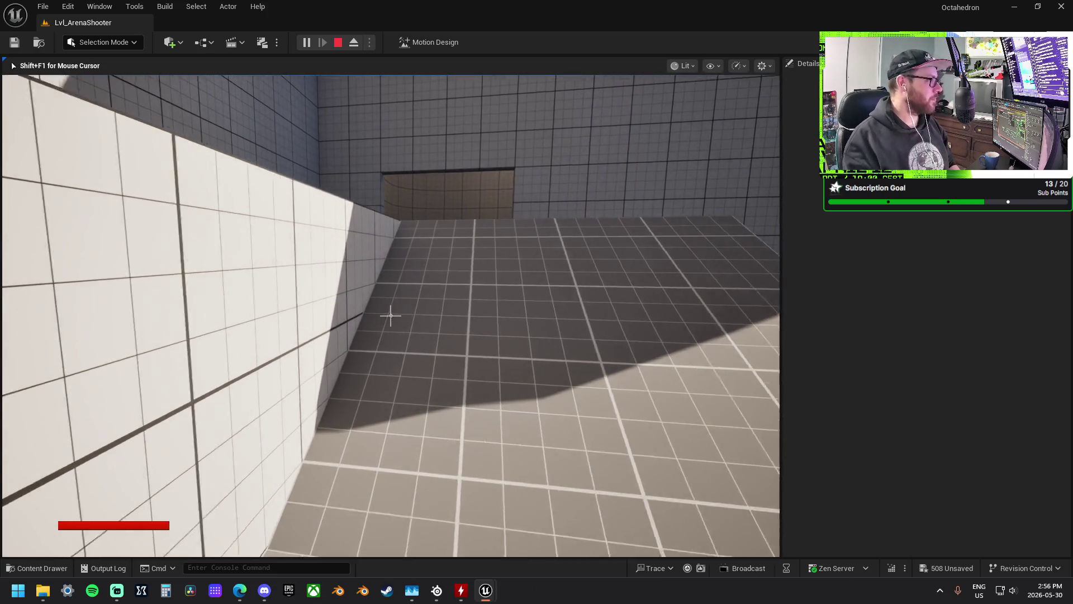
{"action": "key", "text": "w"}
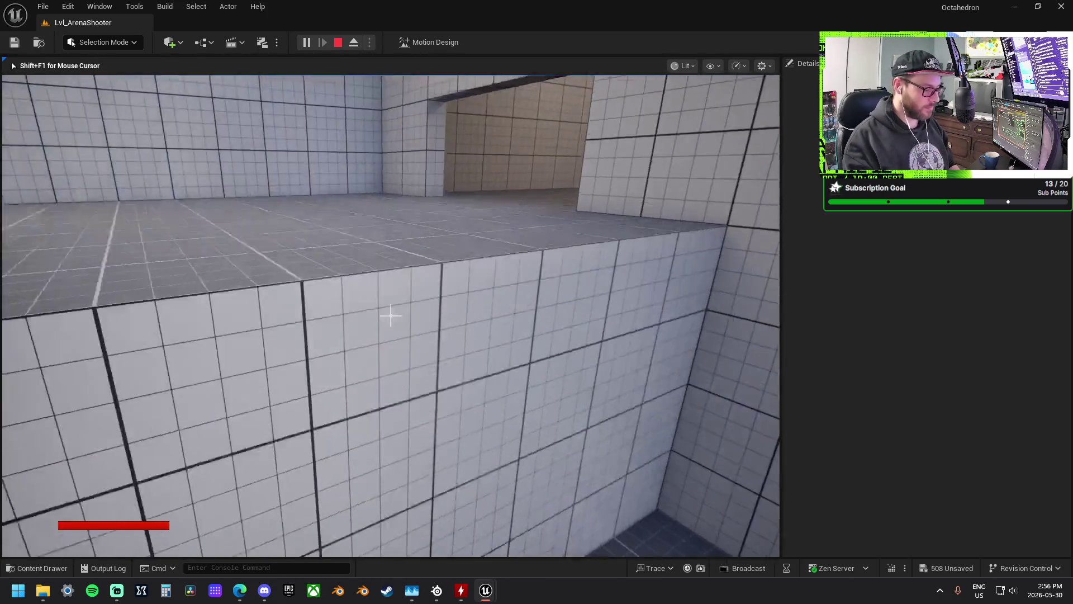
{"action": "key", "text": "w"}
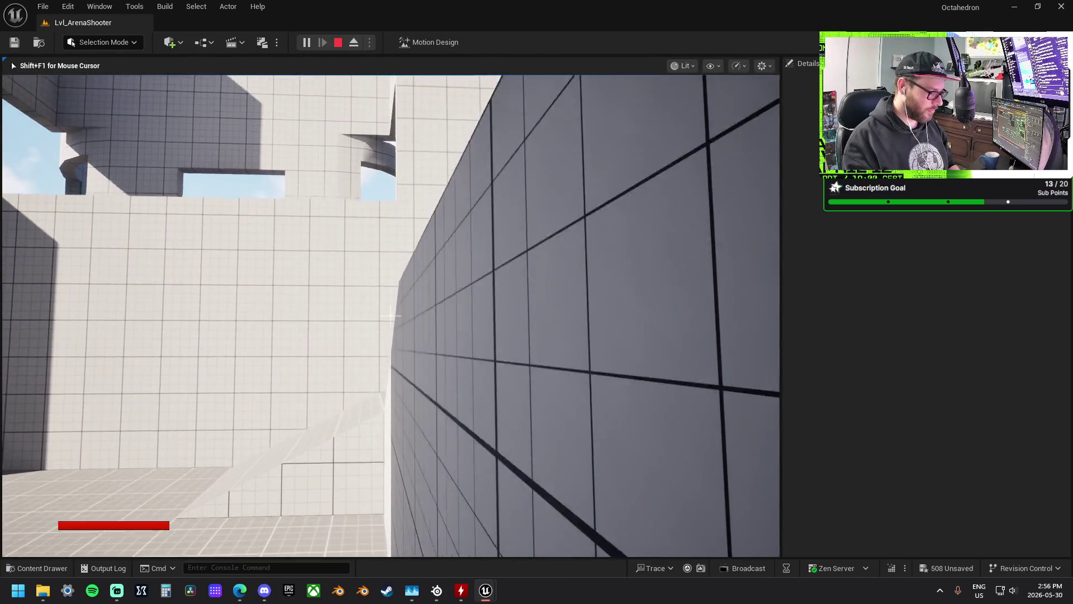
- Walk along the shaded wall, sidestep, and climb toward the ramp and doorway
{"action": "key", "text": "w"}
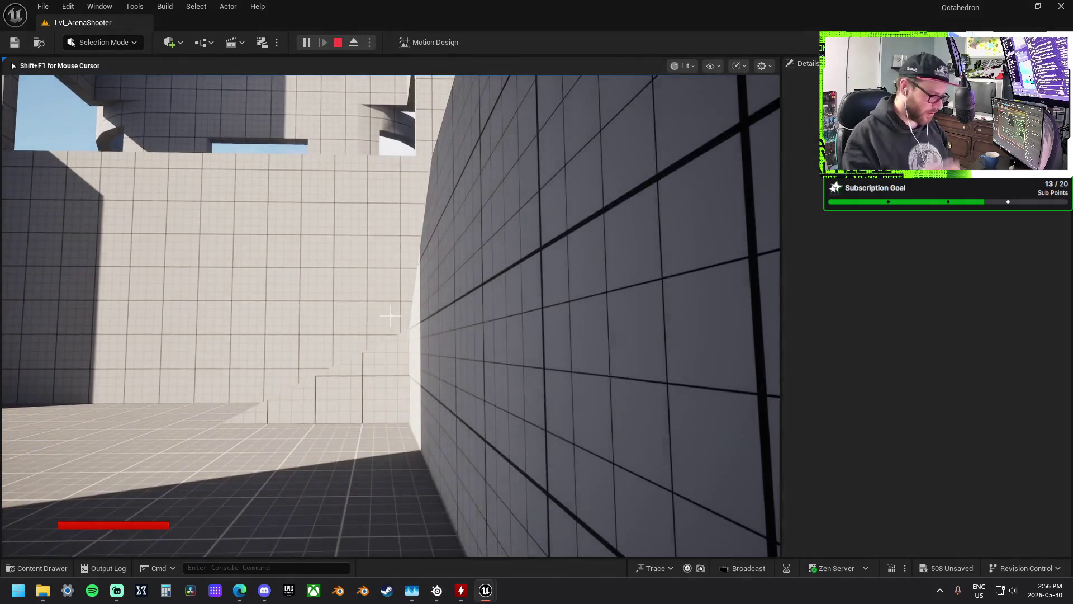
{"action": "key", "text": "s"}
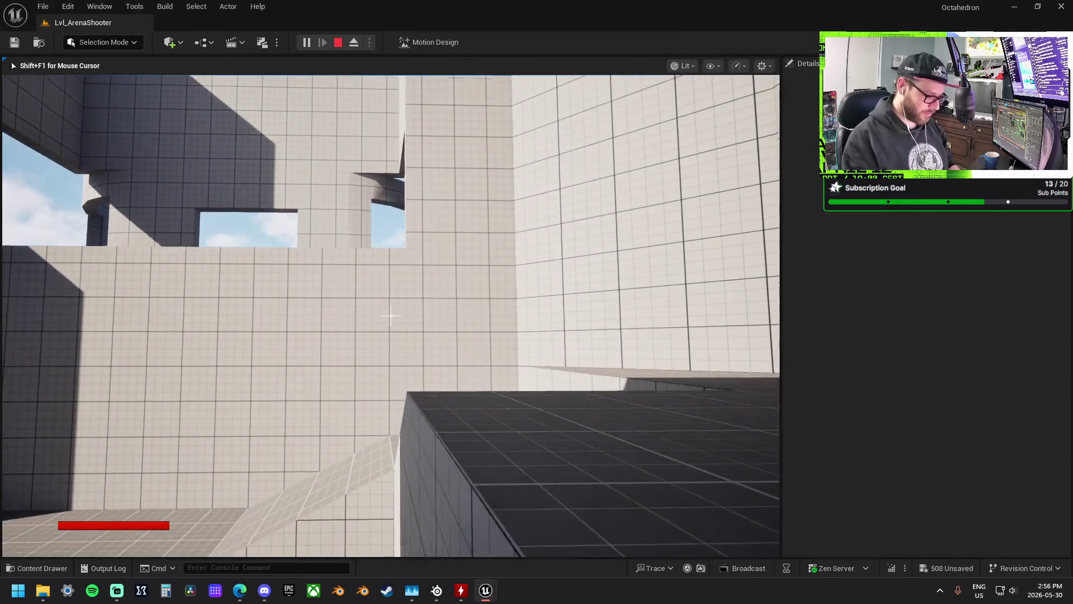
{"action": "key", "text": "w"}
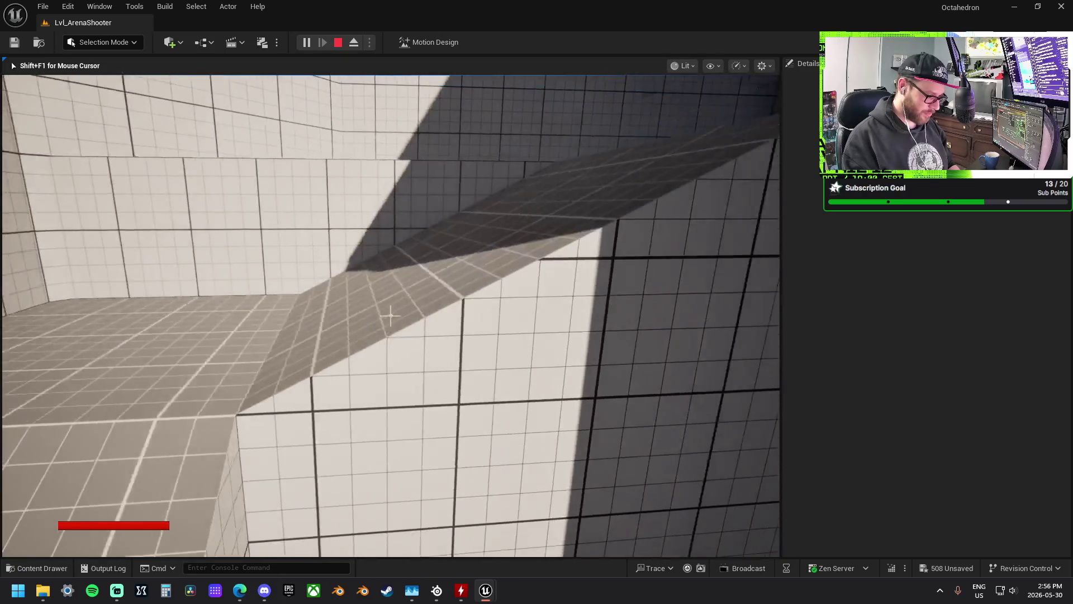
{"action": "key", "text": "w"}
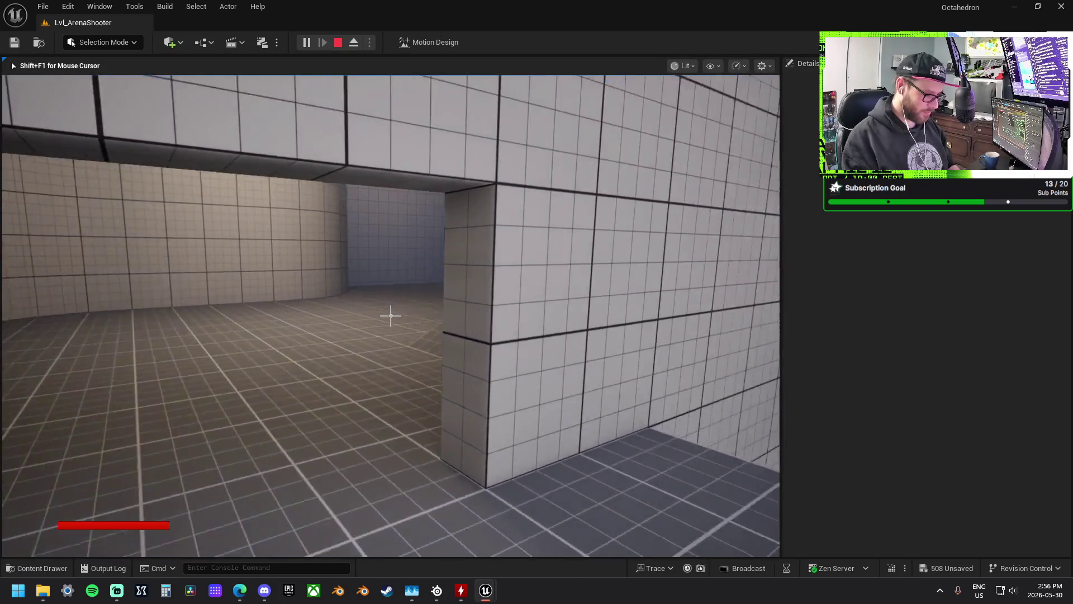
{"action": "mouse_move", "coordinate": [392, 315]}
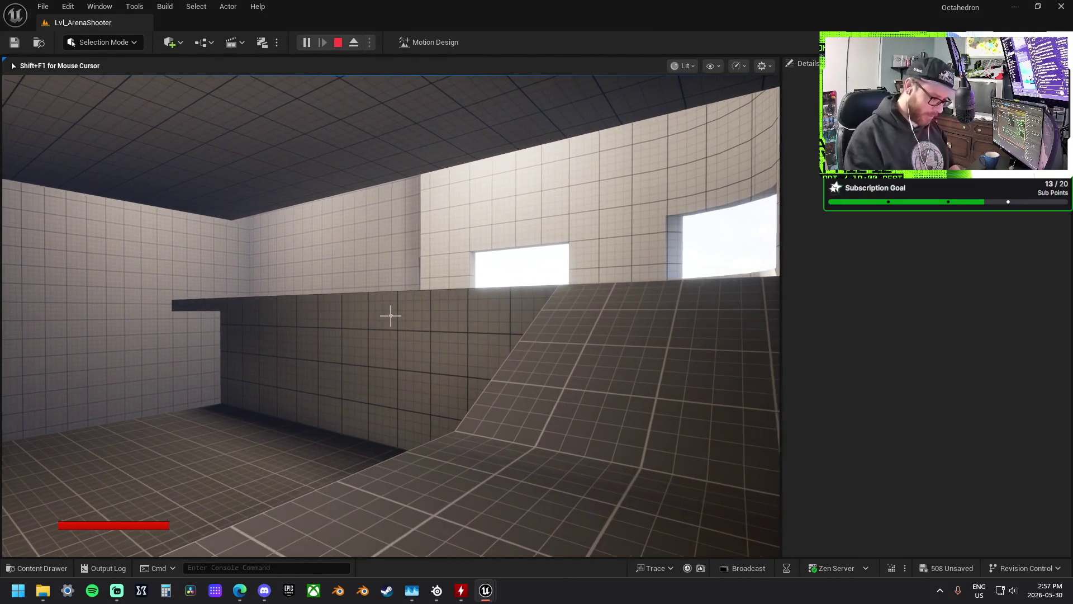
{"action": "key", "text": "w"}
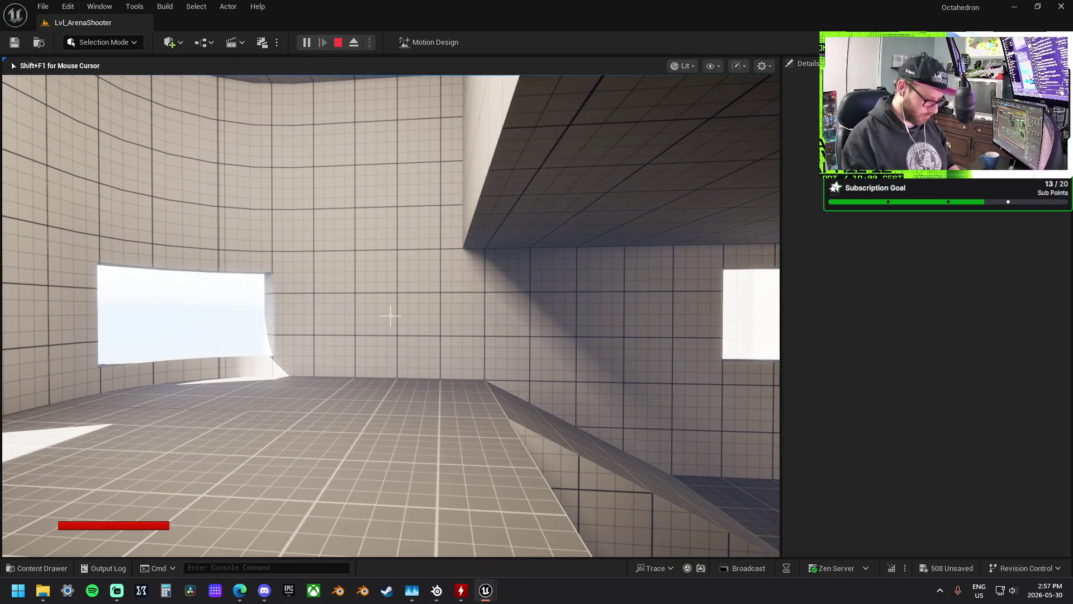
- Look around the upper room's walls, corners and windows, walking up to the tiled wall
{"action": "key", "text": "w"}
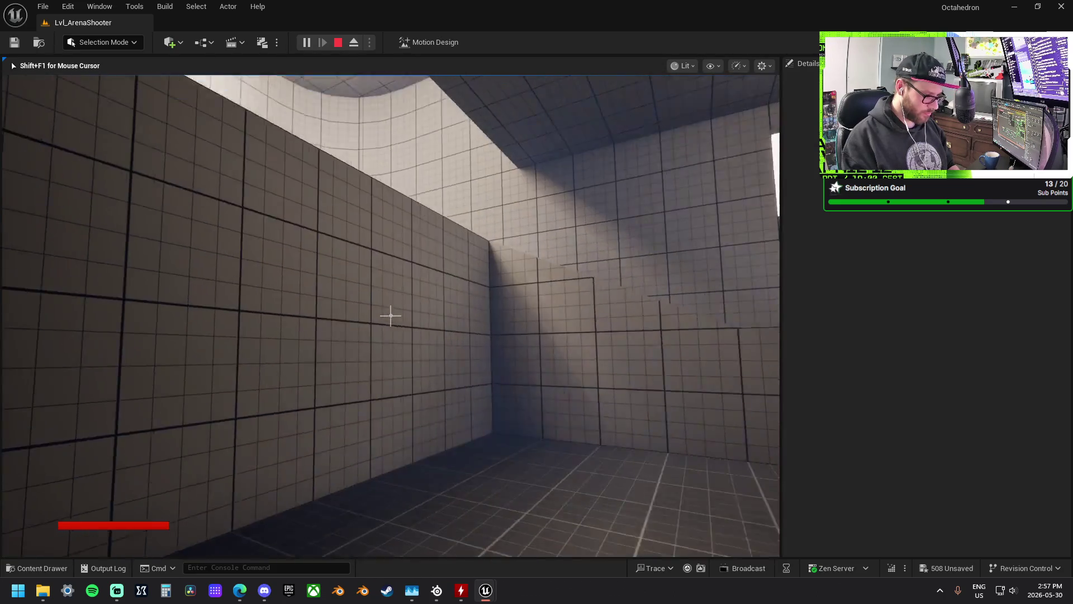
{"action": "key", "text": "w"}
{"action": "key", "text": "w"}
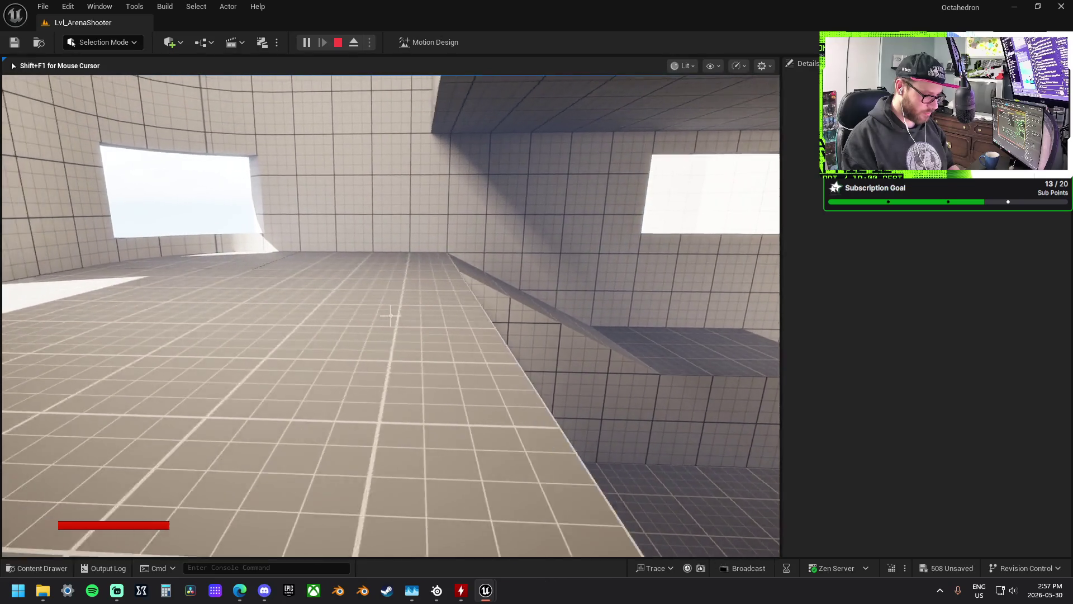
{"action": "key", "text": "w"}
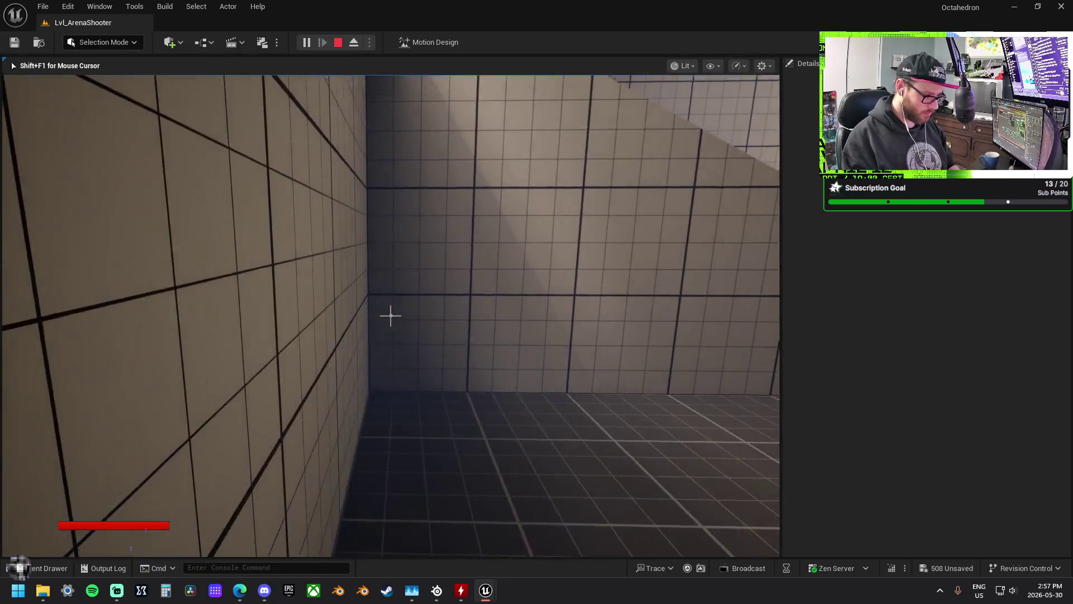
{"action": "key", "text": "w"}
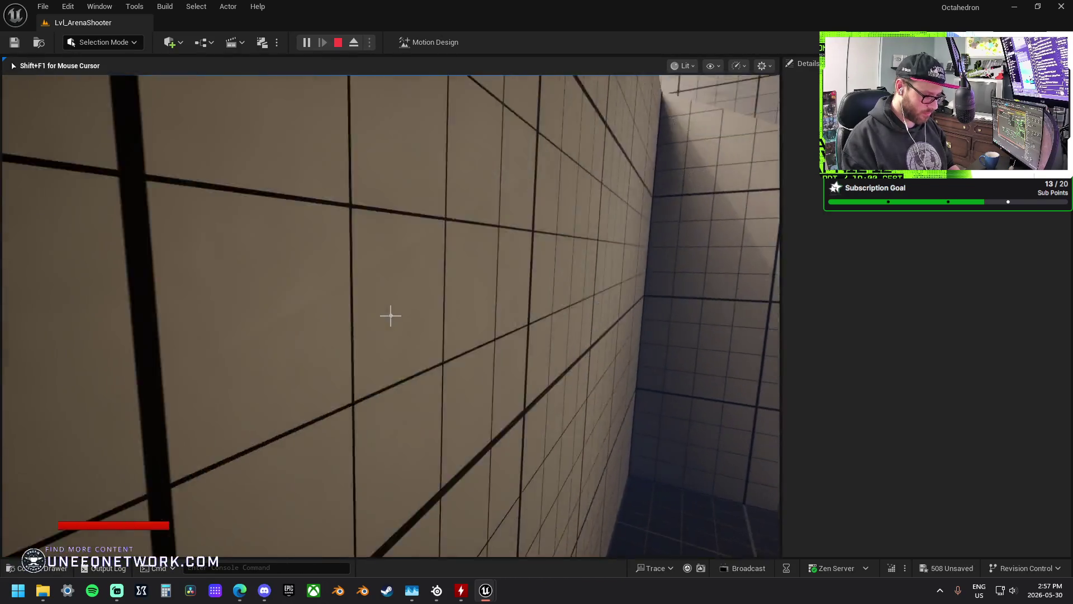
{"action": "key", "text": "w"}
{"action": "key", "text": "w"}
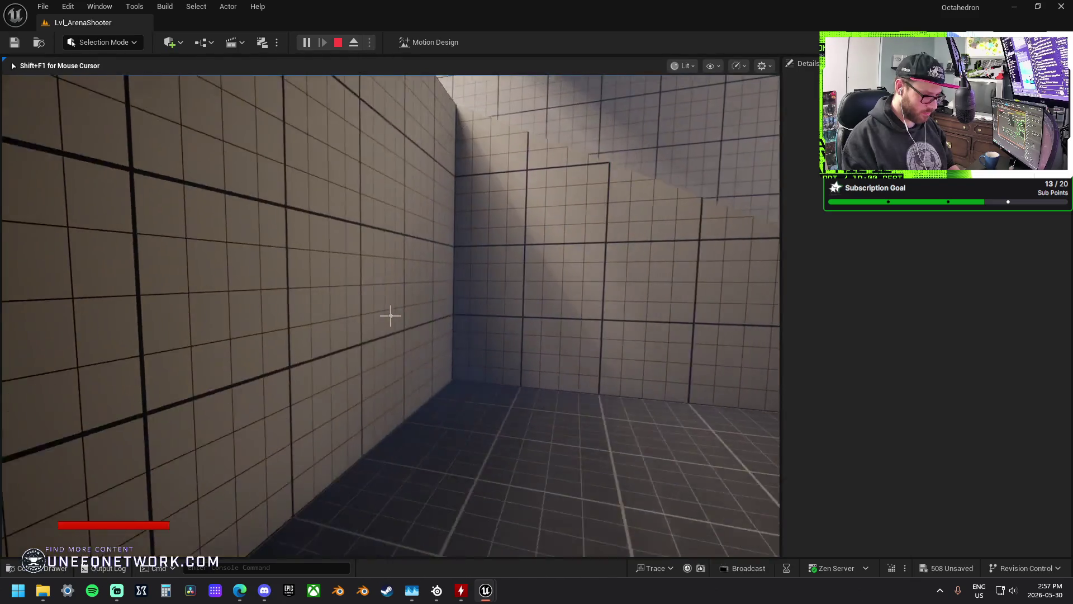
{"action": "key", "text": "w"}
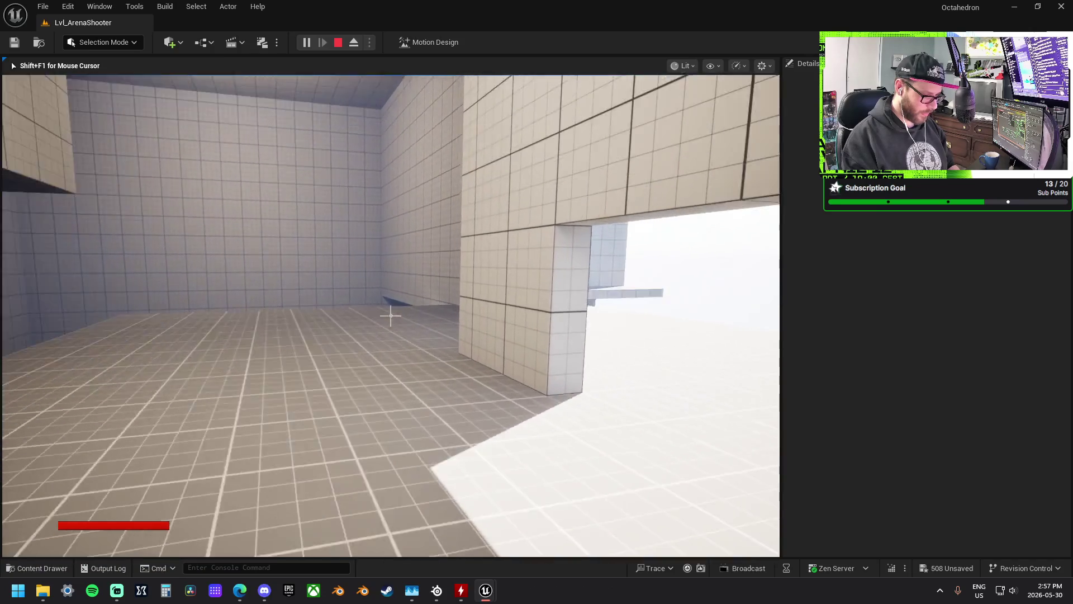
- Pass the curved ledge into the dark interior room, then head out toward the tower
{"action": "key", "text": "w"}
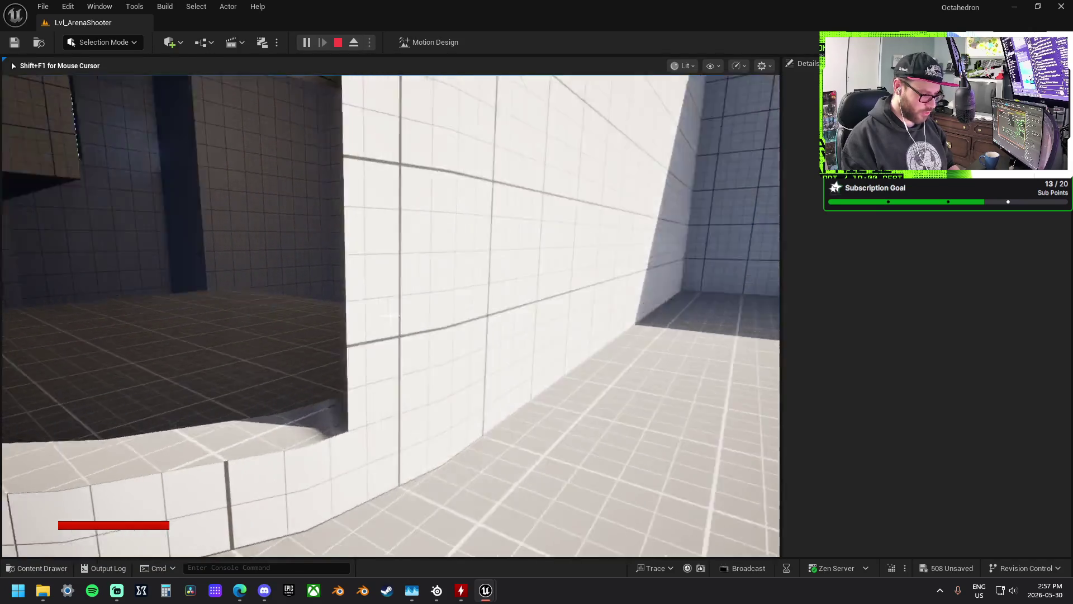
{"action": "key", "text": "w"}
{"action": "key", "text": "w"}
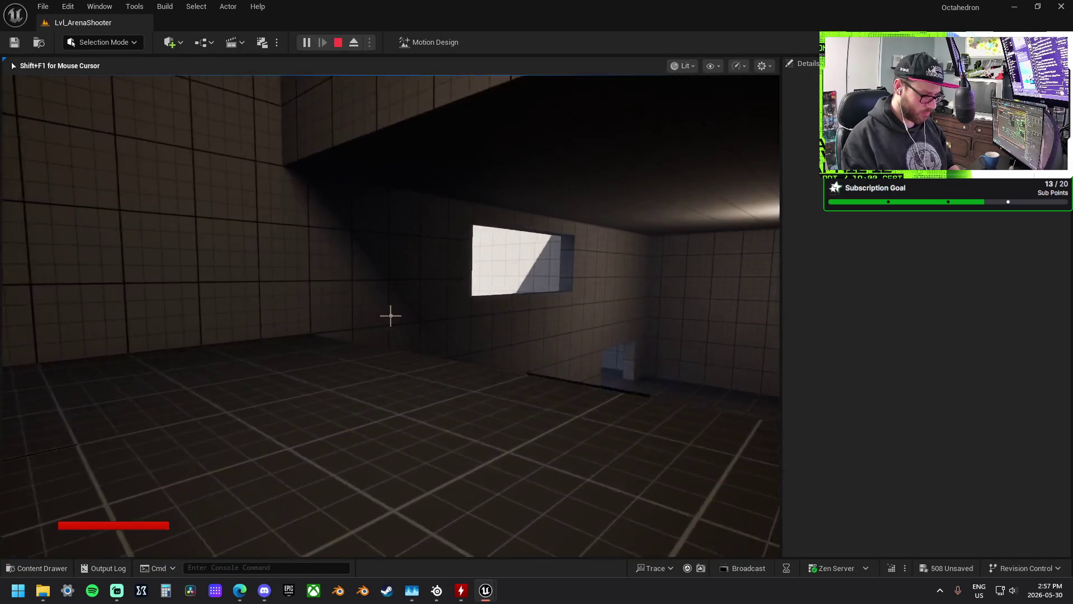
{"action": "key", "text": "w"}
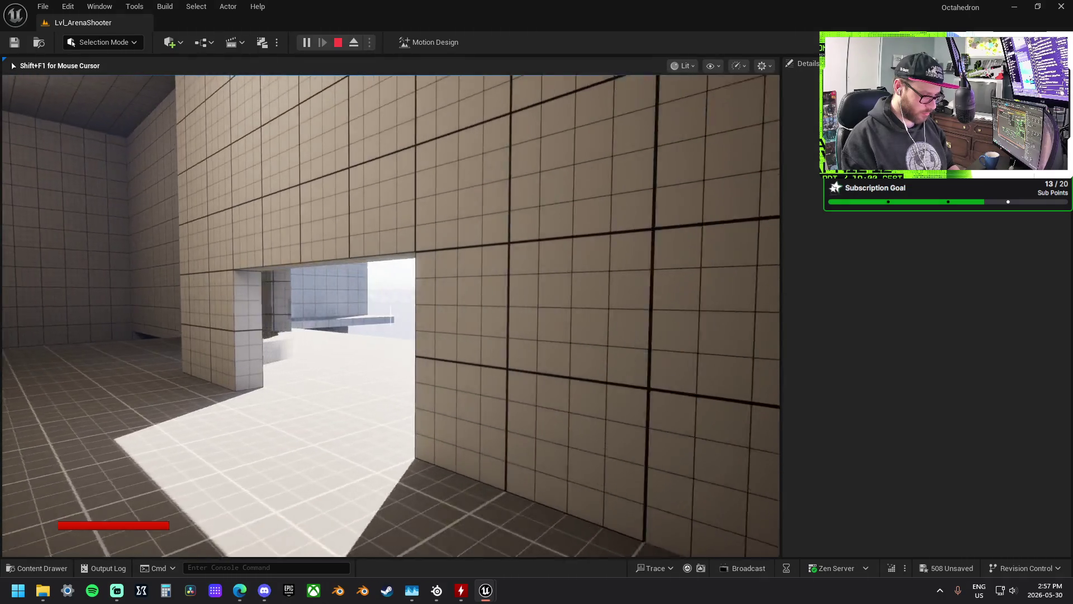
{"action": "key", "text": "w"}
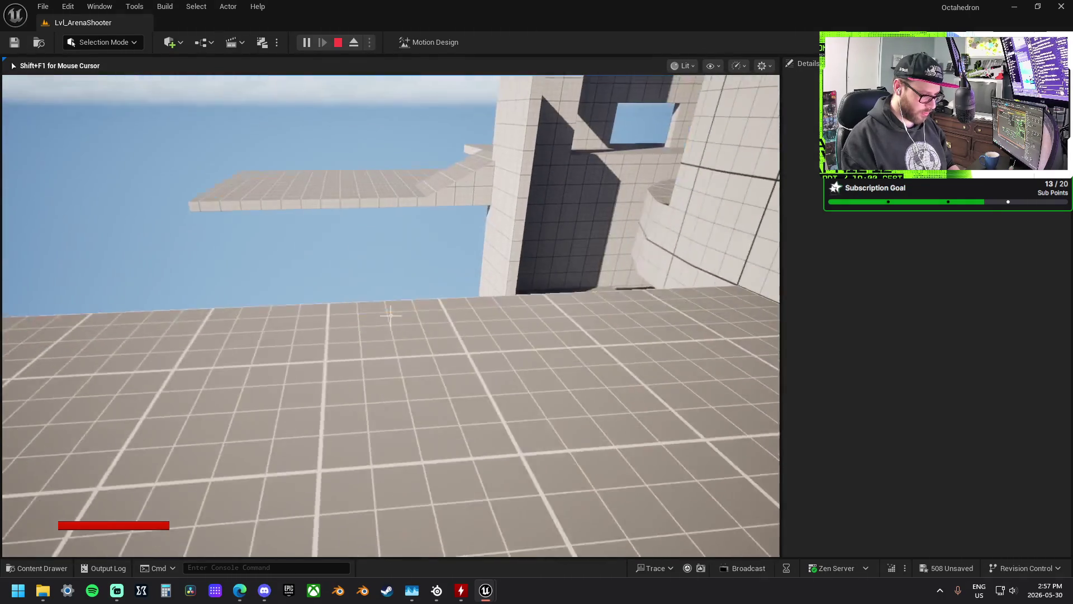
{"action": "key", "text": "w"}
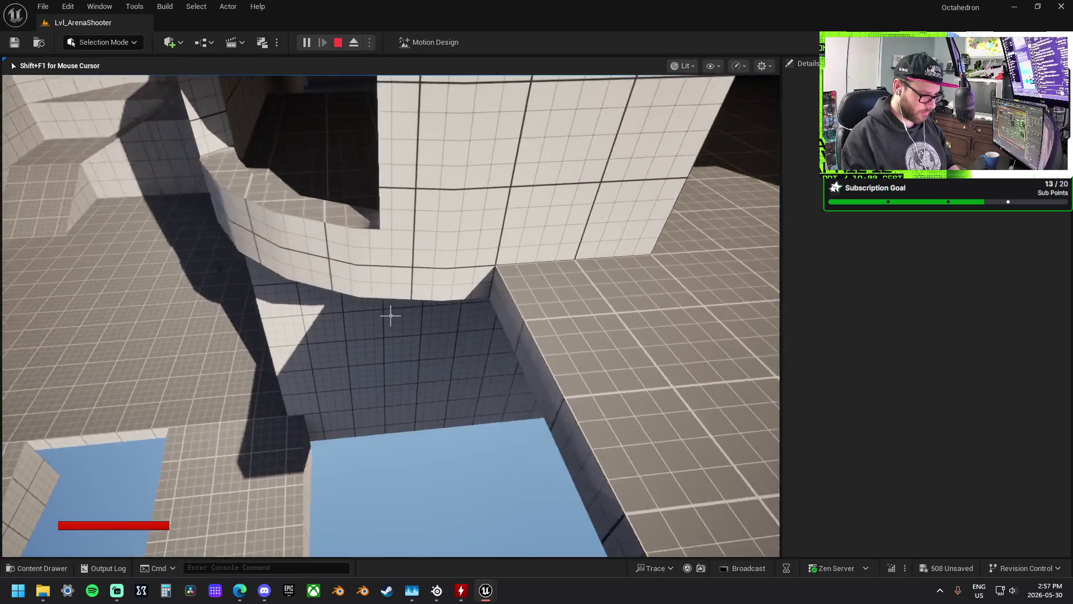
- Walk beneath the curved walkway into the tiled room and exit through its window
{"action": "key", "text": "w"}
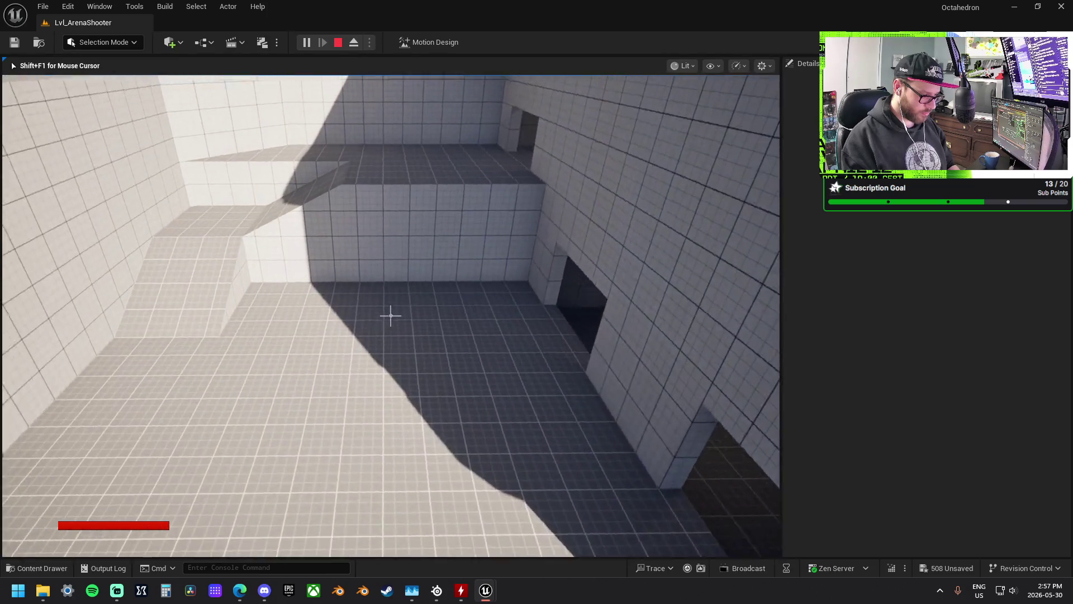
{"action": "key", "text": "w"}
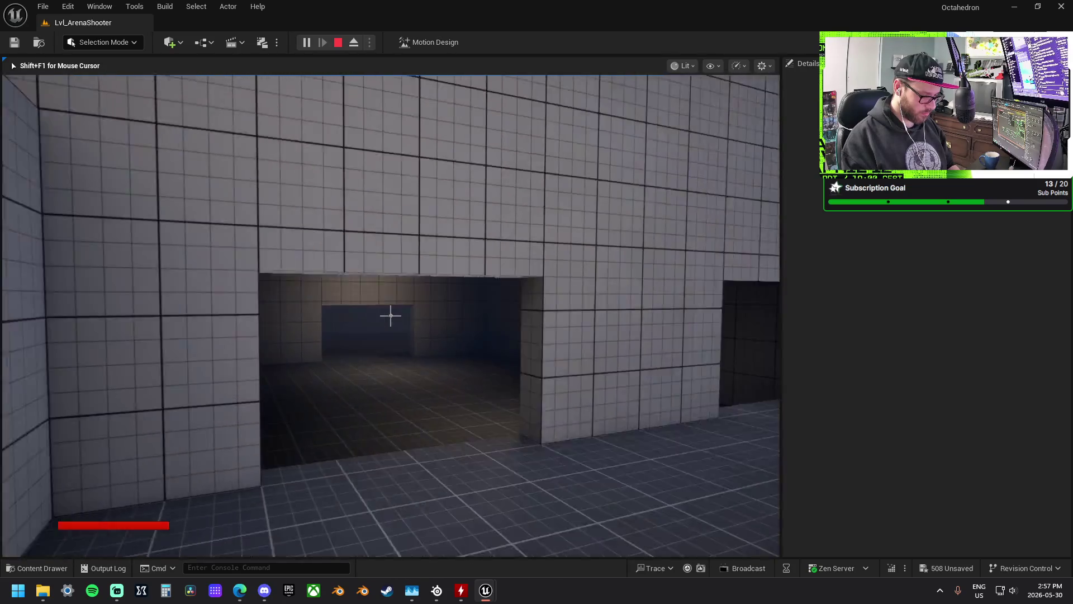
{"action": "key", "text": "w"}
{"action": "key", "text": "w"}
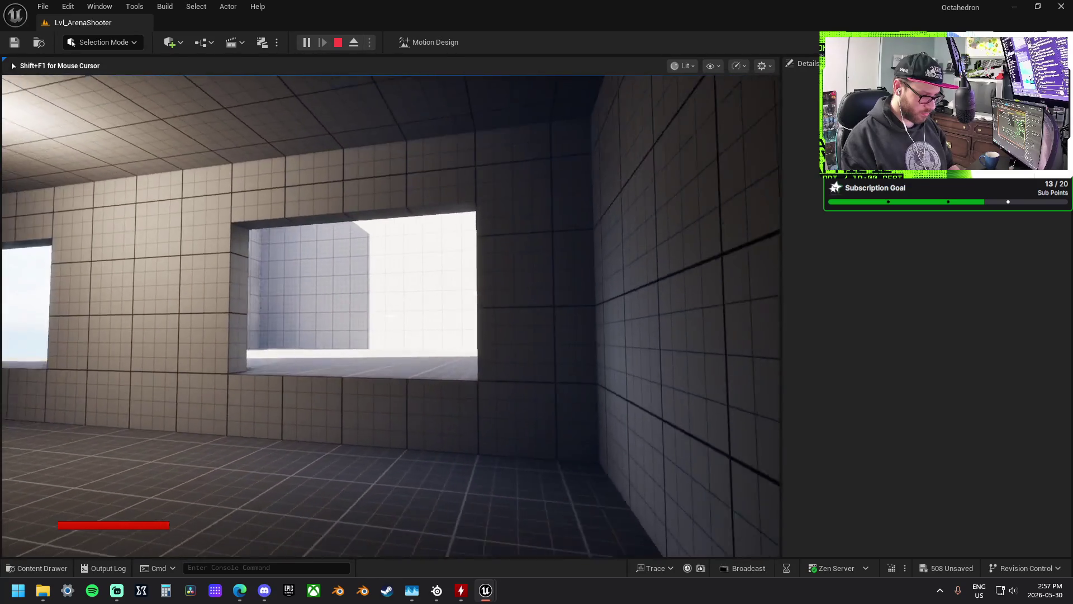
{"action": "key", "text": "w"}
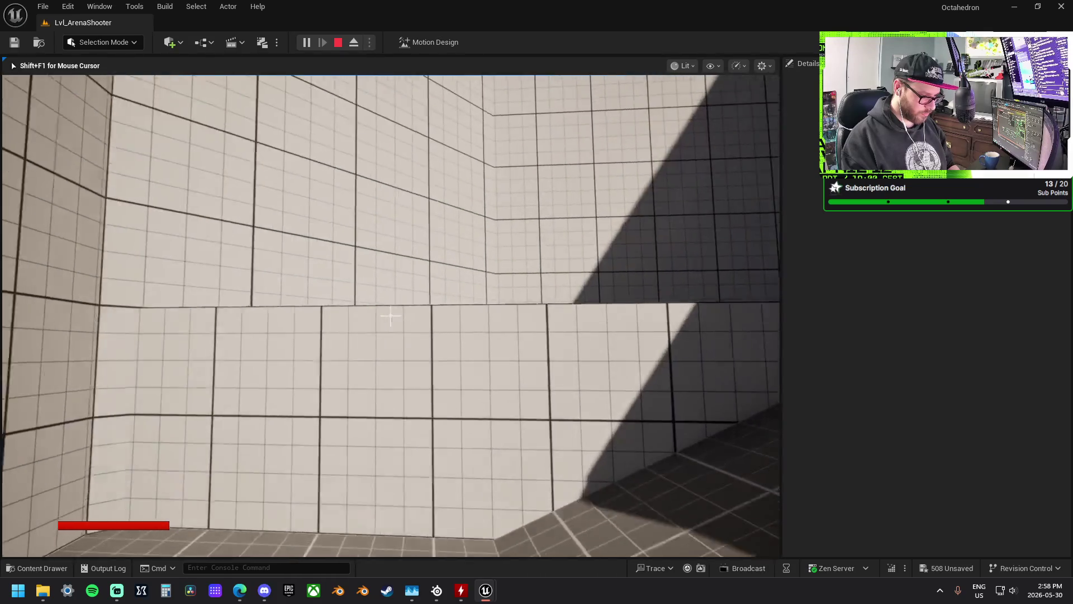
- Approach the tall outer walls with openings and walk through the doorway to the tiled corner
{"action": "key", "text": "w"}
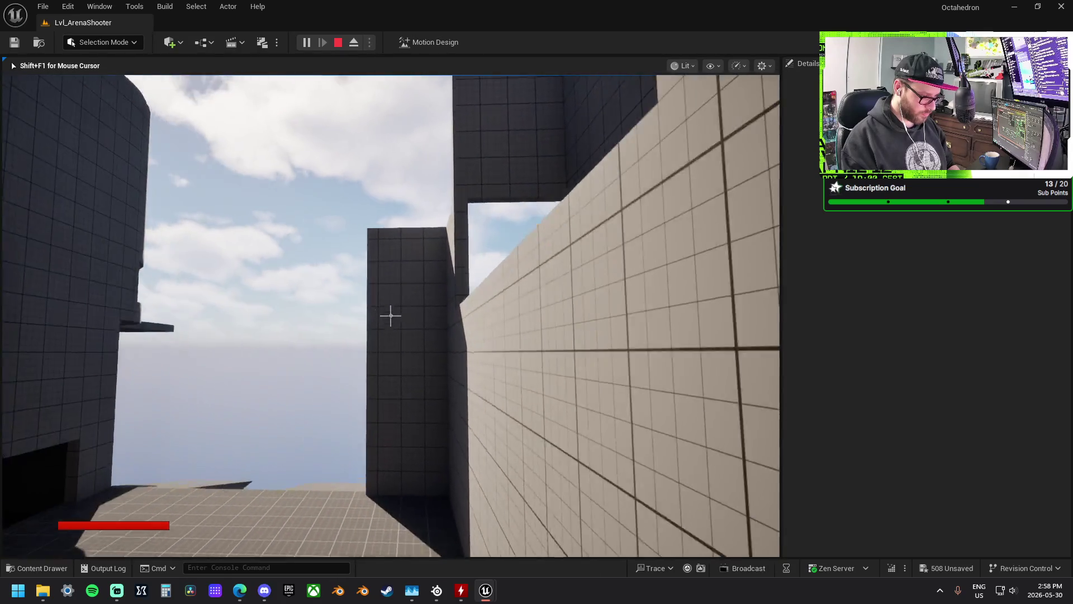
{"action": "key", "text": "w"}
{"action": "key", "text": "w"}
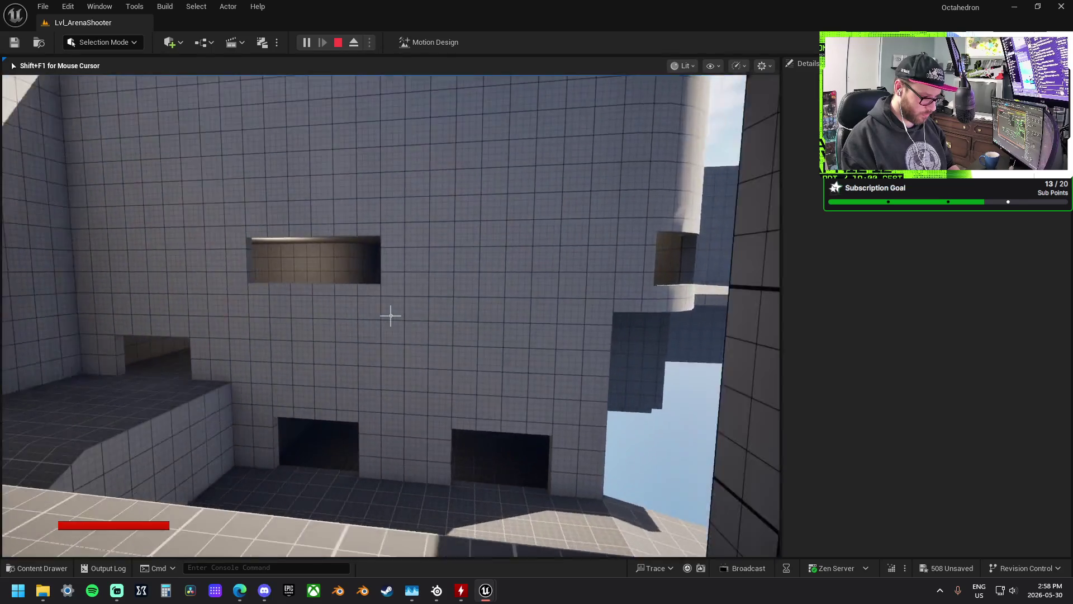
{"action": "key", "text": "w"}
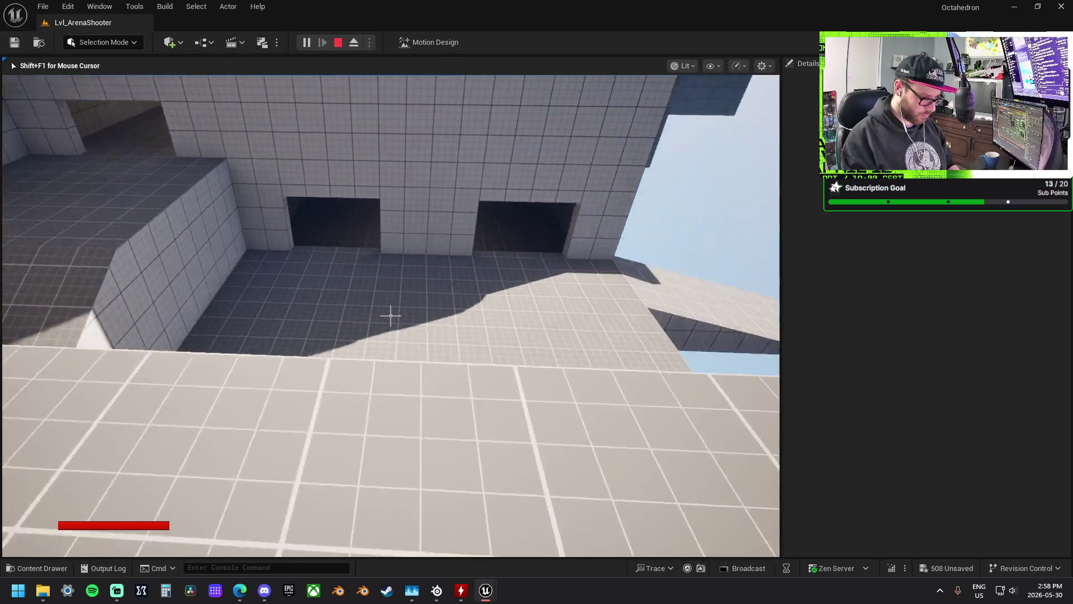
{"action": "key", "text": "w"}
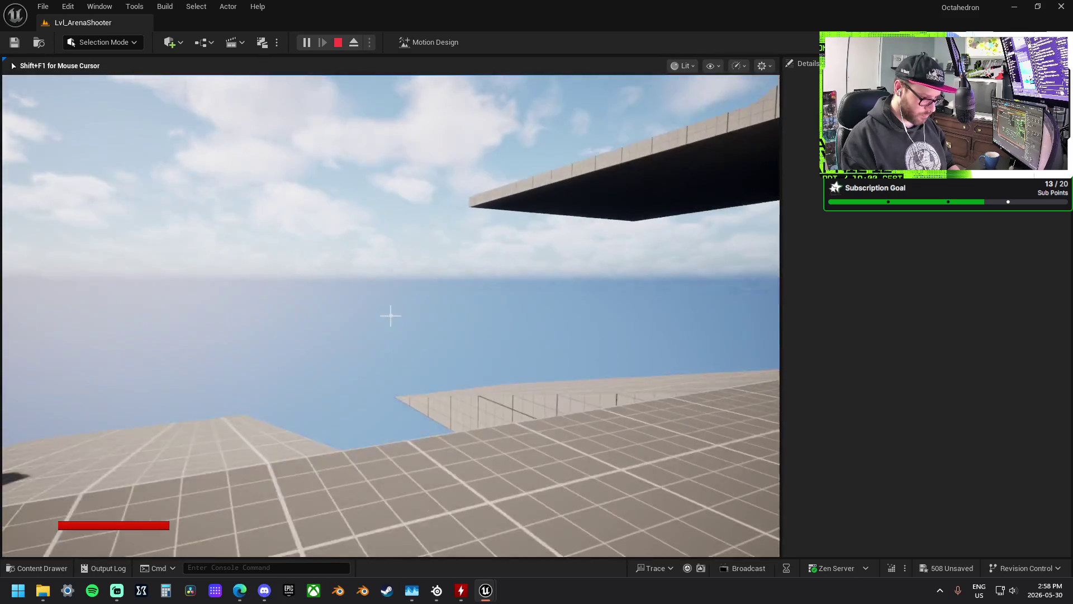
{"action": "key", "text": "w"}
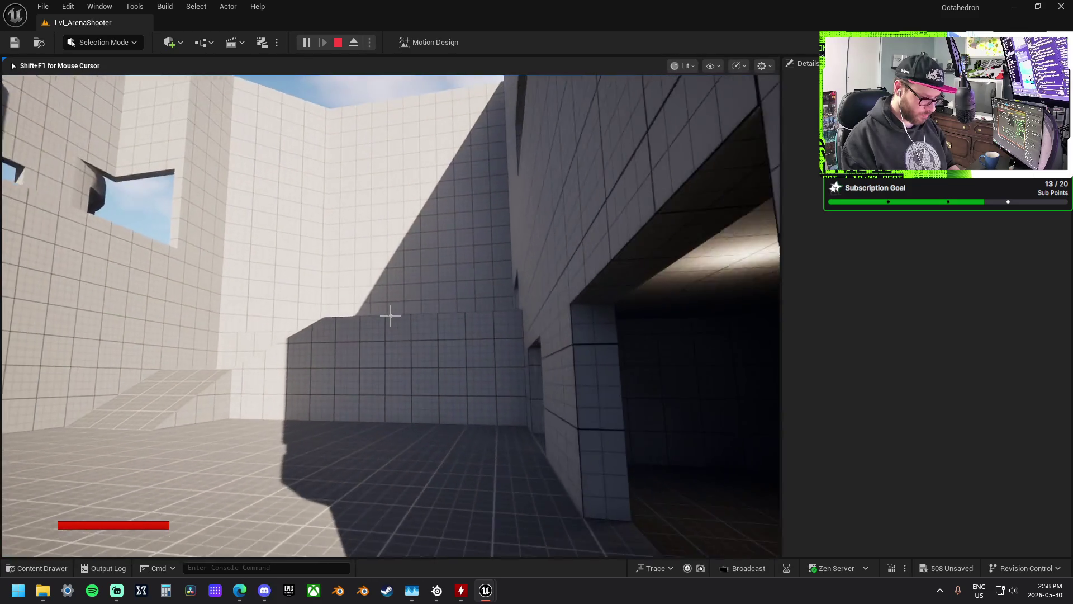
{"action": "key", "text": "w"}
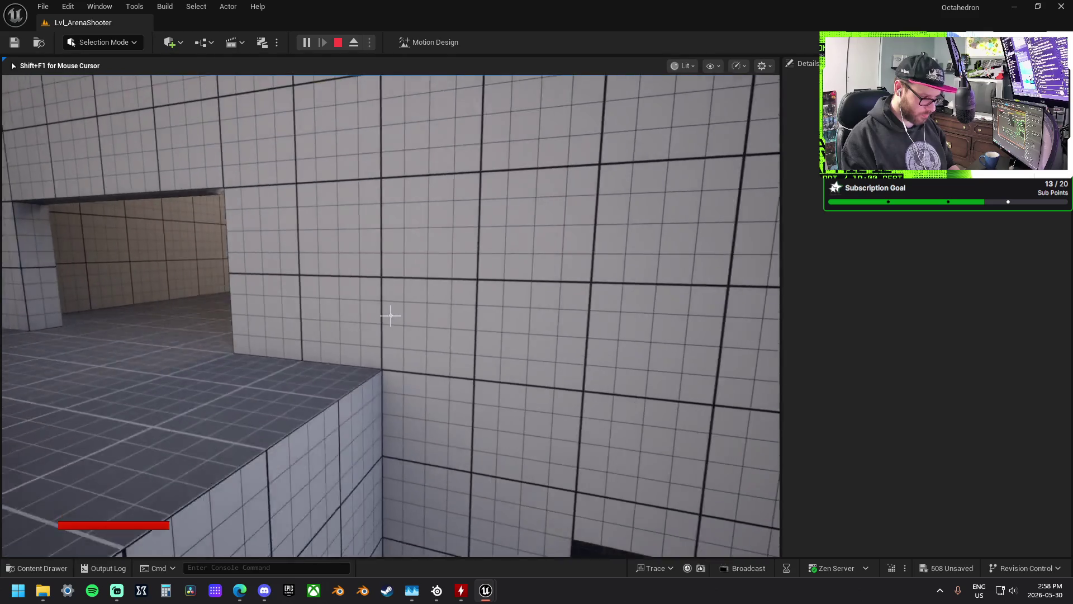
- Move past the ledge into the next room, sidestep to the curved wall and climb the ramp
{"action": "key", "text": "w"}
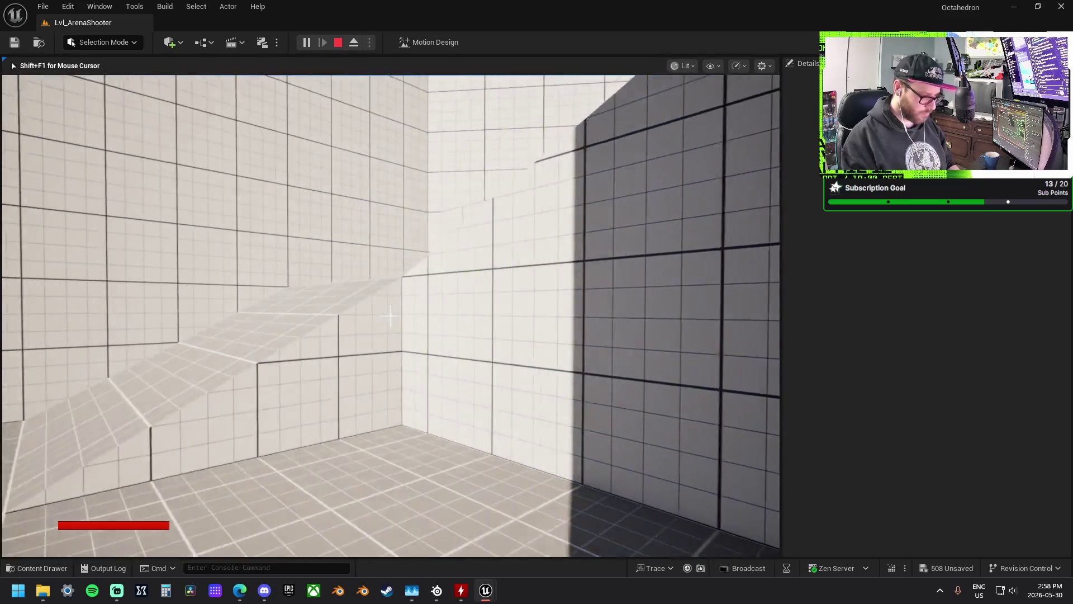
{"action": "key", "text": "w"}
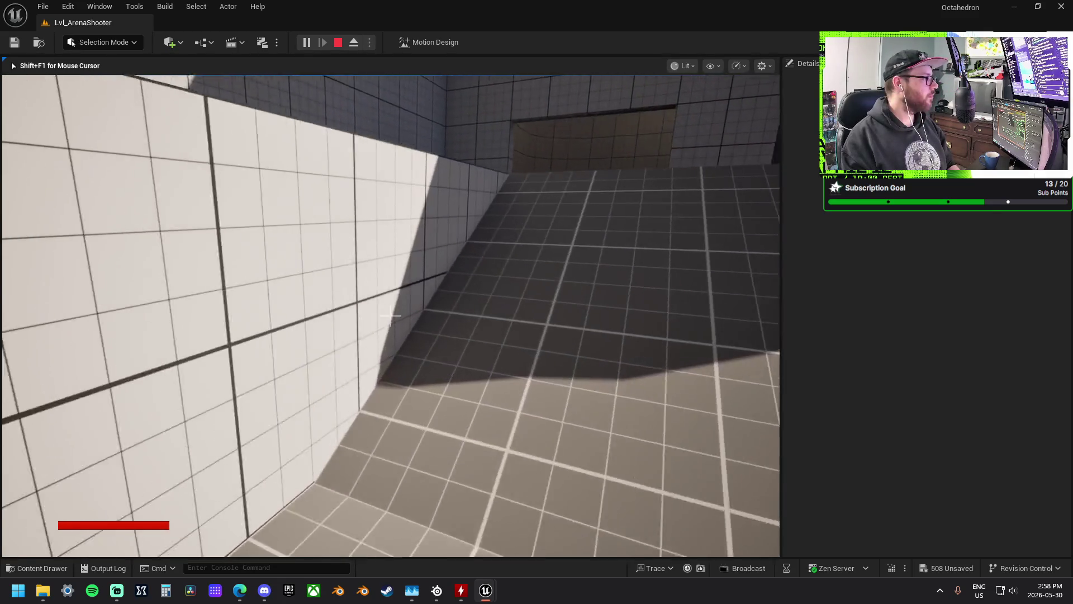
{"action": "key", "text": "w"}
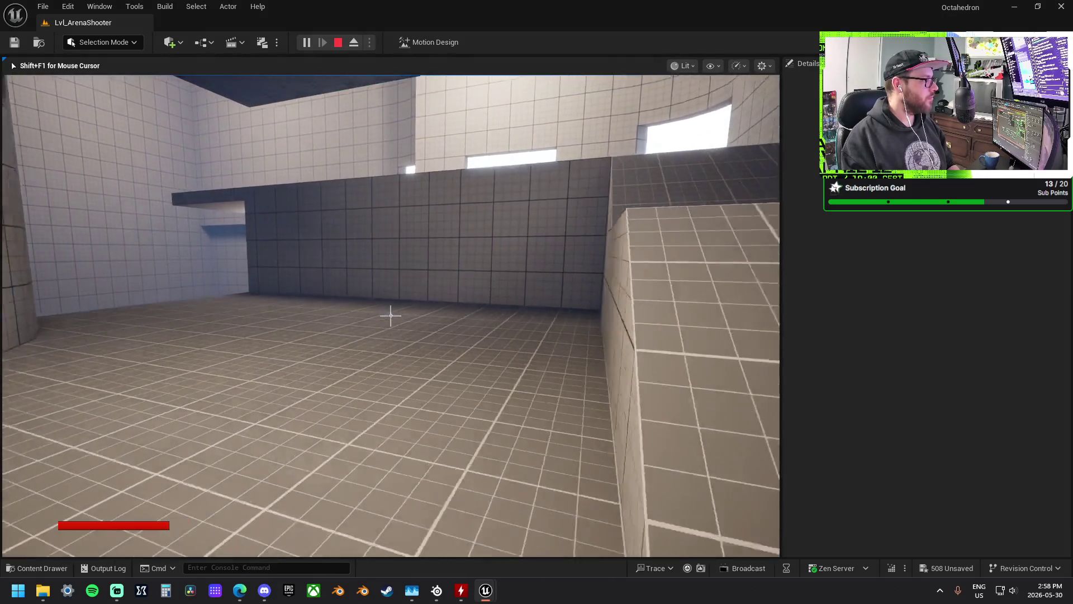
{"action": "key", "text": "a"}
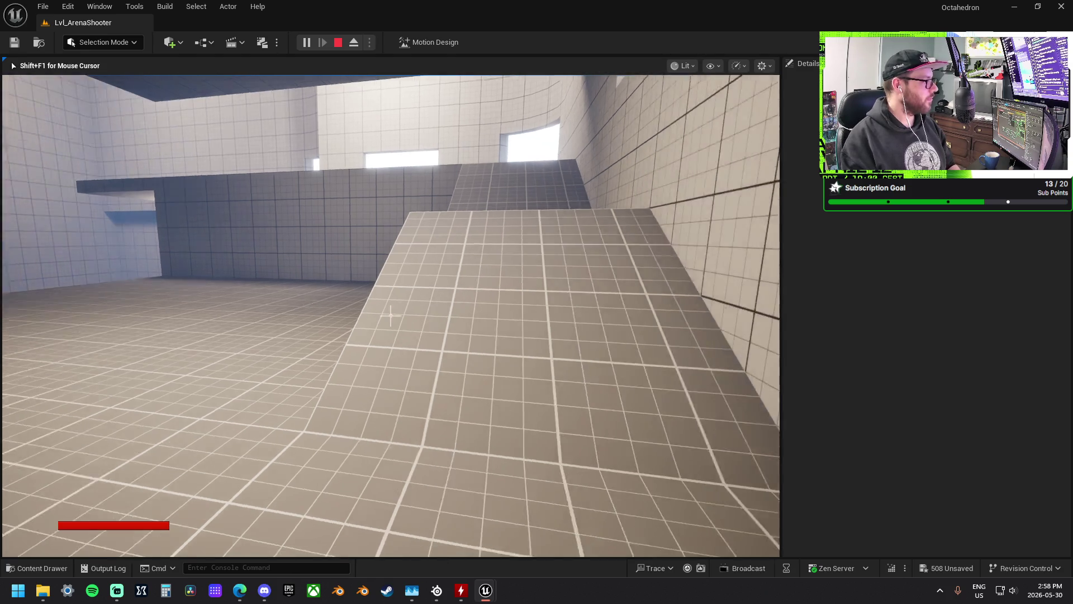
{"action": "key", "text": "w"}
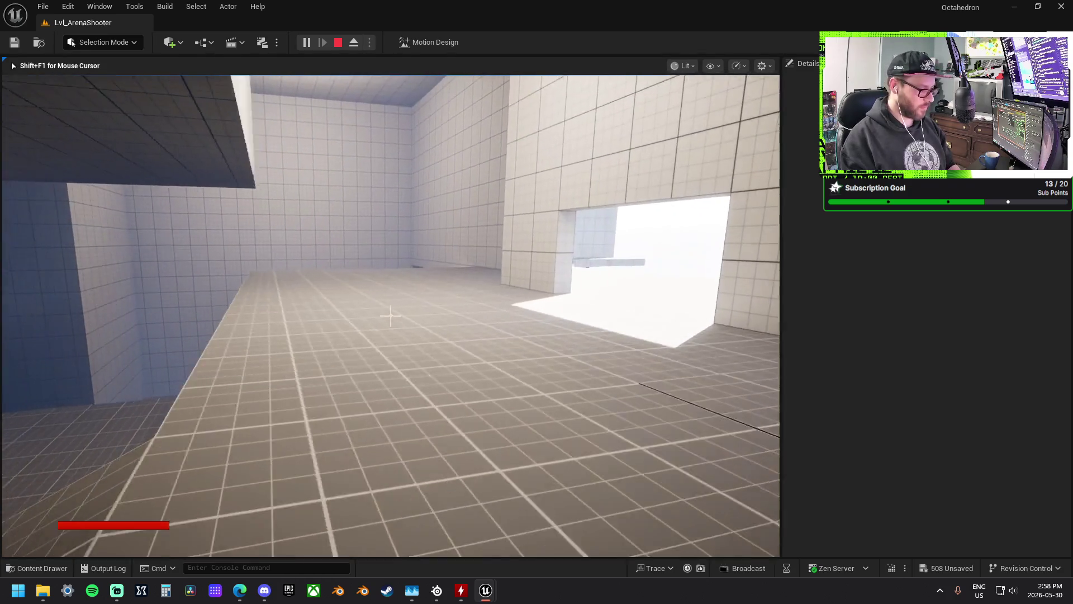
{"action": "key", "text": "w"}
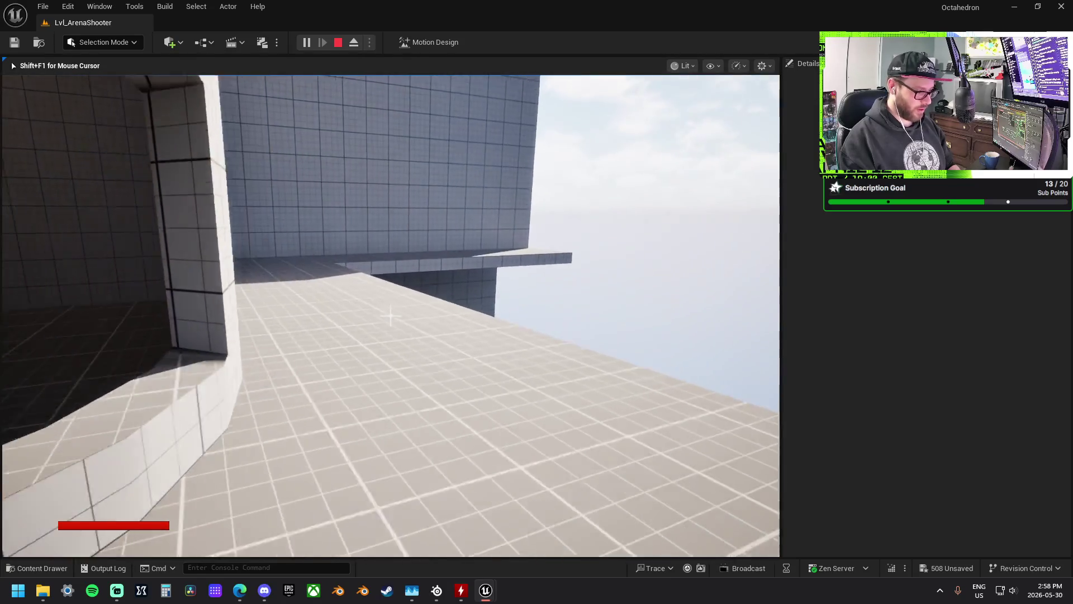
- Walk along the outdoor tiled ledge and drop down into the tiled room
{"action": "key", "text": "w"}
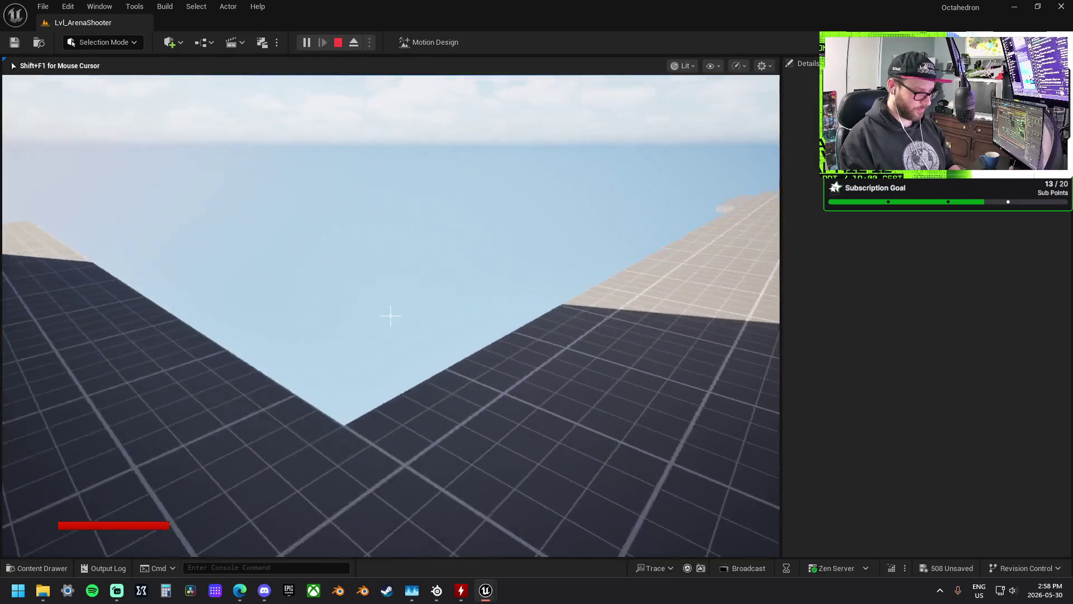
{"action": "key", "text": "w"}
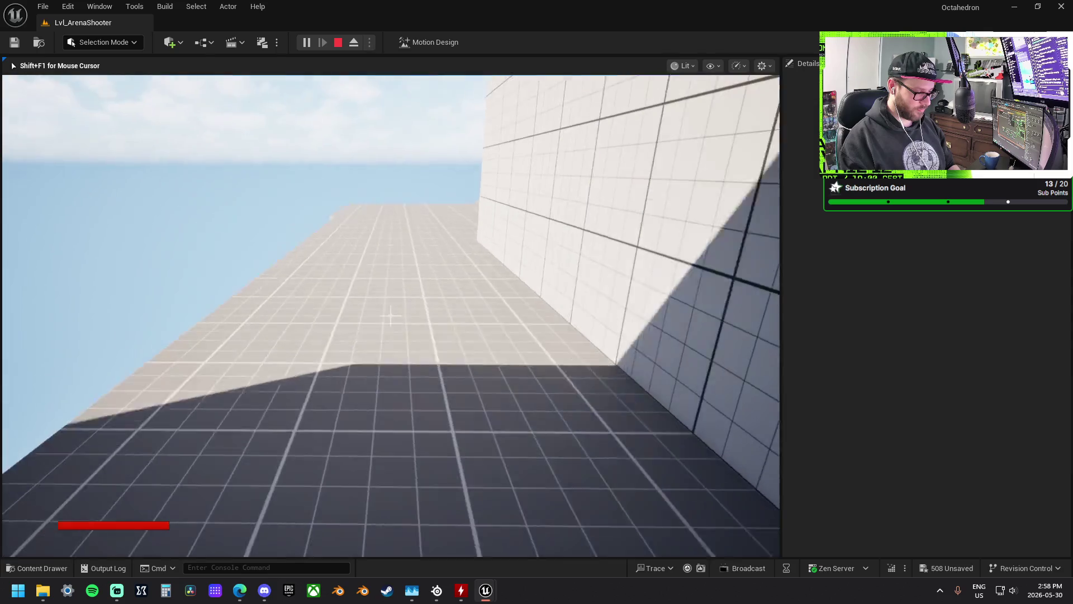
{"action": "key", "text": "w"}
{"action": "key", "text": "w"}
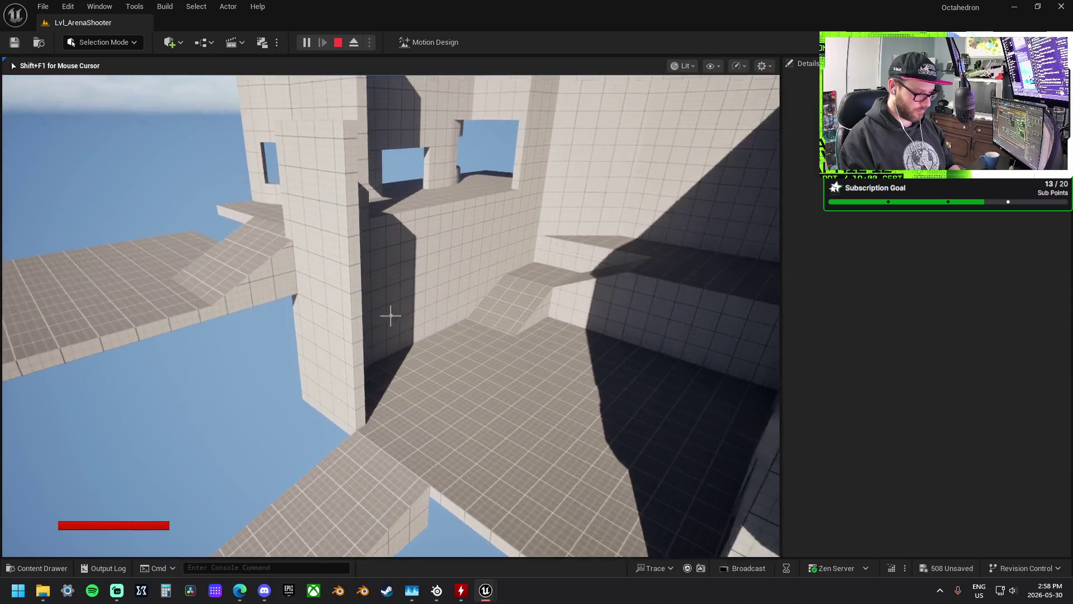
{"action": "key", "text": "w"}
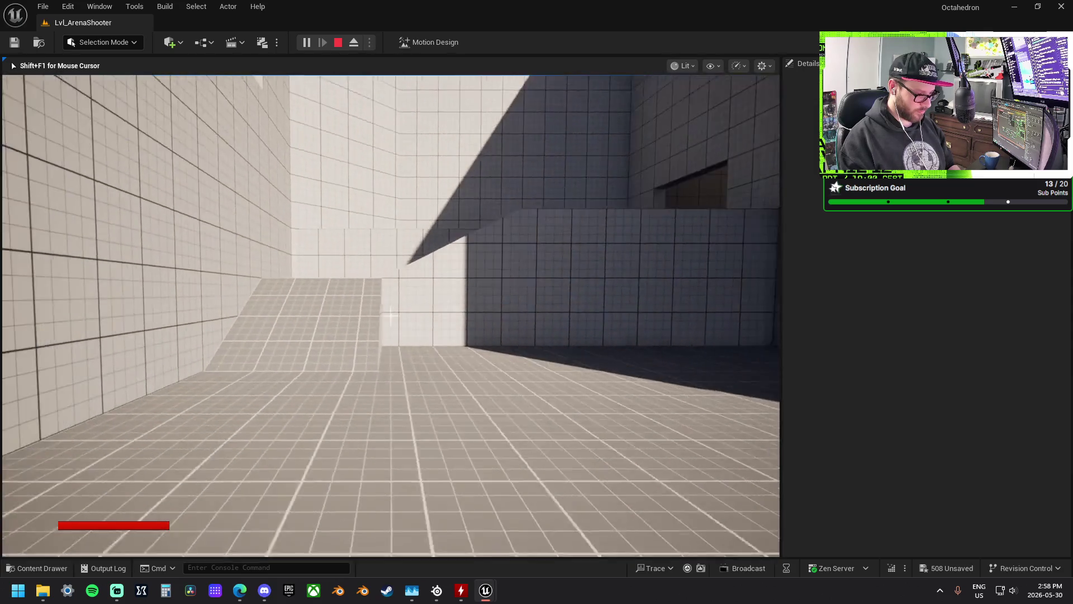
- Cross the tiled courtyard into the tall dark room, then the bright room with two windows
{"action": "key", "text": "w"}
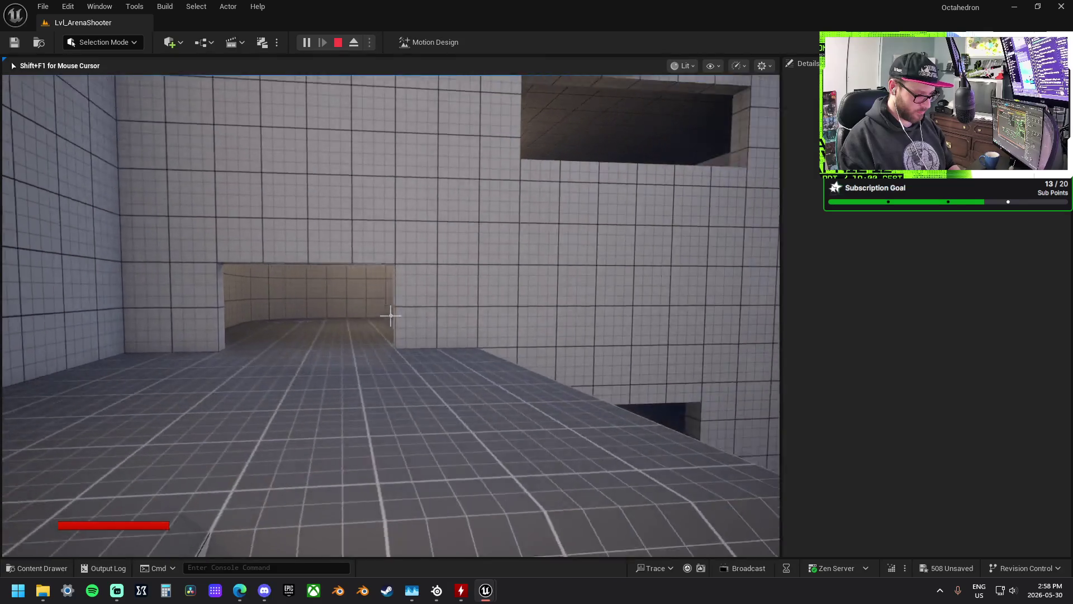
{"action": "key", "text": "w"}
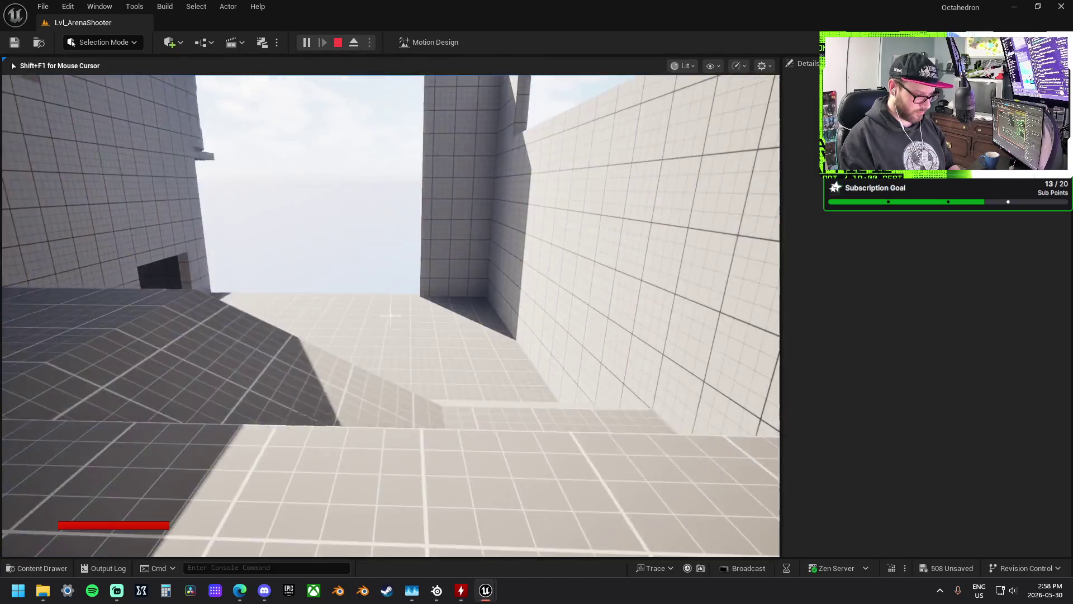
{"action": "key", "text": "w"}
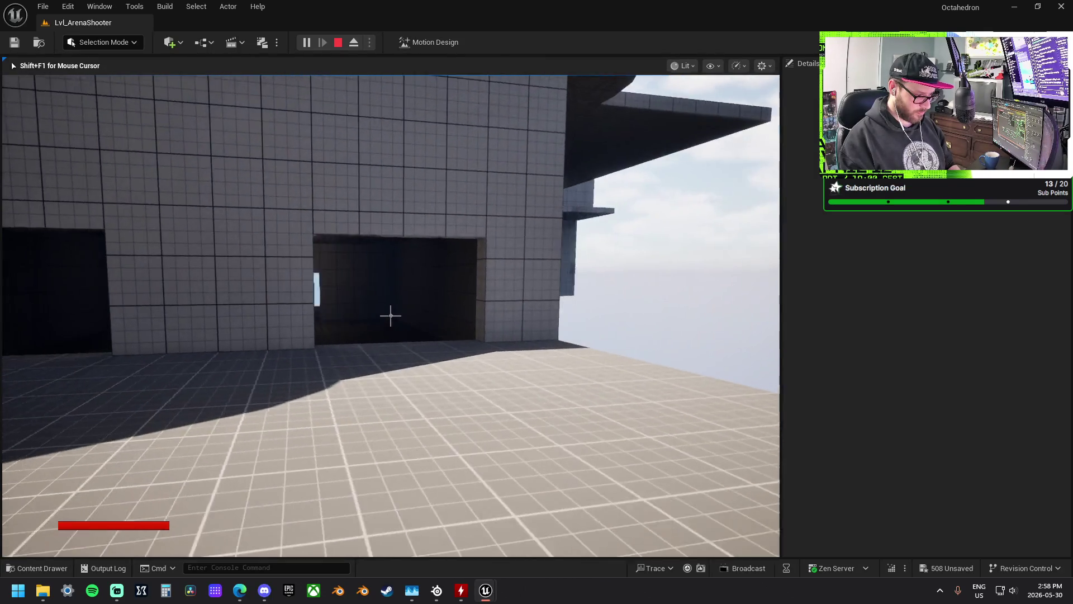
{"action": "key", "text": "w"}
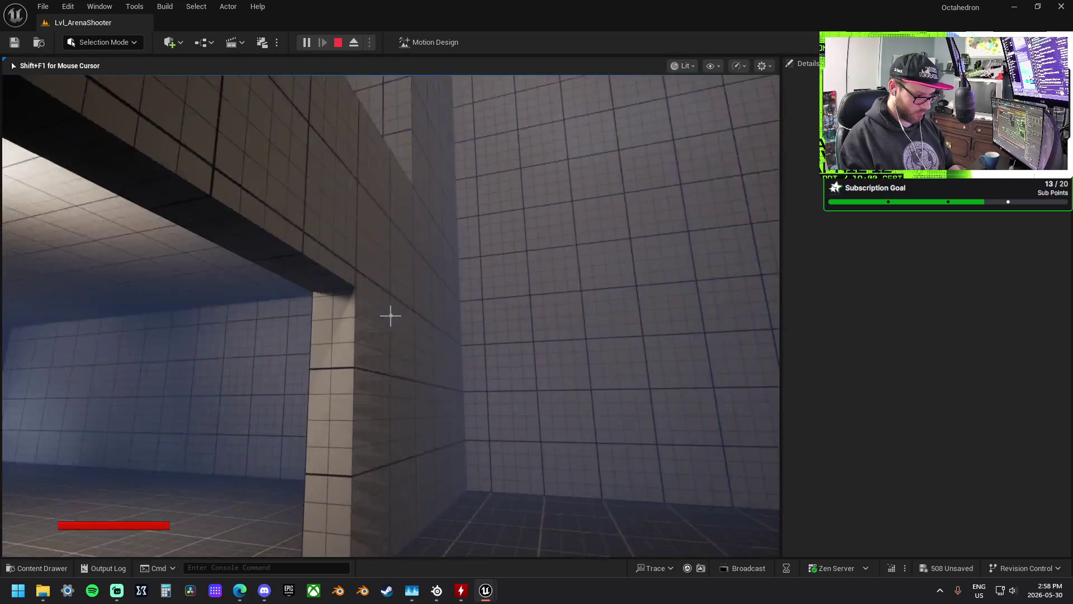
{"action": "key", "text": "w"}
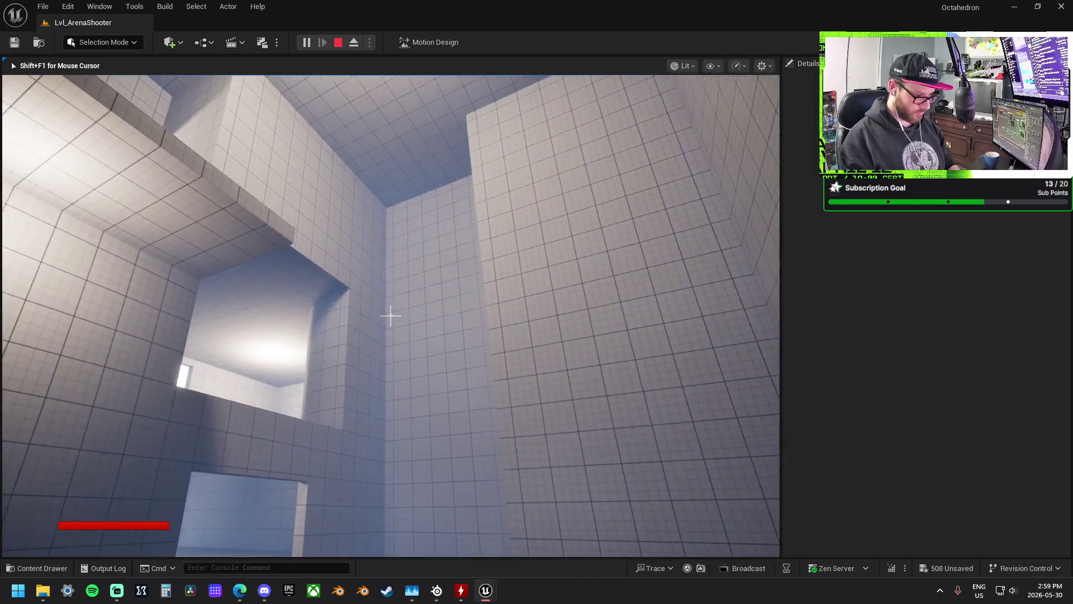
{"action": "key", "text": "w"}
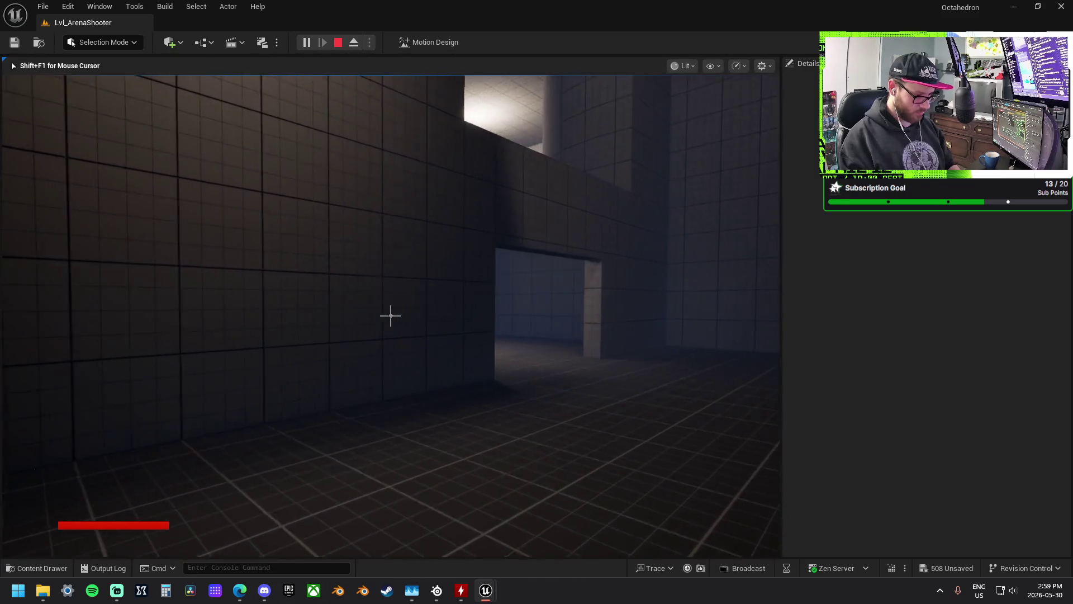
{"action": "key", "text": "w"}
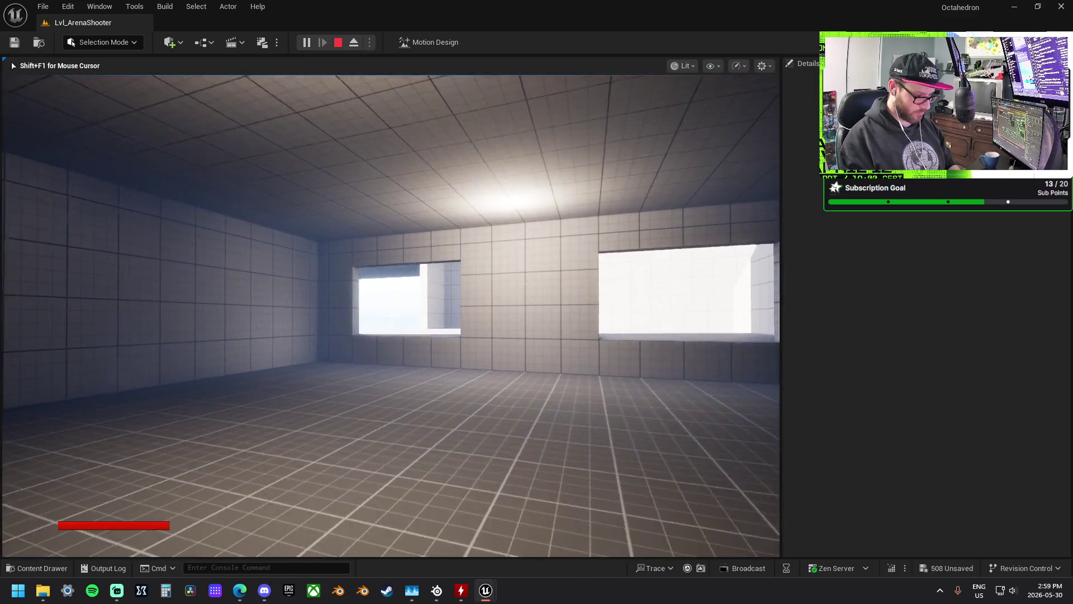
{"action": "key", "text": "w"}
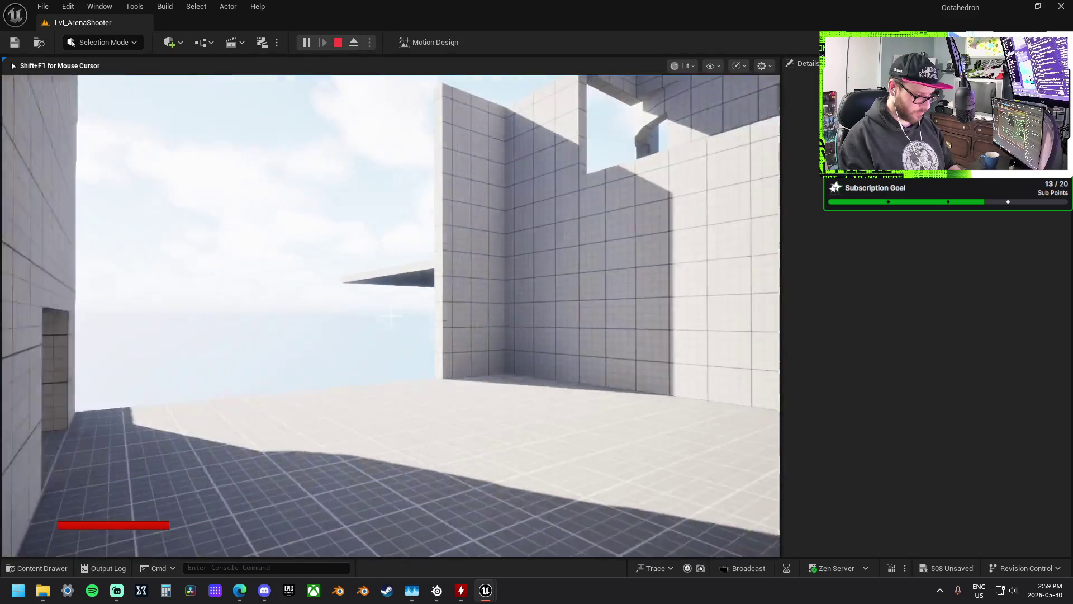
- Head toward the grey building's openings, follow the tiled wall and walk between tall walls
{"action": "key", "text": "w"}
{"action": "key", "text": "w"}
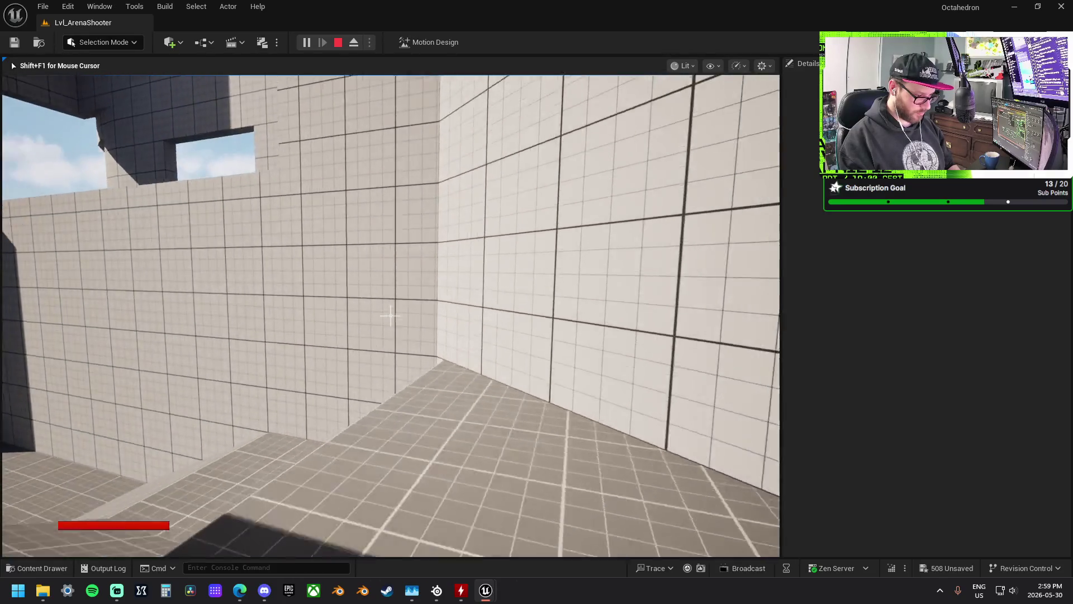
{"action": "key", "text": "w"}
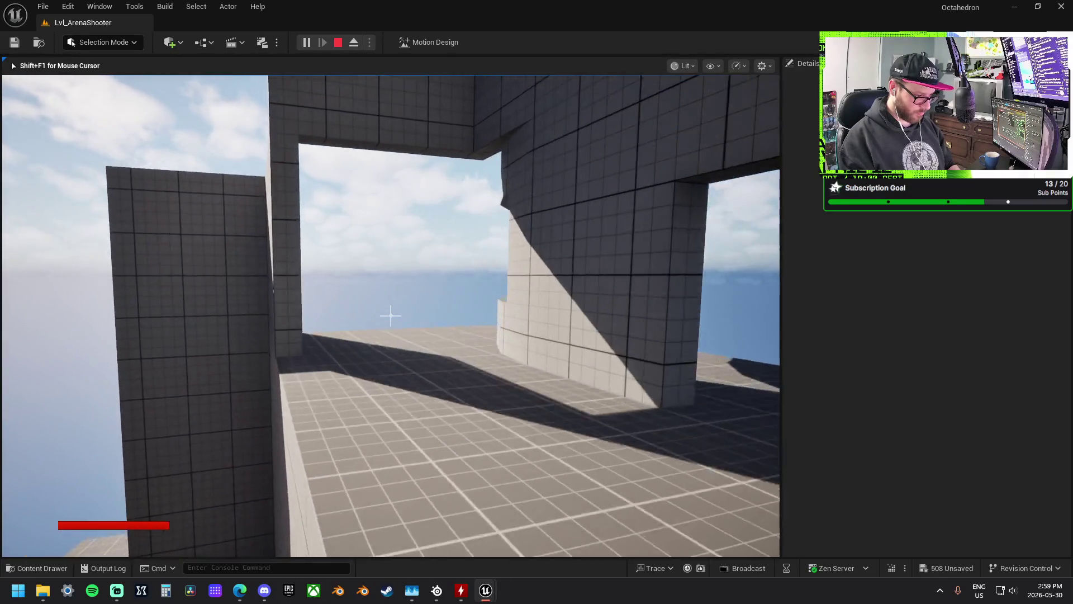
{"action": "key", "text": "w"}
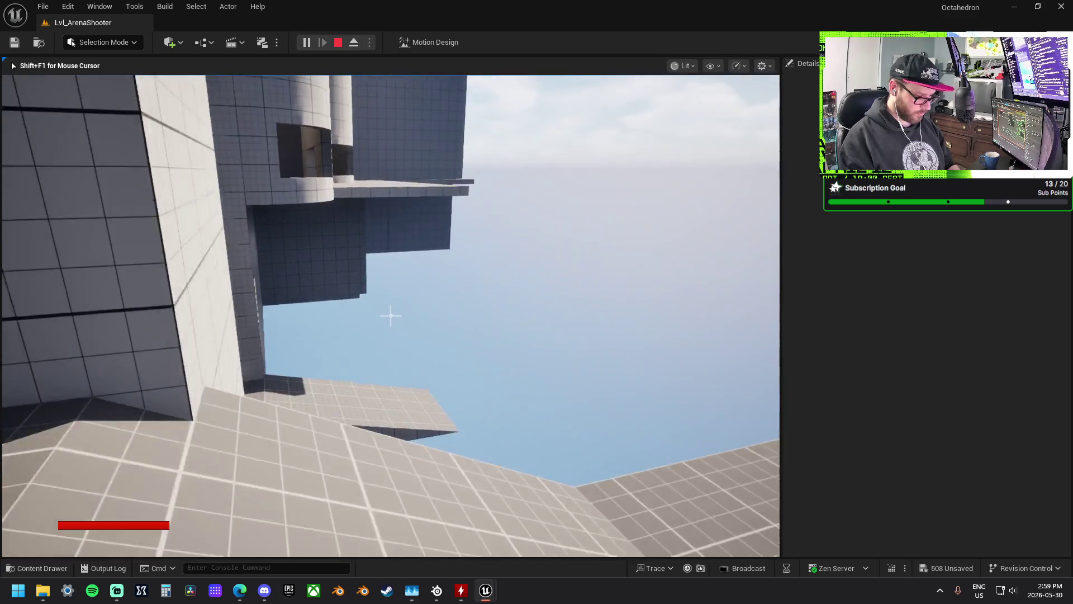
{"action": "key", "text": "w"}
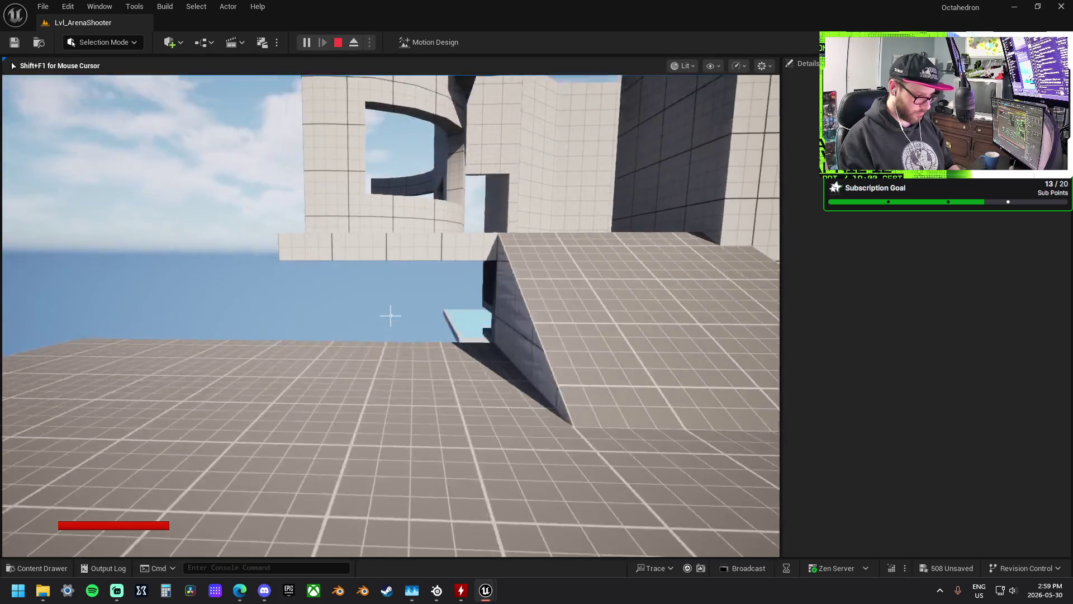
{"action": "key", "text": "w"}
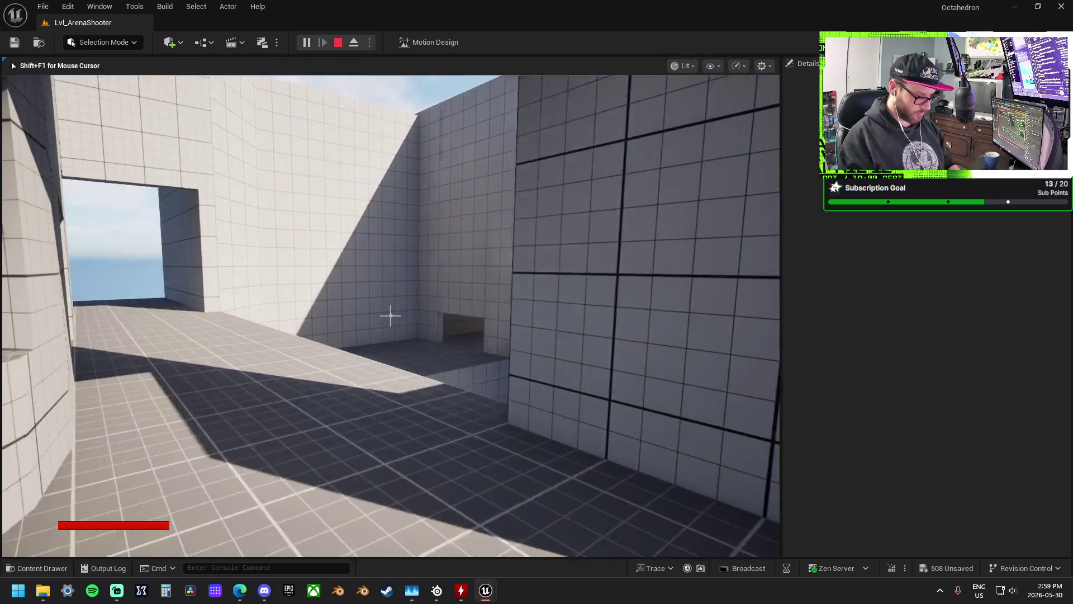
{"action": "key", "text": "w"}
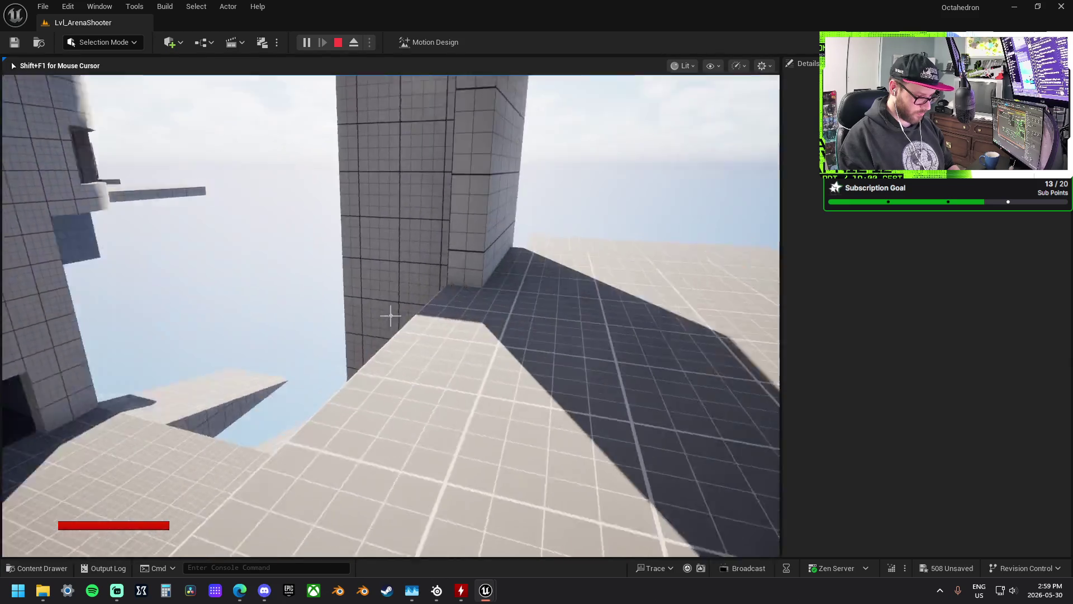
{"action": "key", "text": "w"}
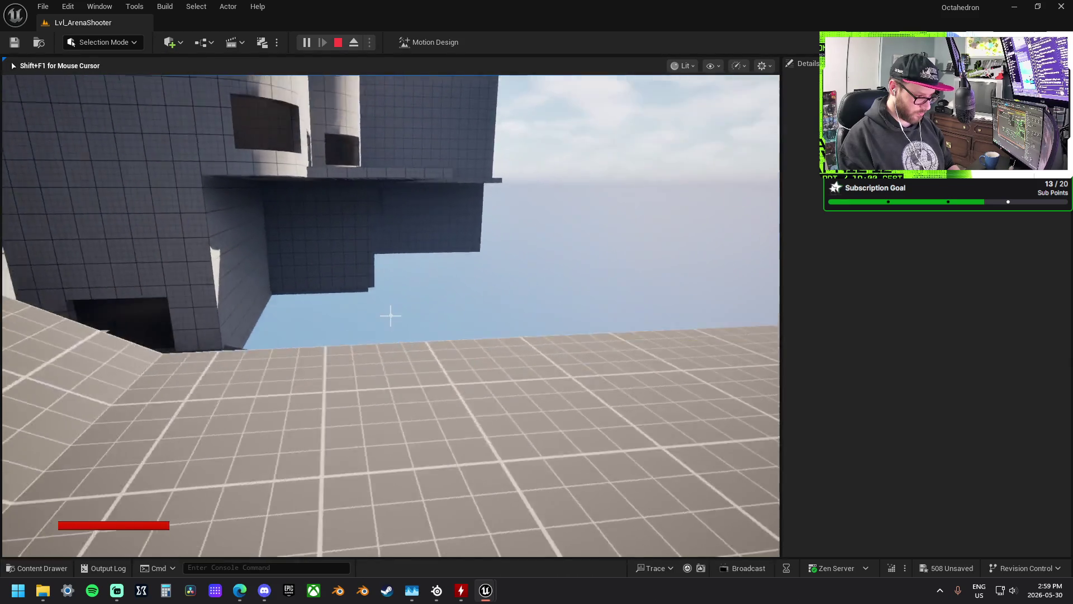
- Run up the ramp to the higher floor and survey the walls
{"action": "key", "text": "w"}
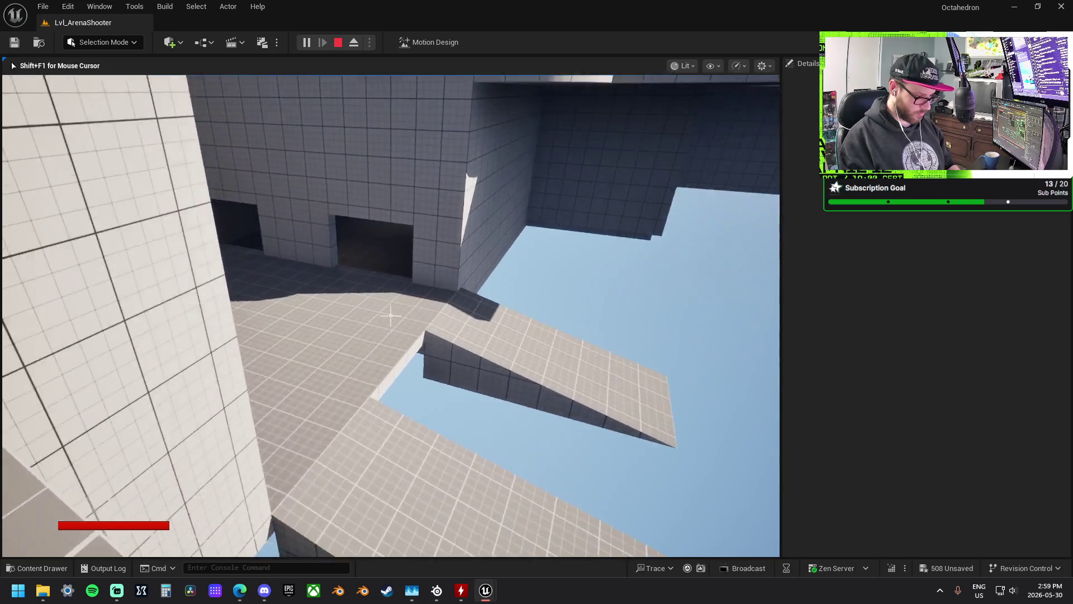
{"action": "key", "text": "w"}
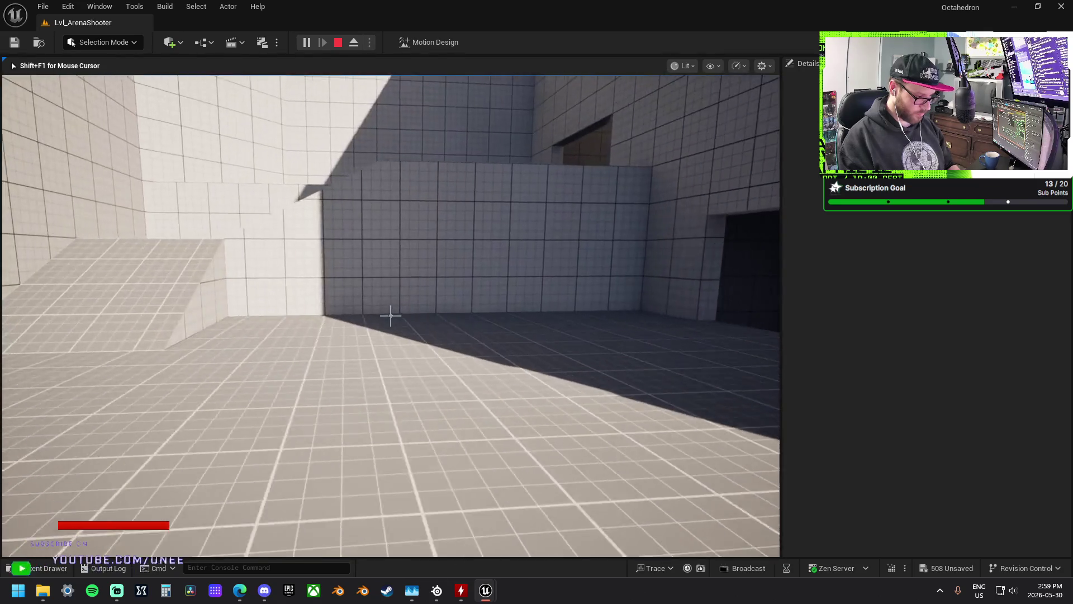
{"action": "key", "text": "w"}
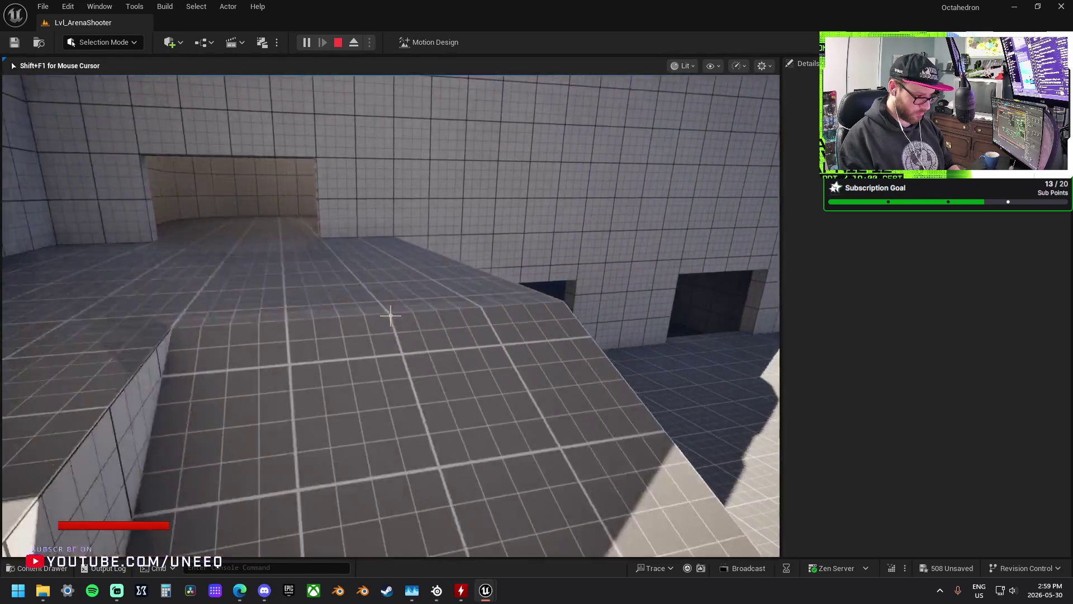
{"action": "key", "text": "w"}
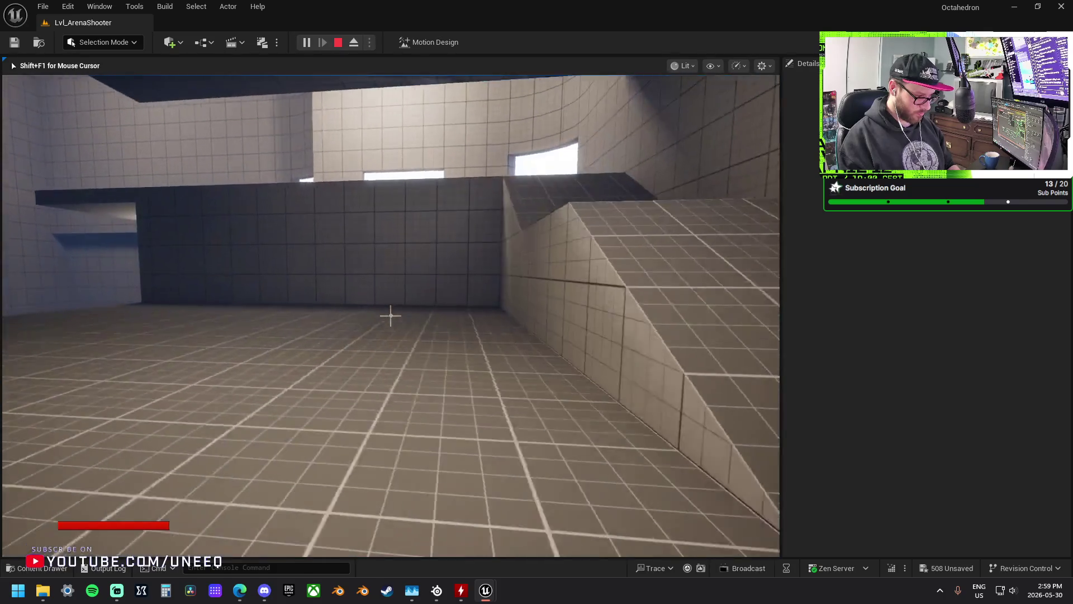
{"action": "key", "text": "w"}
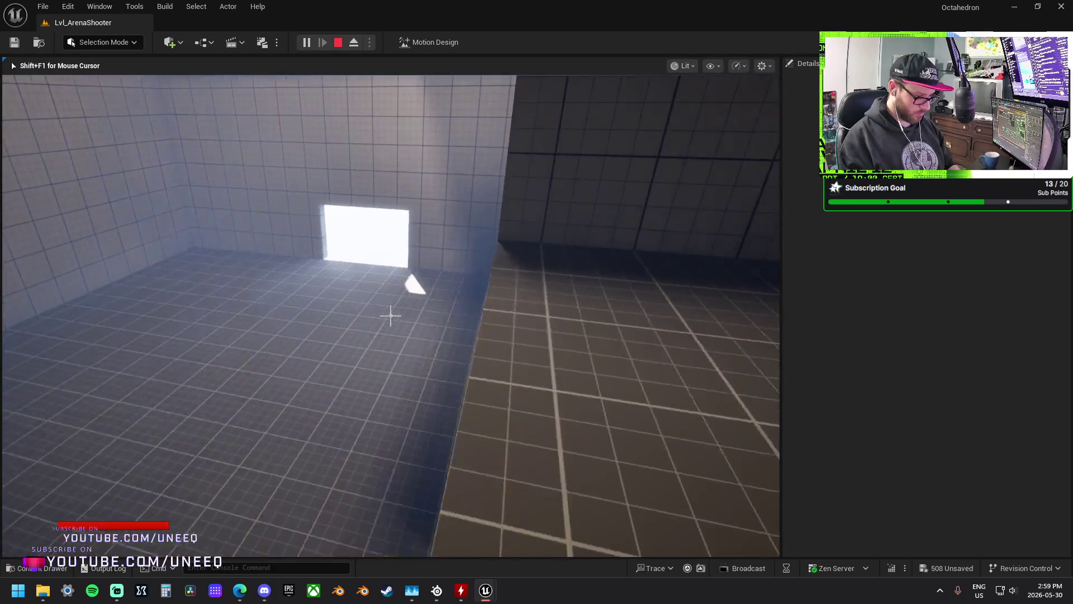
- Walk toward the lit windows, out through the window opening and along the ledge
{"action": "key", "text": "w"}
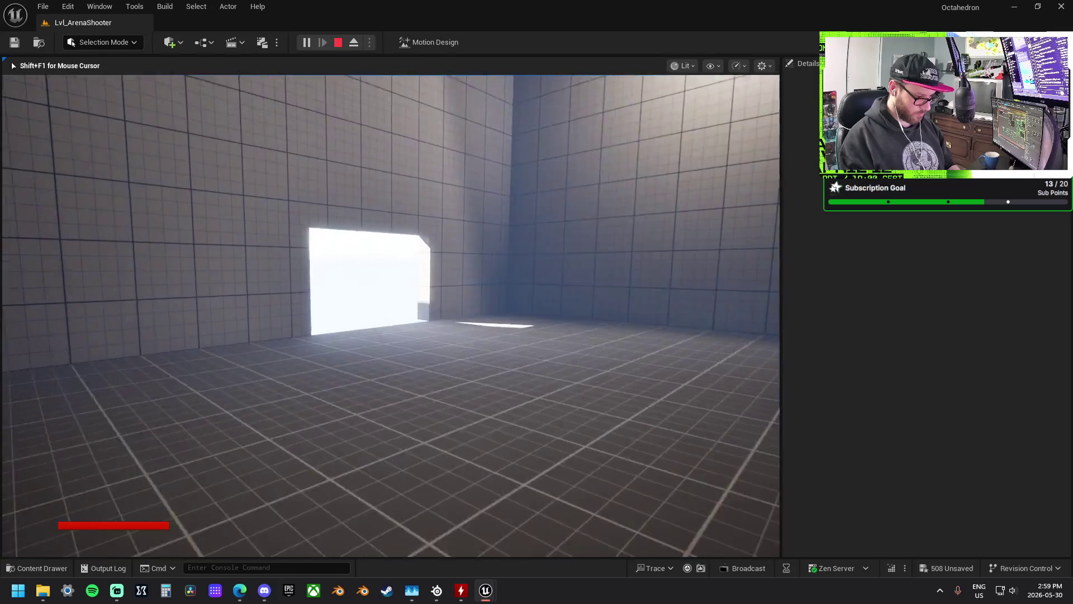
{"action": "key", "text": "w"}
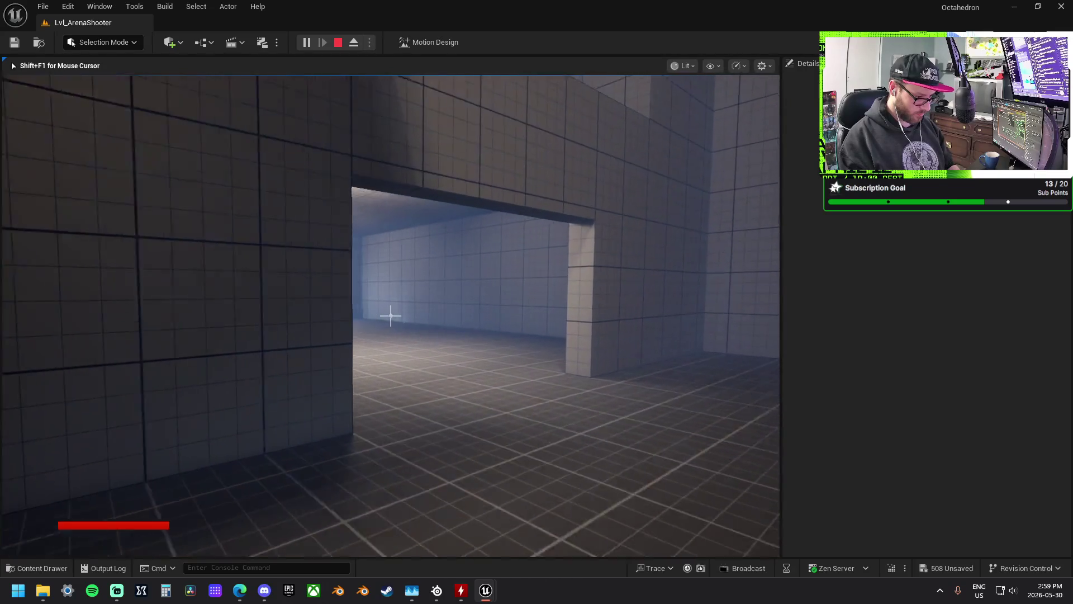
{"action": "key", "text": "w"}
{"action": "key", "text": "w"}
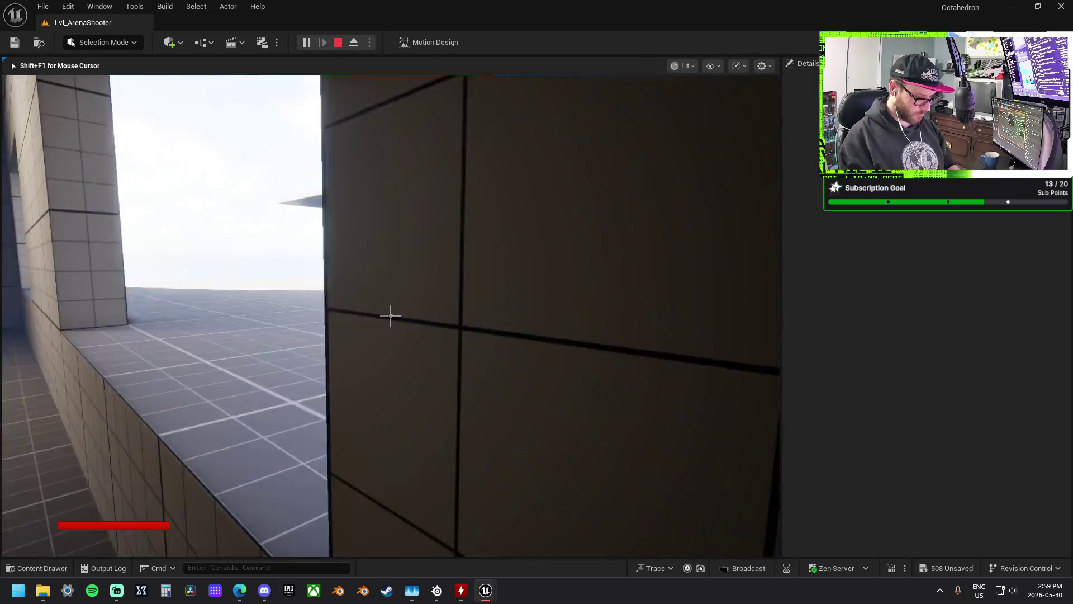
{"action": "key", "text": "w"}
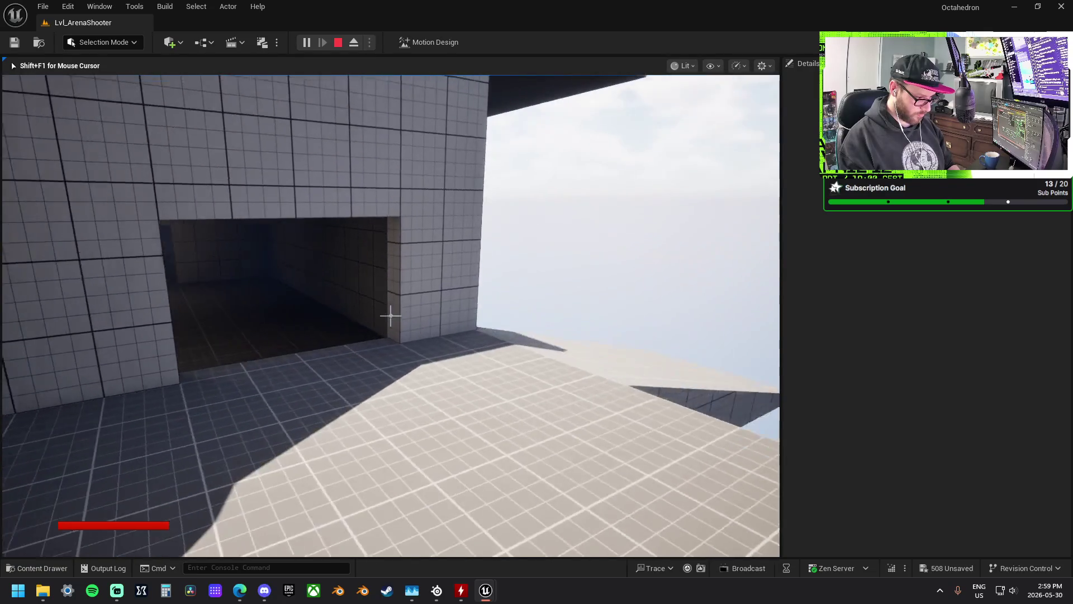
{"action": "key", "text": "w"}
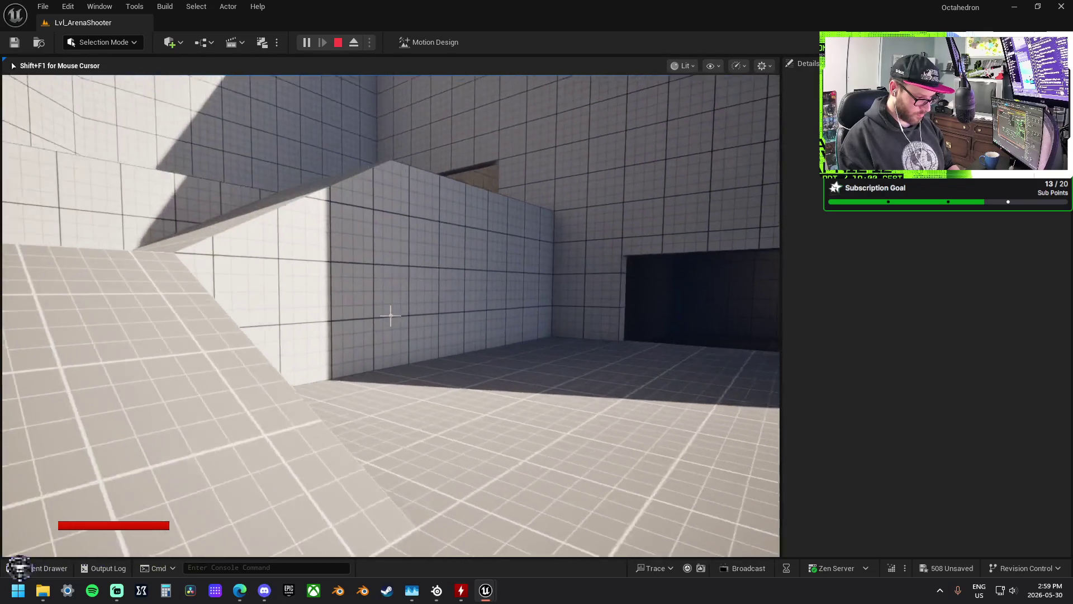
- Head to the tiled ramp past the ledge and pillar, facing the windowed room
{"action": "key", "text": "w"}
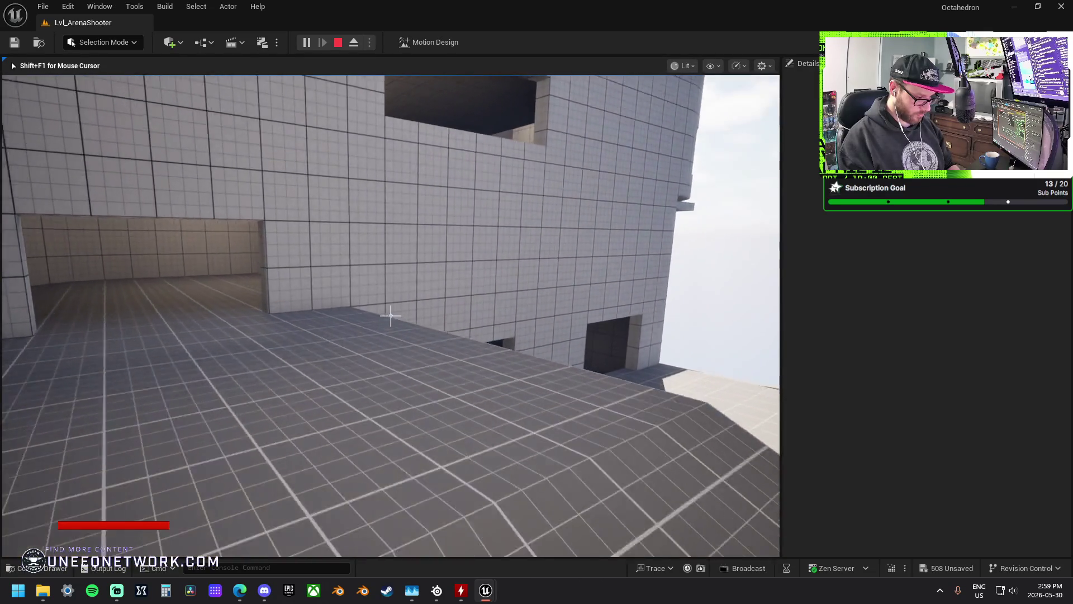
{"action": "key", "text": "w"}
{"action": "key", "text": "w"}
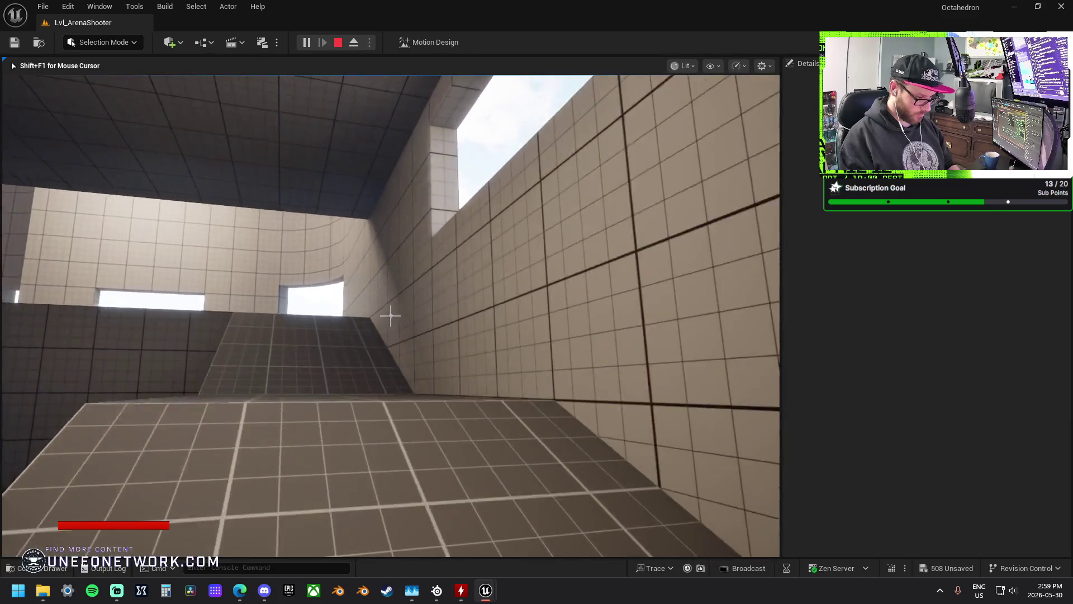
{"action": "key", "text": "w"}
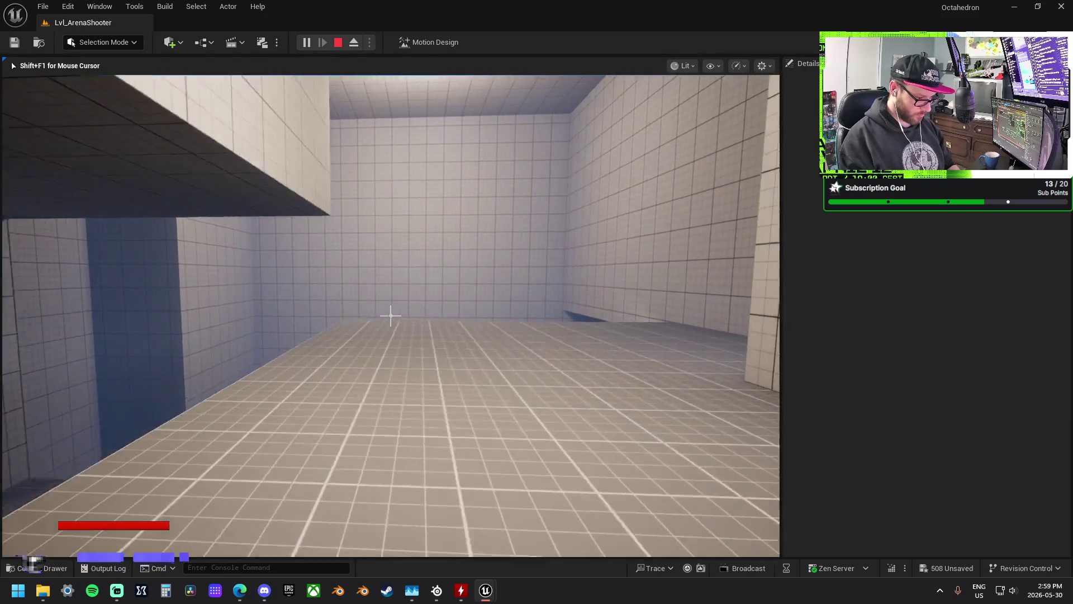
{"action": "key", "text": "w"}
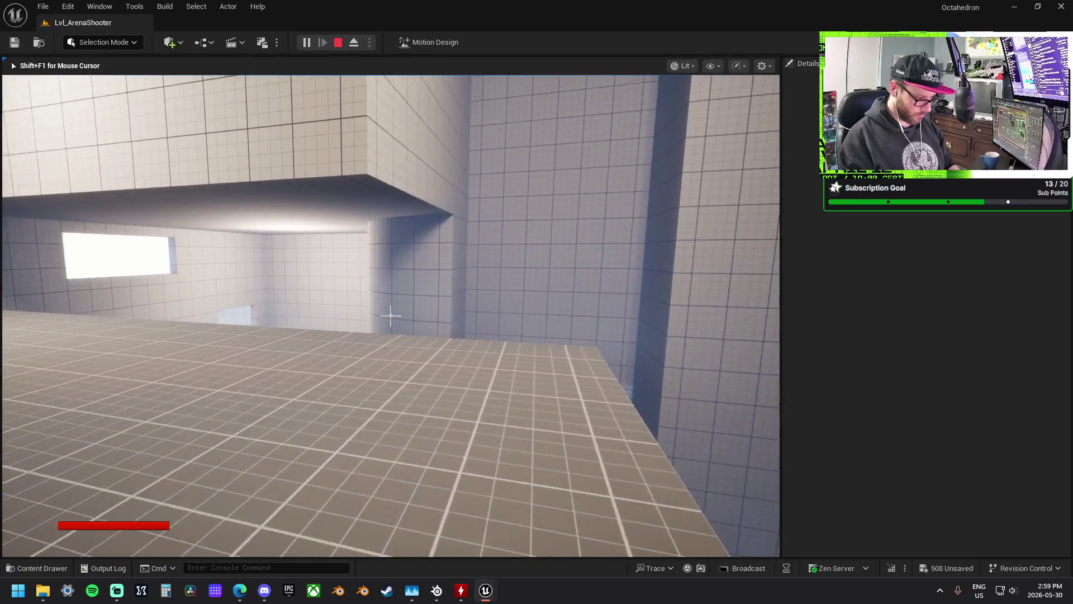
{"action": "key", "text": "w"}
{"action": "key", "text": "w"}
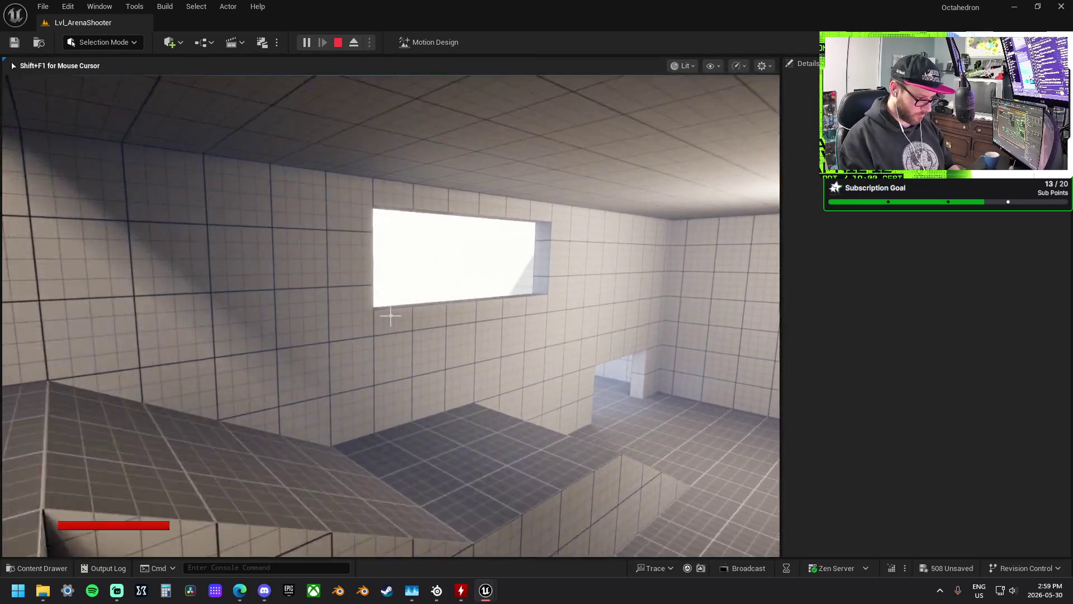
{"action": "key", "text": "w"}
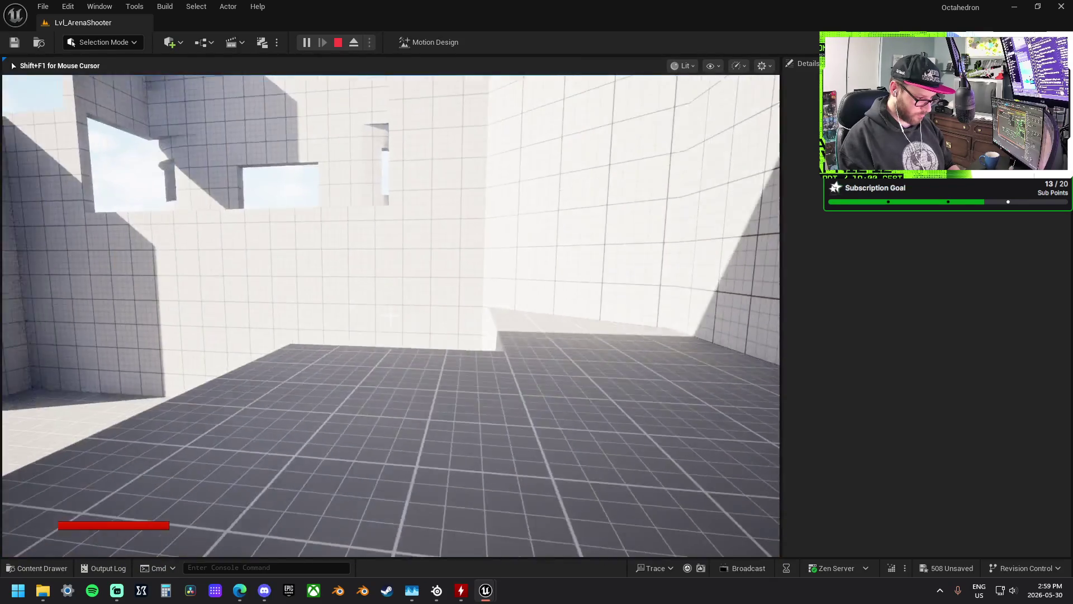
- Walk down the corridor past the pillars and onto the ramp beneath the dark ledge
{"action": "key", "text": "w"}
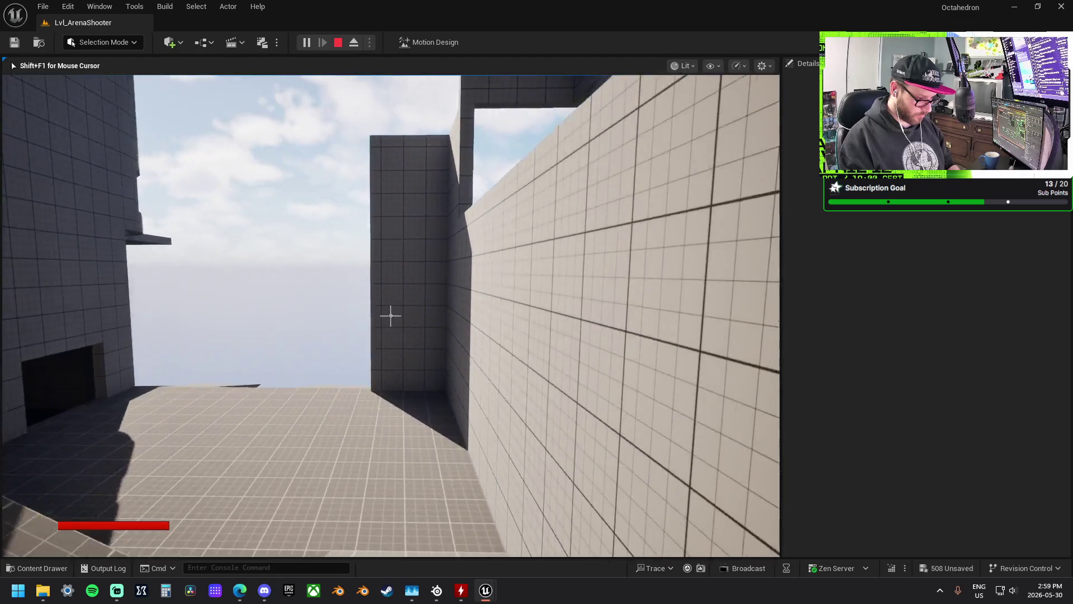
{"action": "key", "text": "w"}
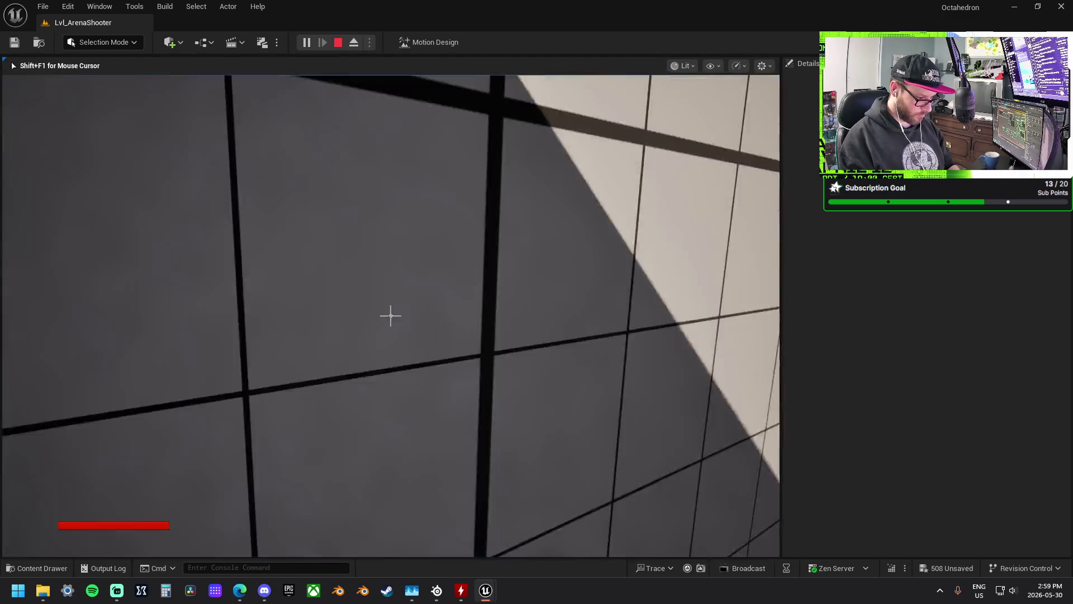
{"action": "key", "text": "w"}
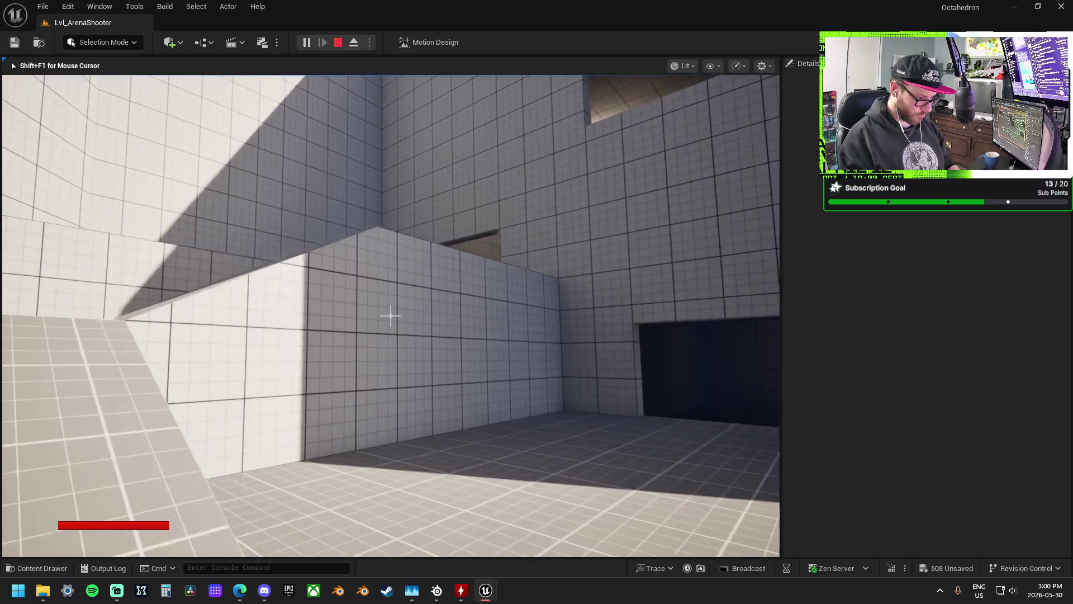
{"action": "key", "text": "w"}
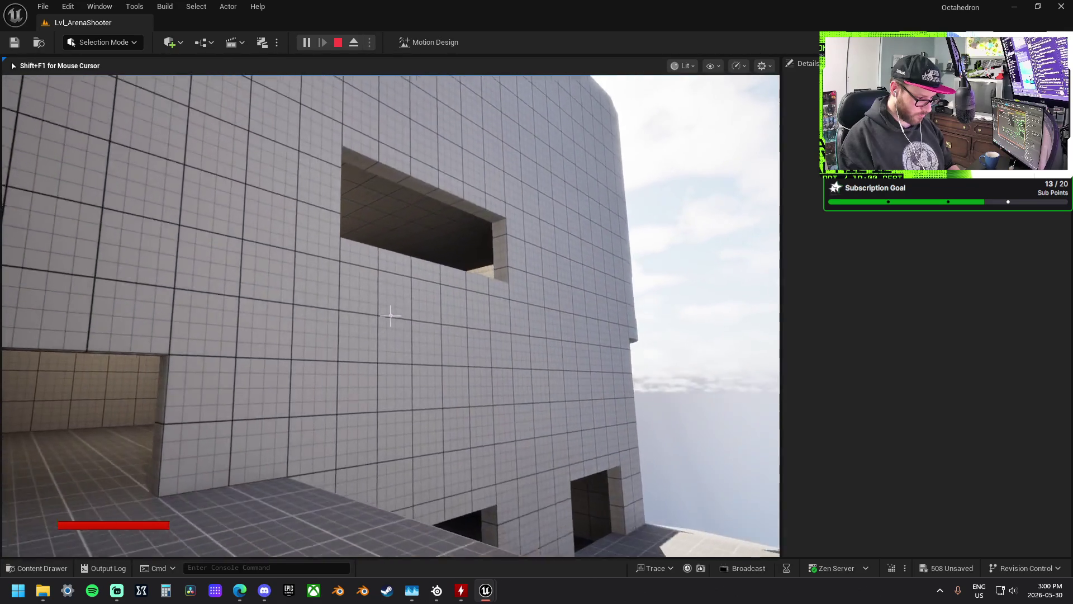
{"action": "key", "text": "w"}
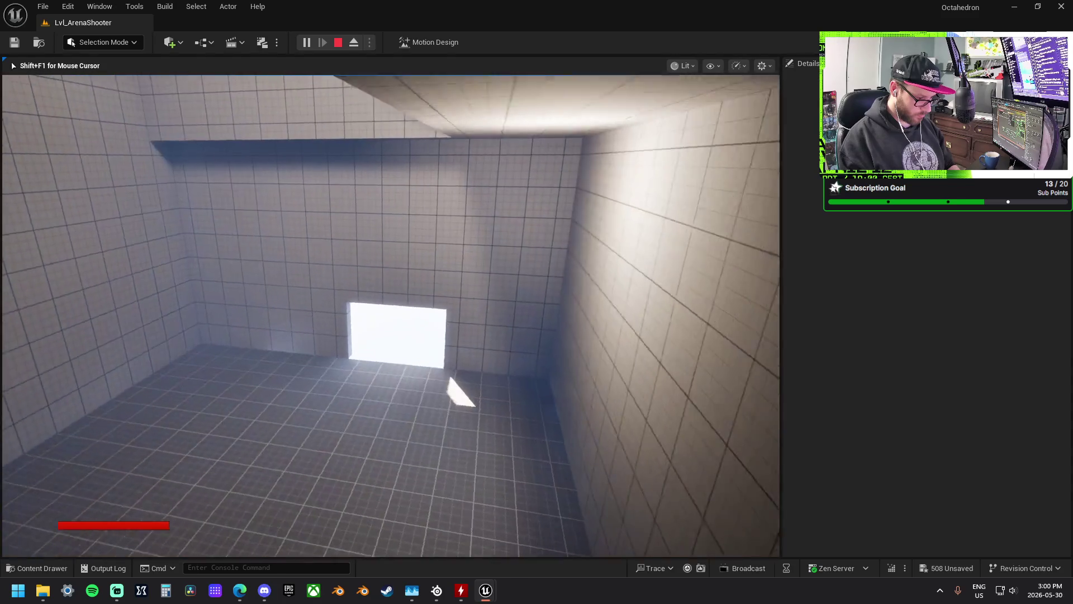
- Cross the dark room and exit through the lit opening to the outdoor area
{"action": "key", "text": "w"}
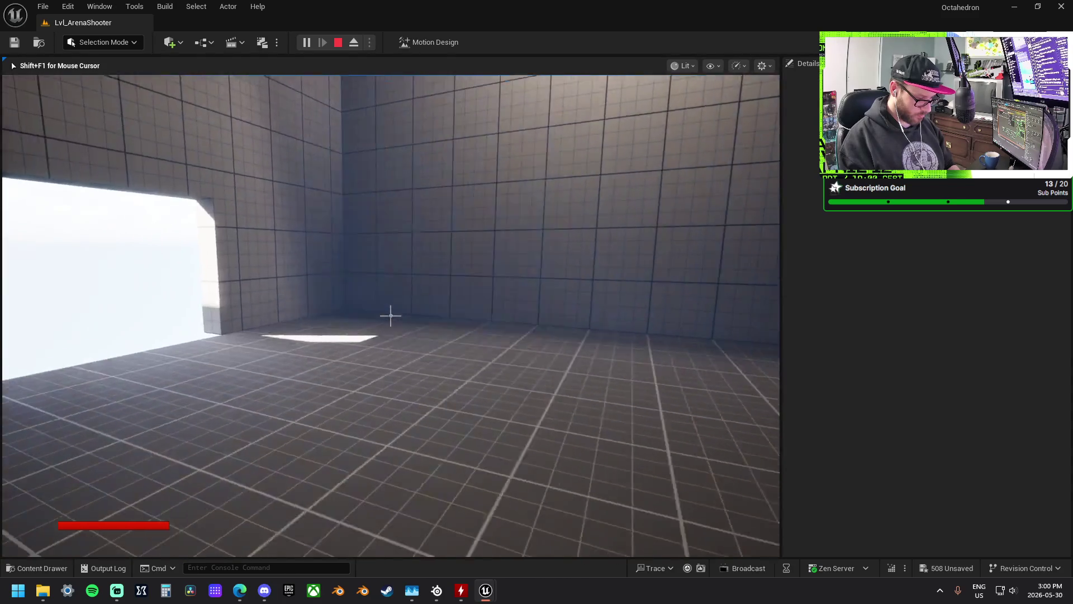
{"action": "key", "text": "w"}
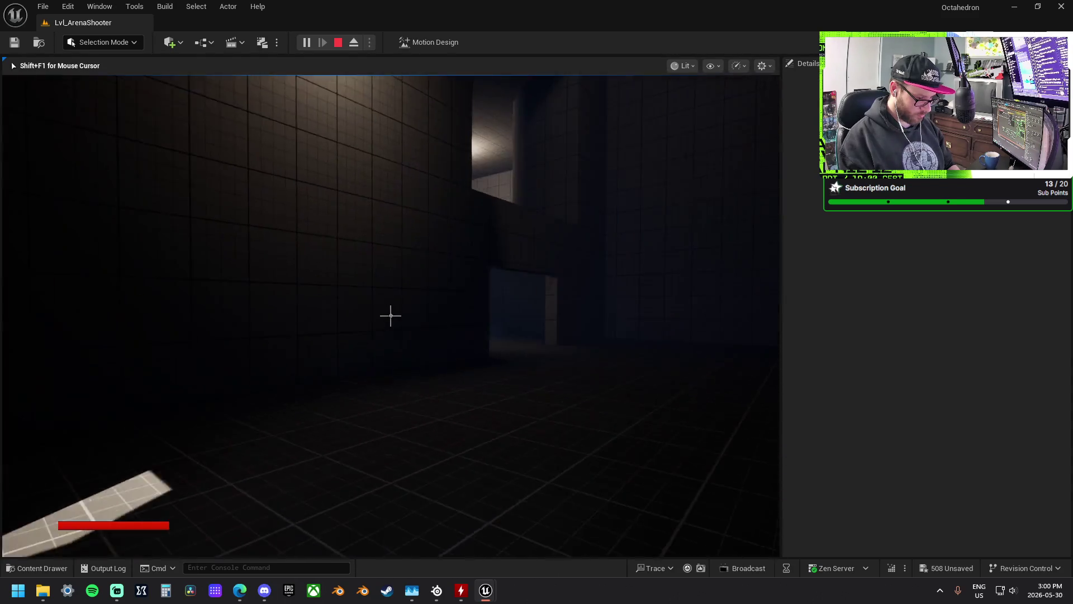
{"action": "key", "text": "w"}
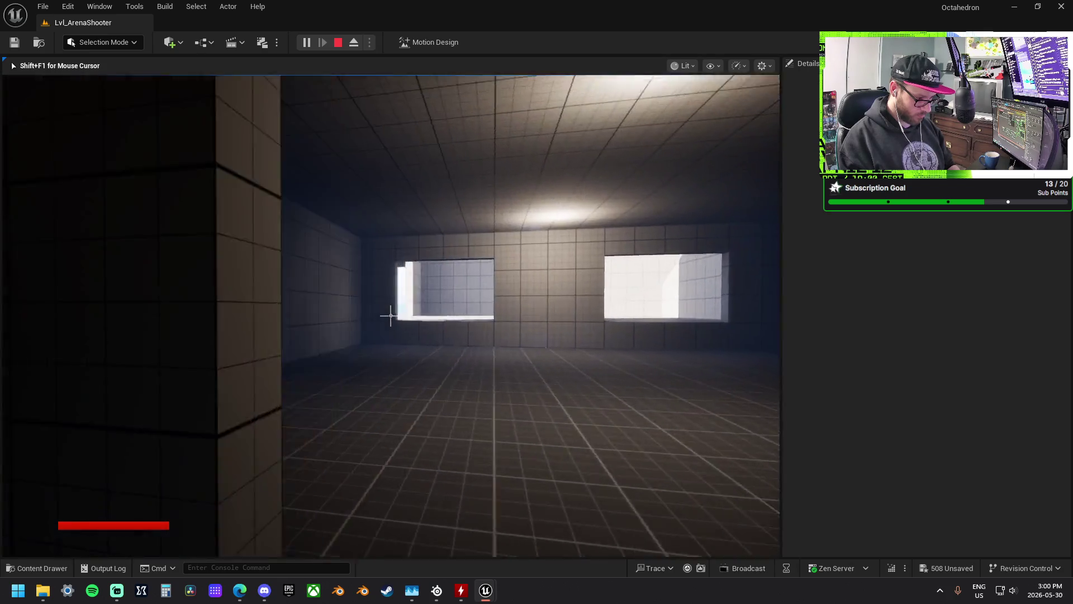
{"action": "key", "text": "w"}
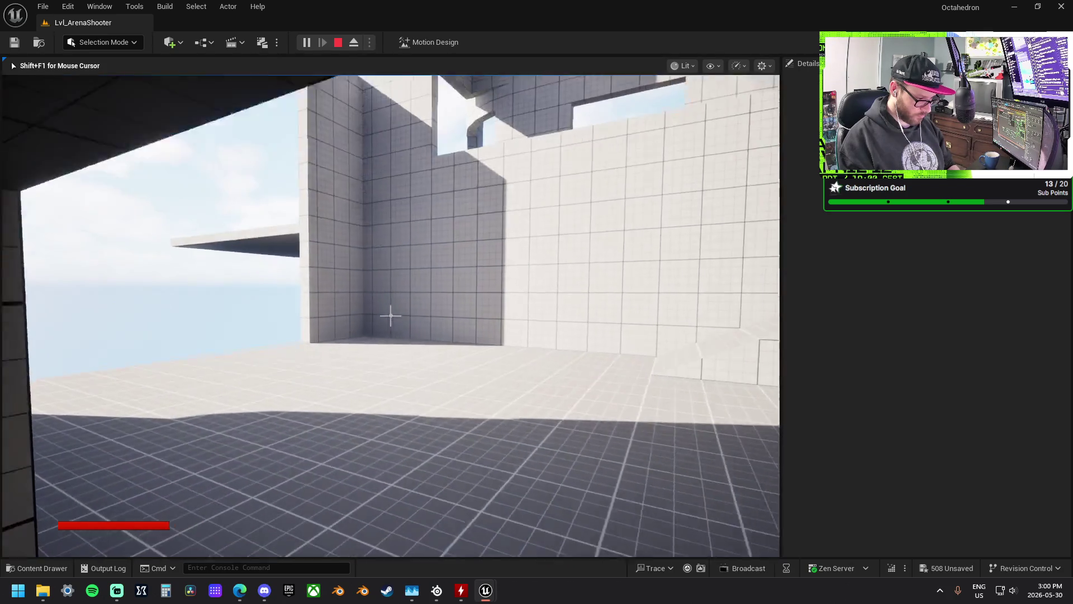
{"action": "key", "text": "w"}
{"action": "key", "text": "w"}
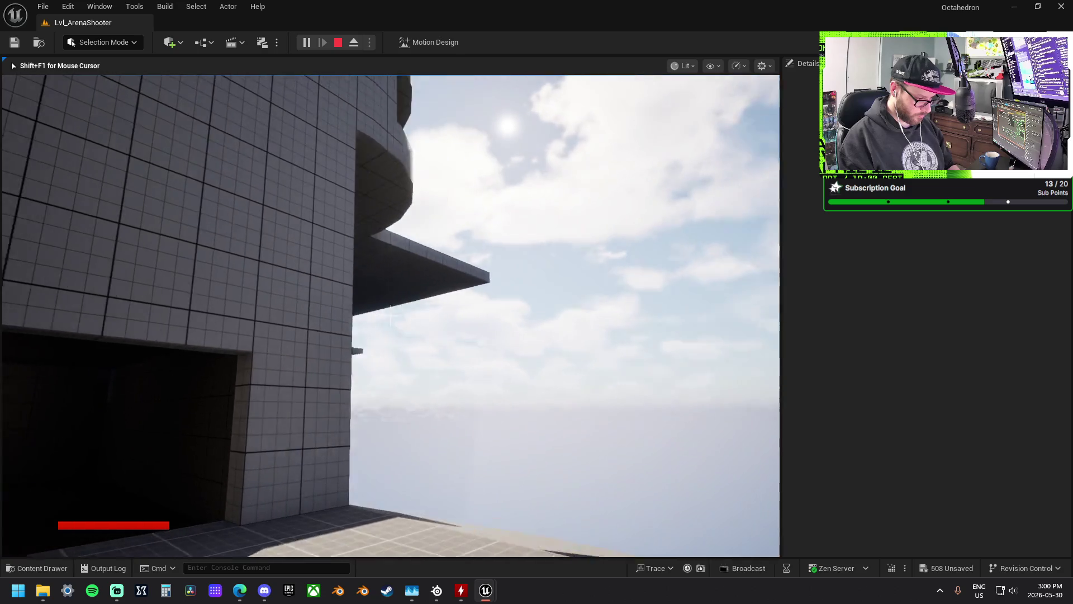
{"action": "key", "text": "w"}
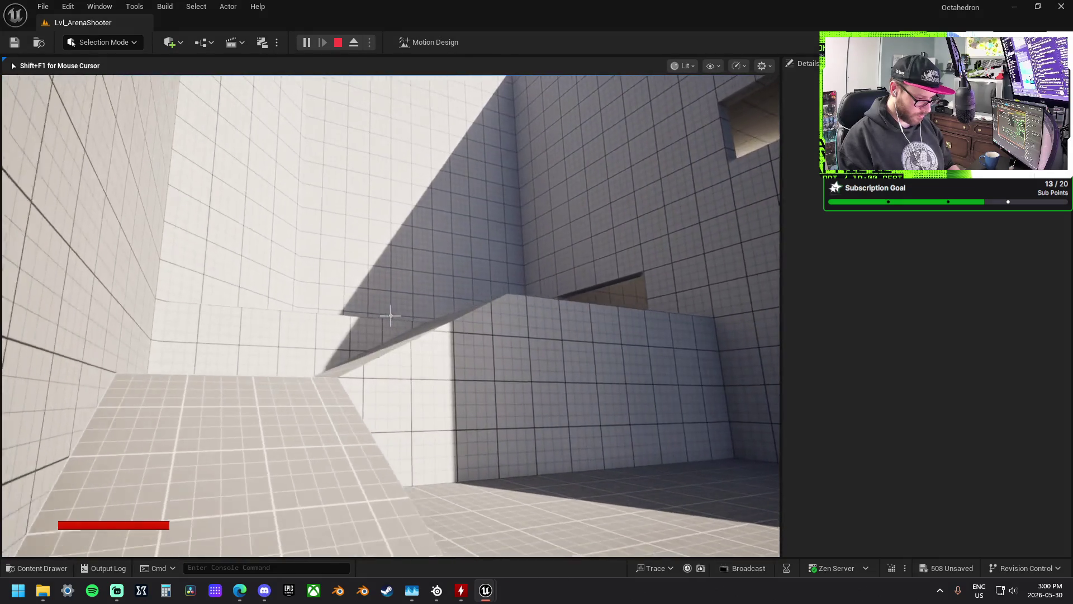
- Enter the tiled building through its doorway, cross the room and jump toward the dark block
{"action": "key", "text": "w"}
{"action": "key", "text": "w"}
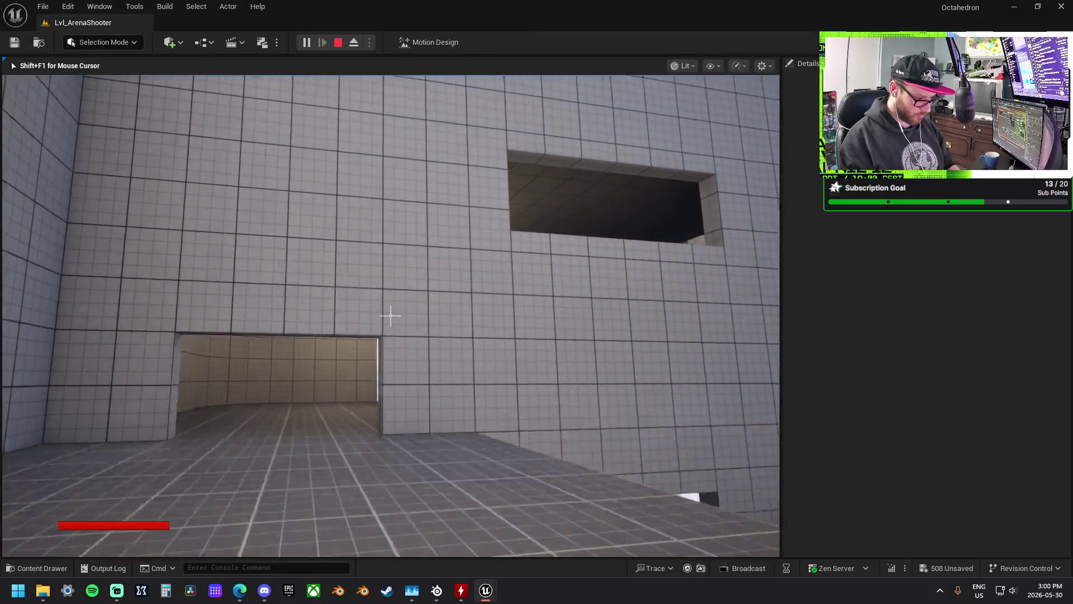
{"action": "key", "text": "w"}
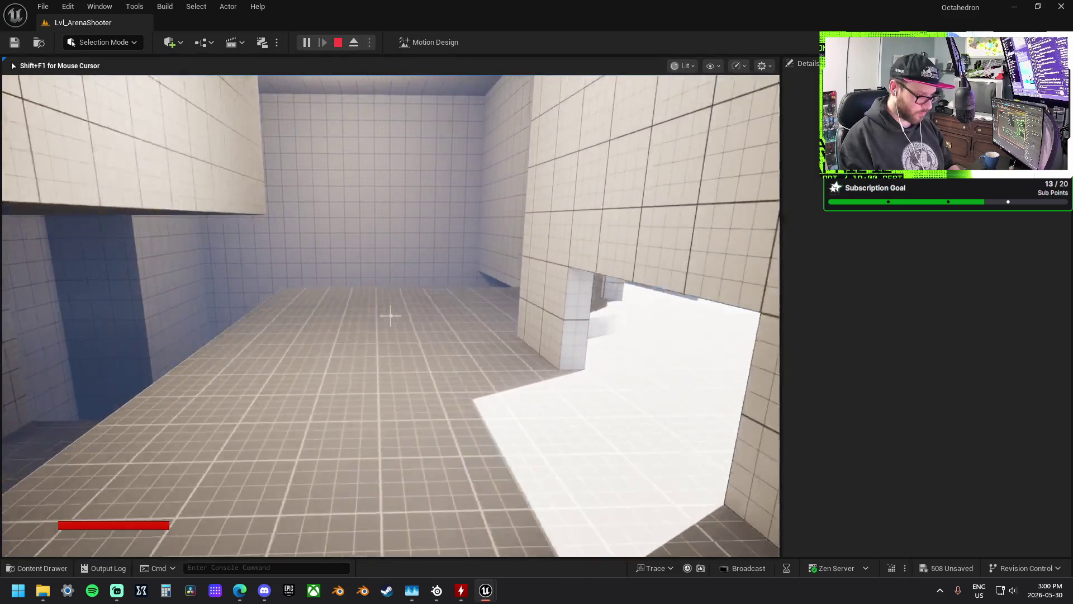
{"action": "key", "text": "w"}
{"action": "key", "text": "w"}
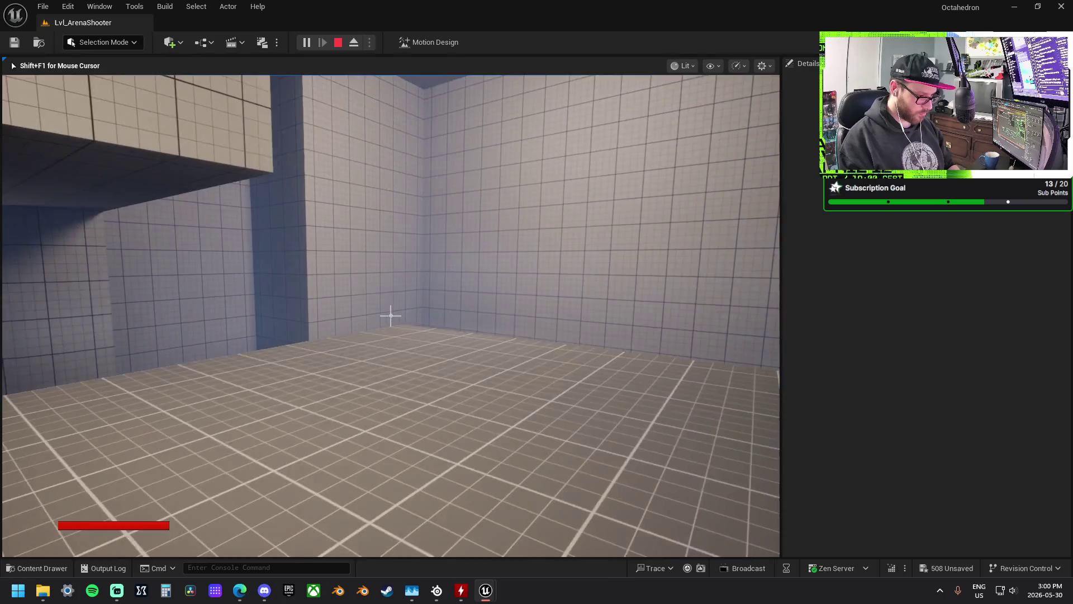
{"action": "key", "text": "w"}
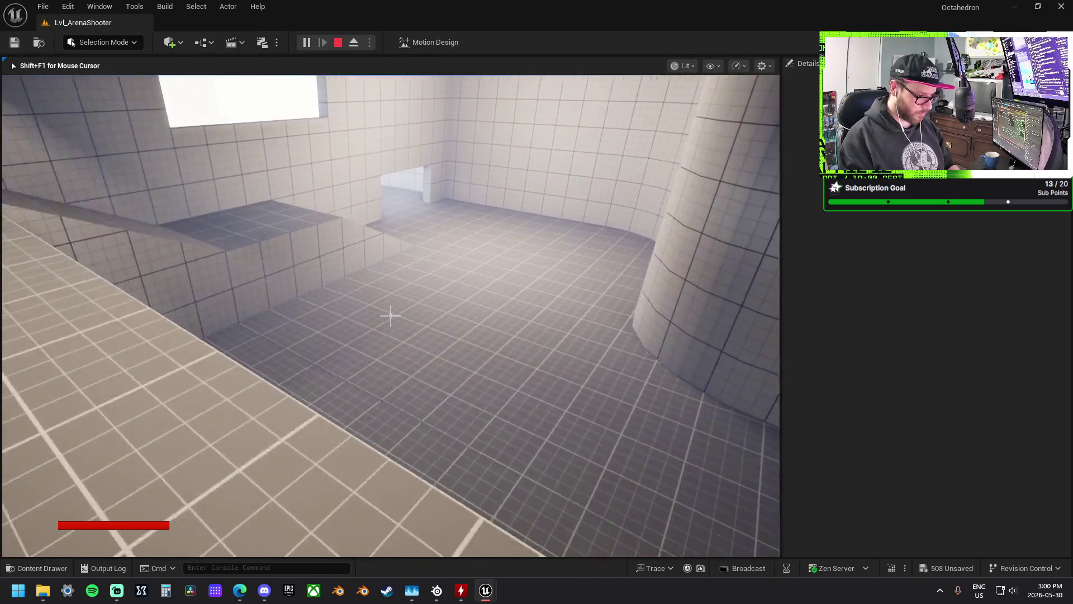
{"action": "key", "text": "w"}
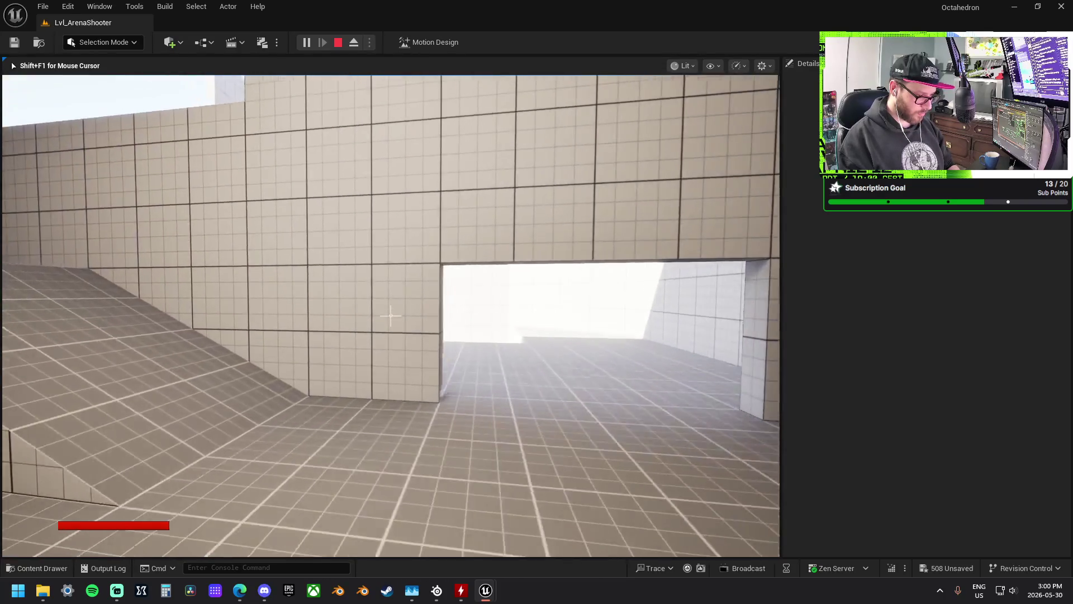
{"action": "key", "text": "w"}
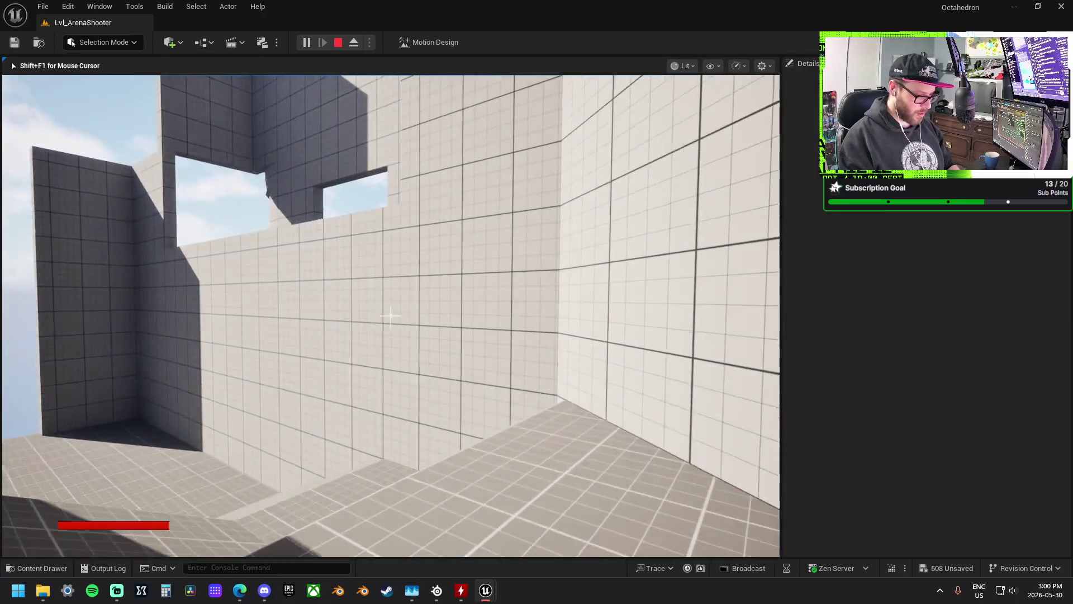
{"action": "key", "text": "w"}
{"action": "key", "text": "w"}
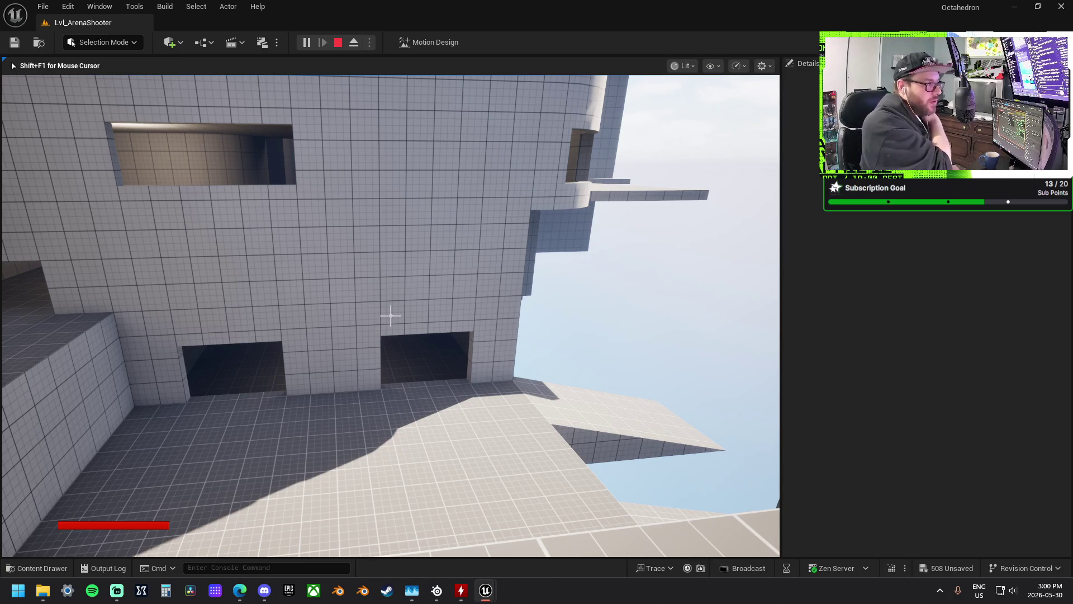
- Sidestep left along the rooftop ledge, then exit Play-In-Editor with Esc
{"action": "key", "text": "a"}
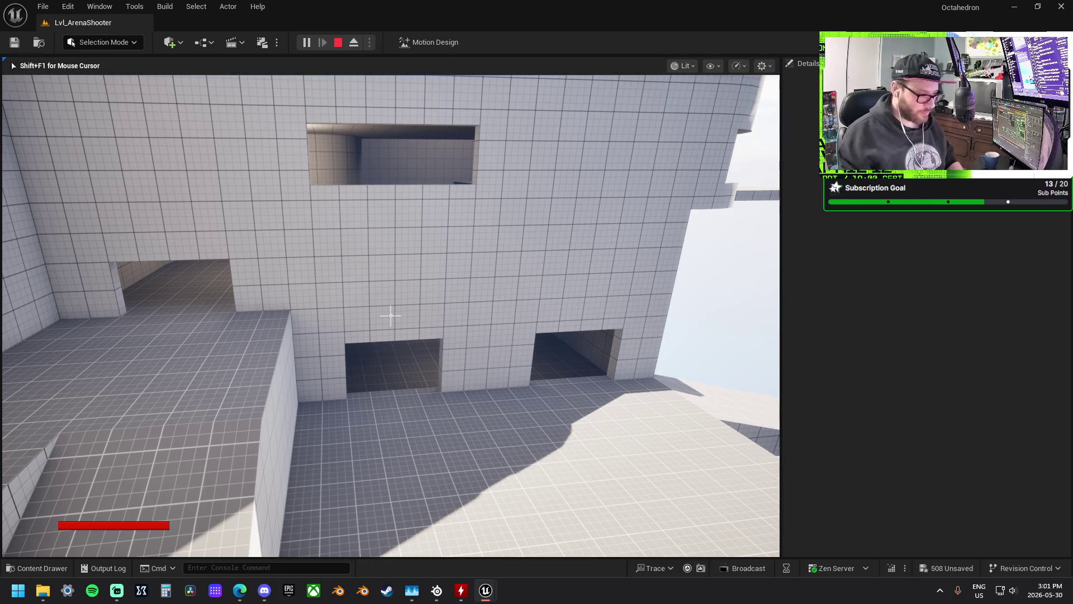
{"action": "key", "text": "Escape"}
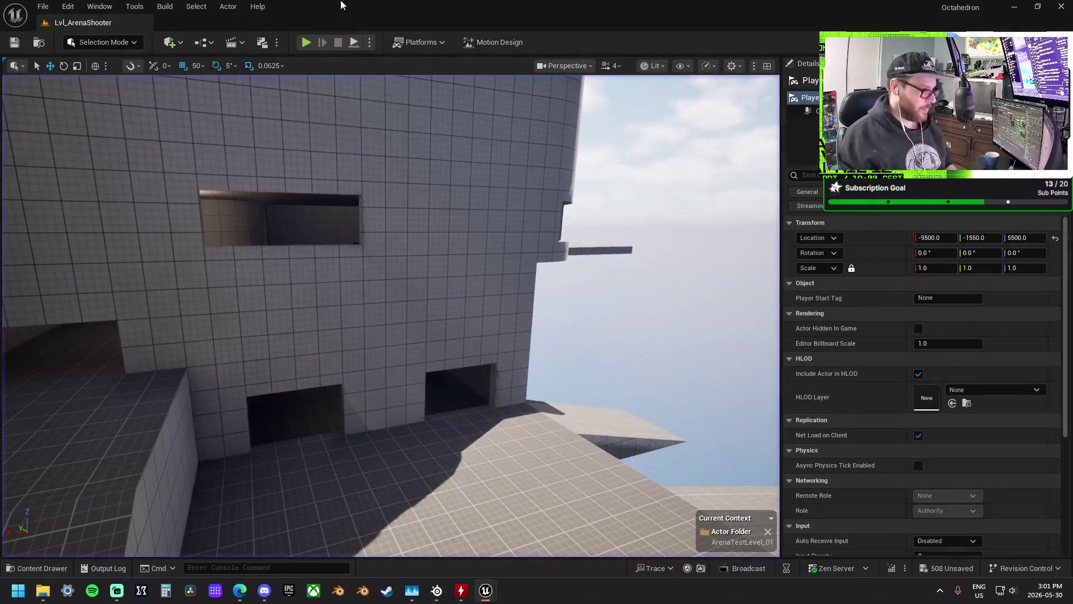
- Fly the camera back and up to view the arena beside the test platform
{"action": "mouse_move", "coordinate": [508, 305]}
{"action": "left_mouse_down"}
{"action": "mouse_move", "coordinate": [508, 392]}
{"action": "mouse_move", "coordinate": [509, 283]}
{"action": "mouse_move", "coordinate": [508, 336]}
{"action": "mouse_move", "coordinate": [517, 300]}
{"action": "left_mouse_up"}
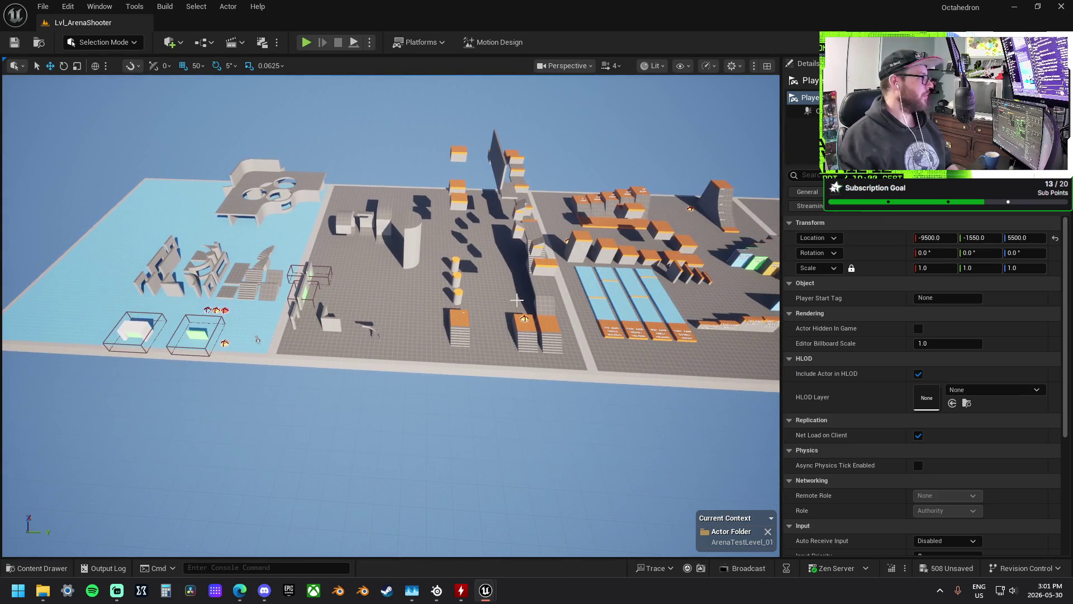